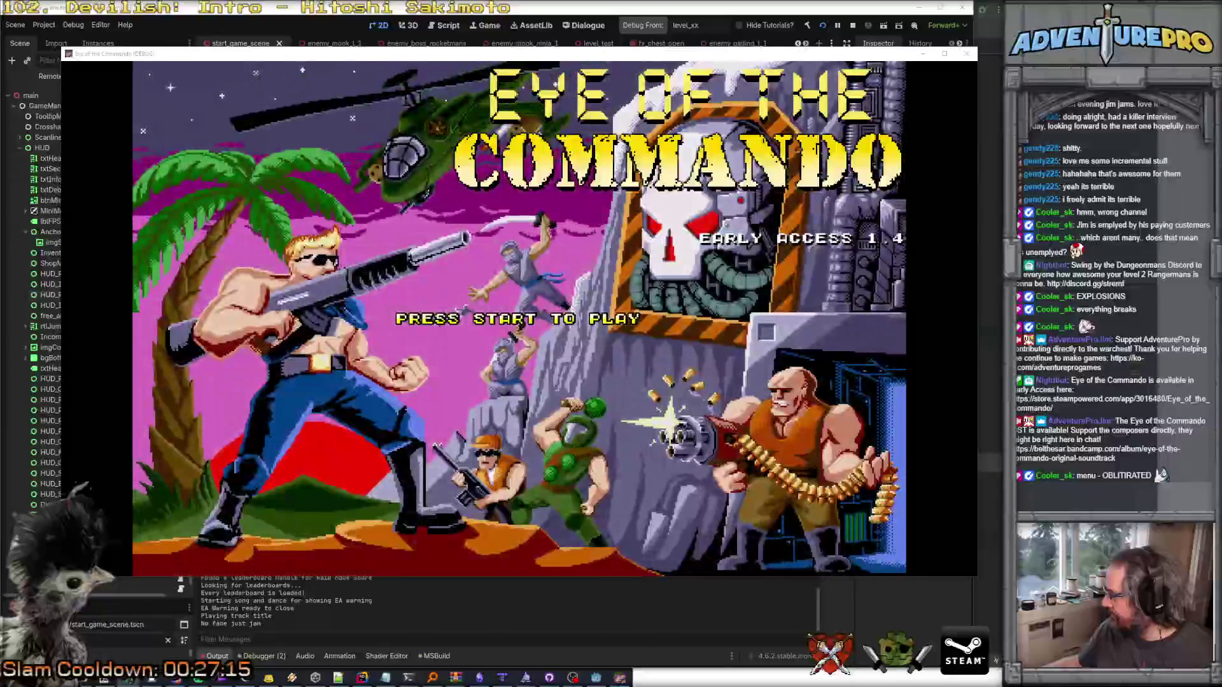
Load the Col Dash Stonemans Mission 2 save from the title menu and fire briefly in gameplay.
key("Return")
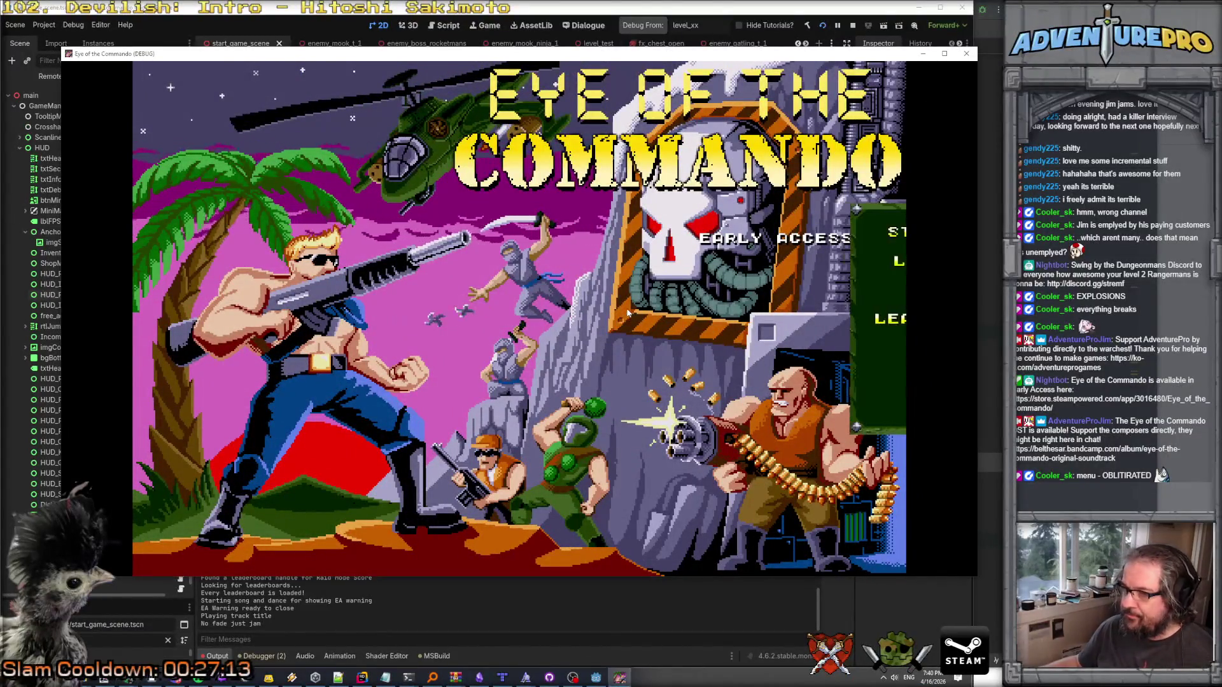
key("Down")
key("Return")
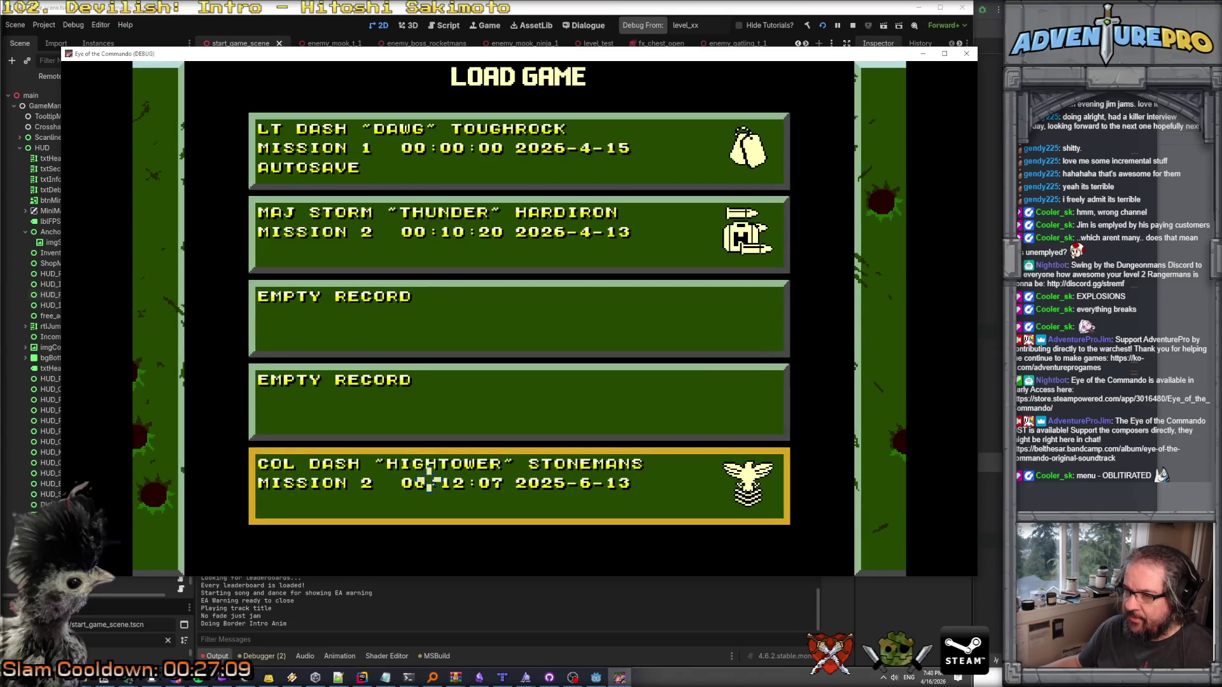
left_click(430, 480)
mouse_move(784, 318)
left_mouse_down()
mouse_move(865, 322)
mouse_move(701, 319)
mouse_move(897, 322)
mouse_move(753, 267)
mouse_move(934, 390)
left_mouse_up()
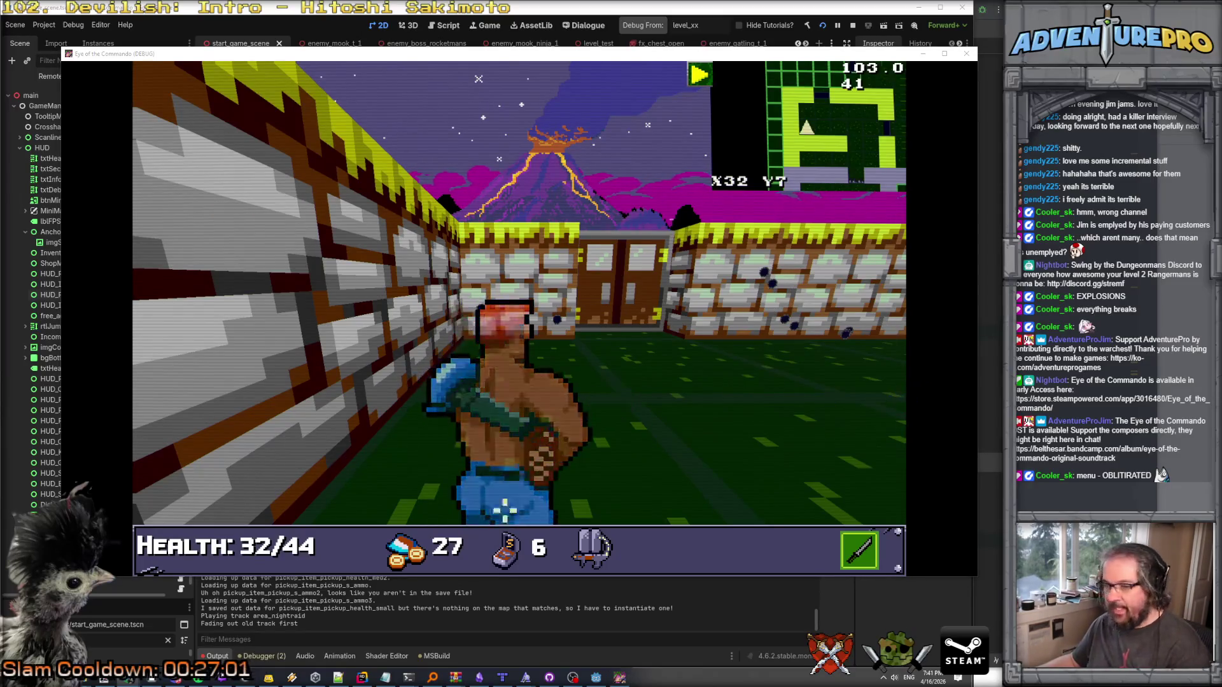
Bring Rider's GameManager.cs editor back to the front.
left_click(545, 640)
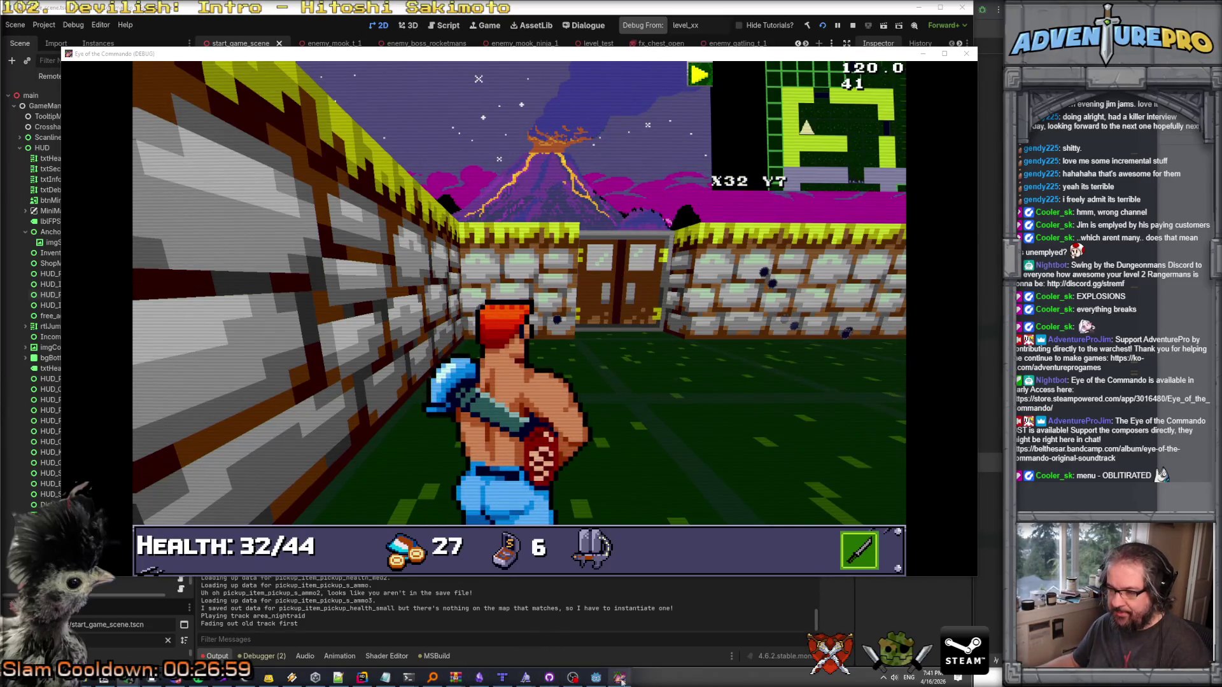
mouse_move(439, 682)
left_click(362, 677)
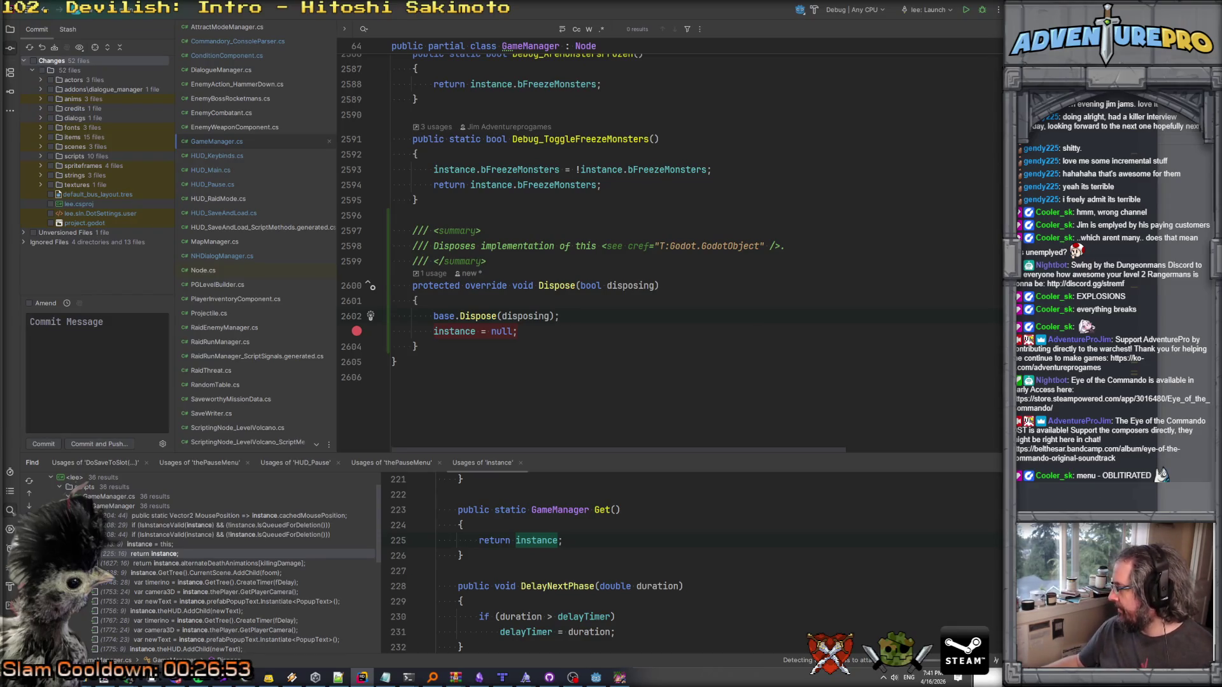
Run the game under Rider's debugger, then quit to main menu from the Esc pause menu.
key("F5")
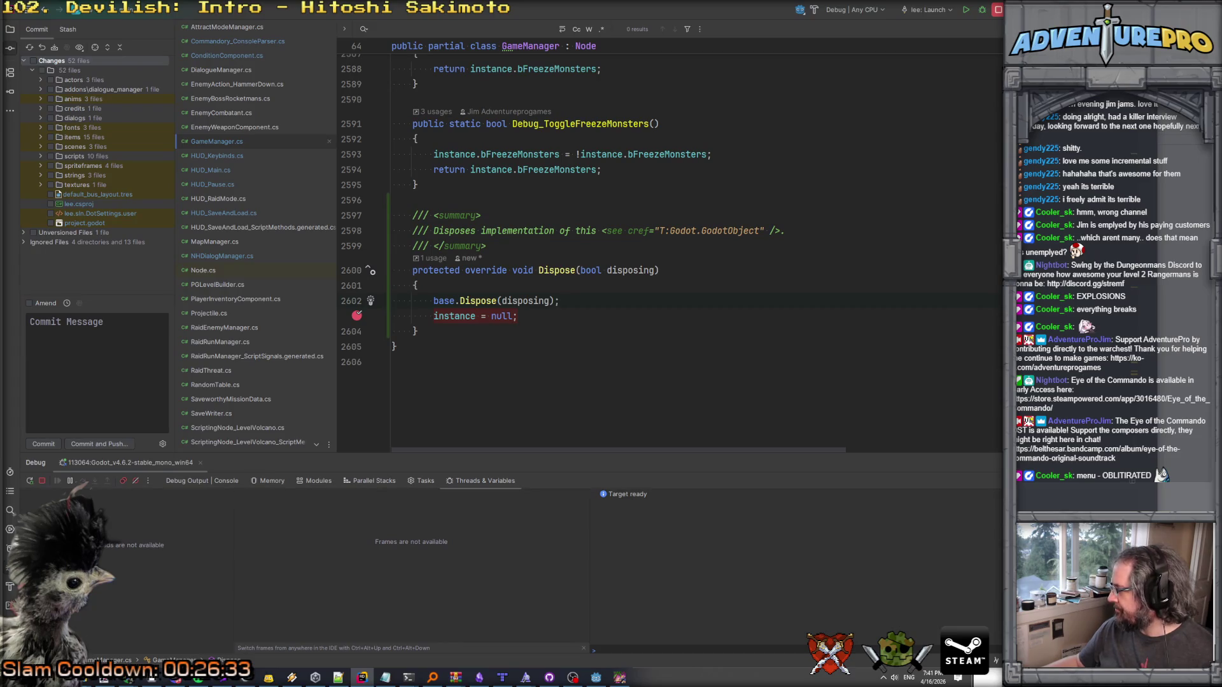
left_click(619, 678)
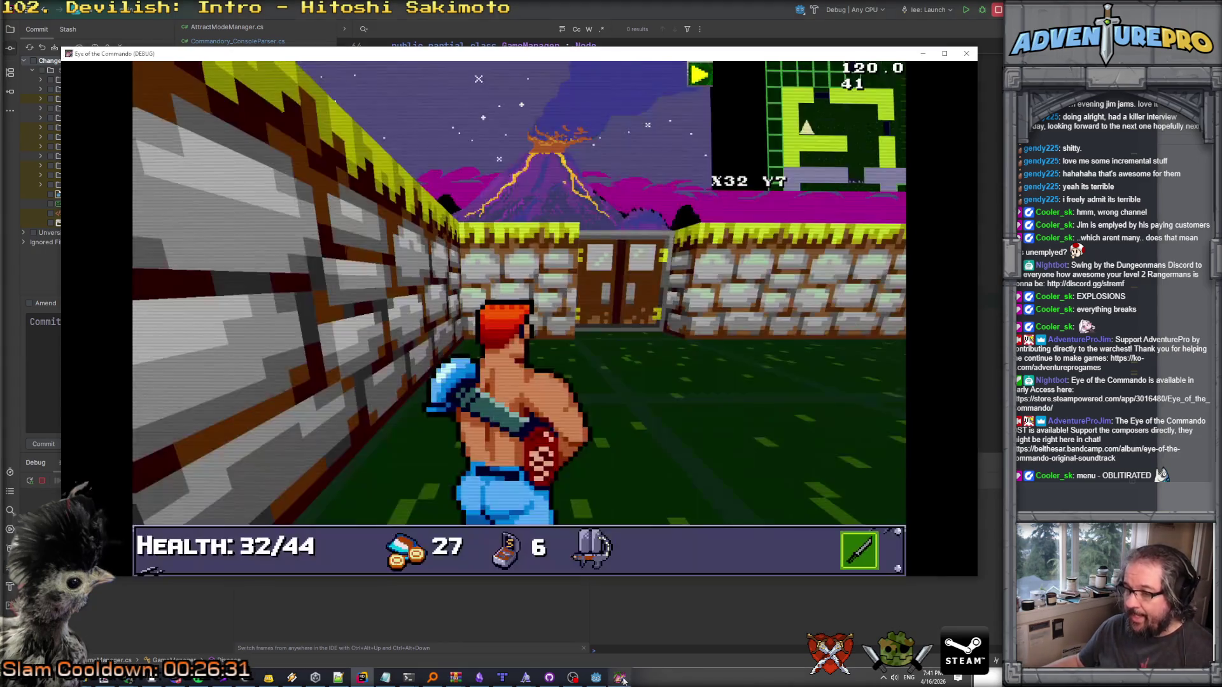
key("Escape")
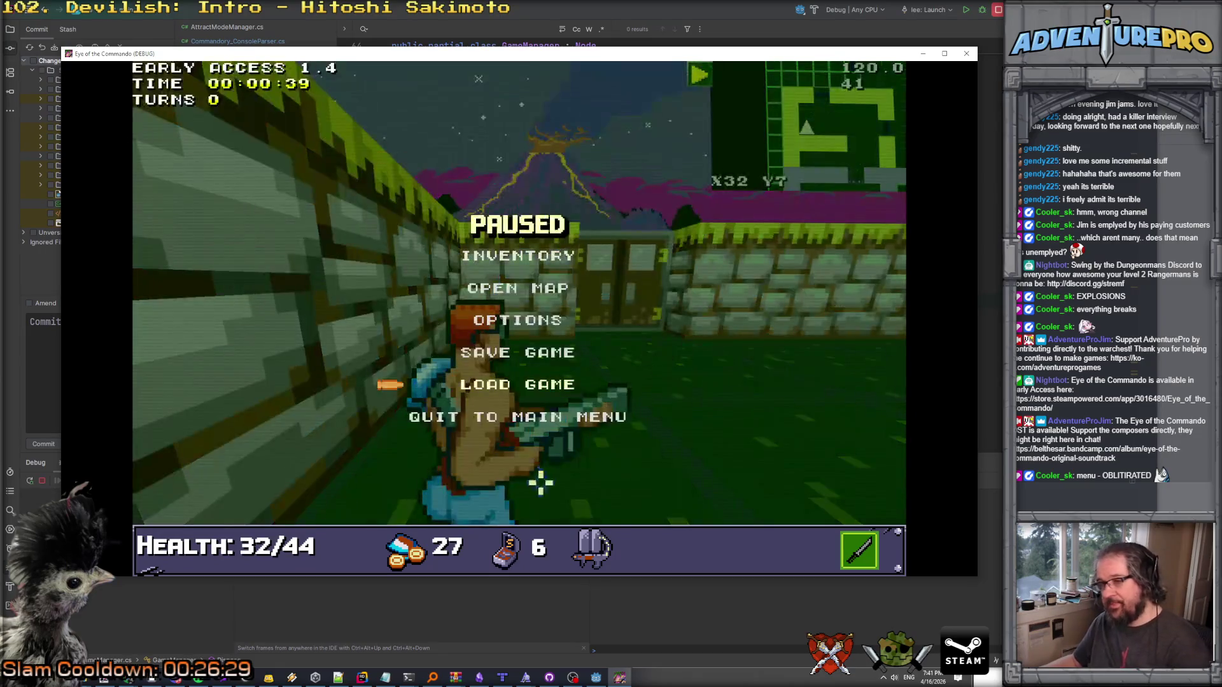
left_click(410, 418)
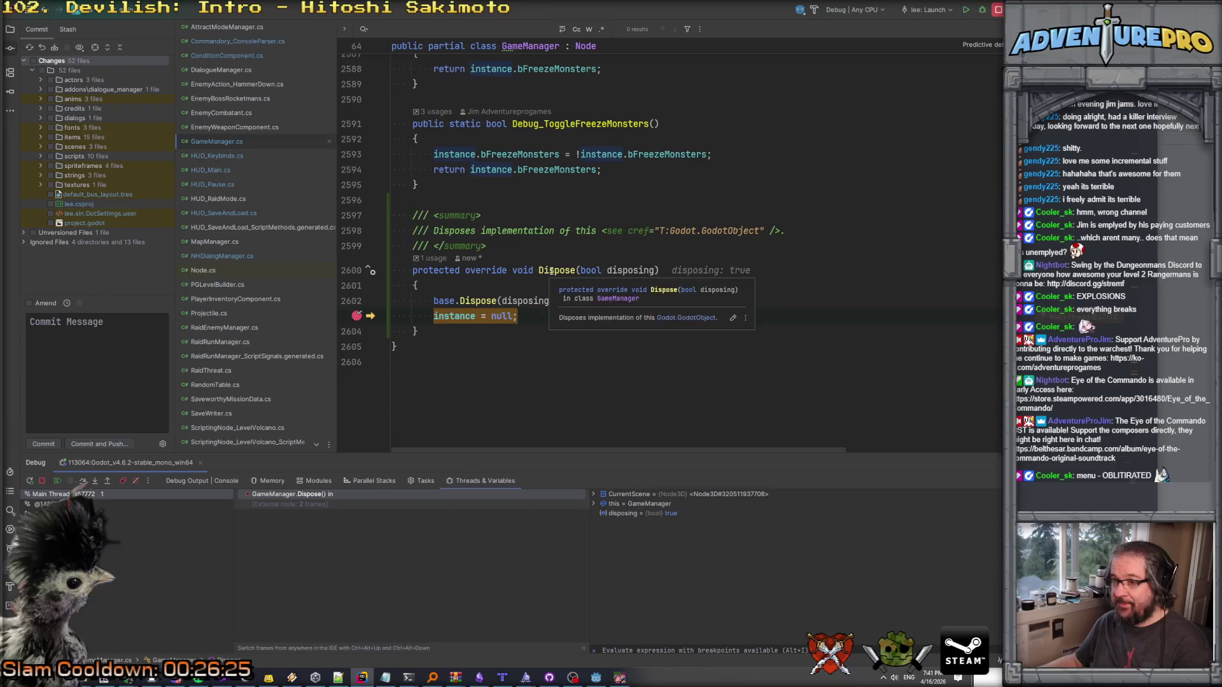
Continue past the Dispose breakpoint to the NullReferenceException in Pickup._ExitTree.
mouse_move(452, 318)
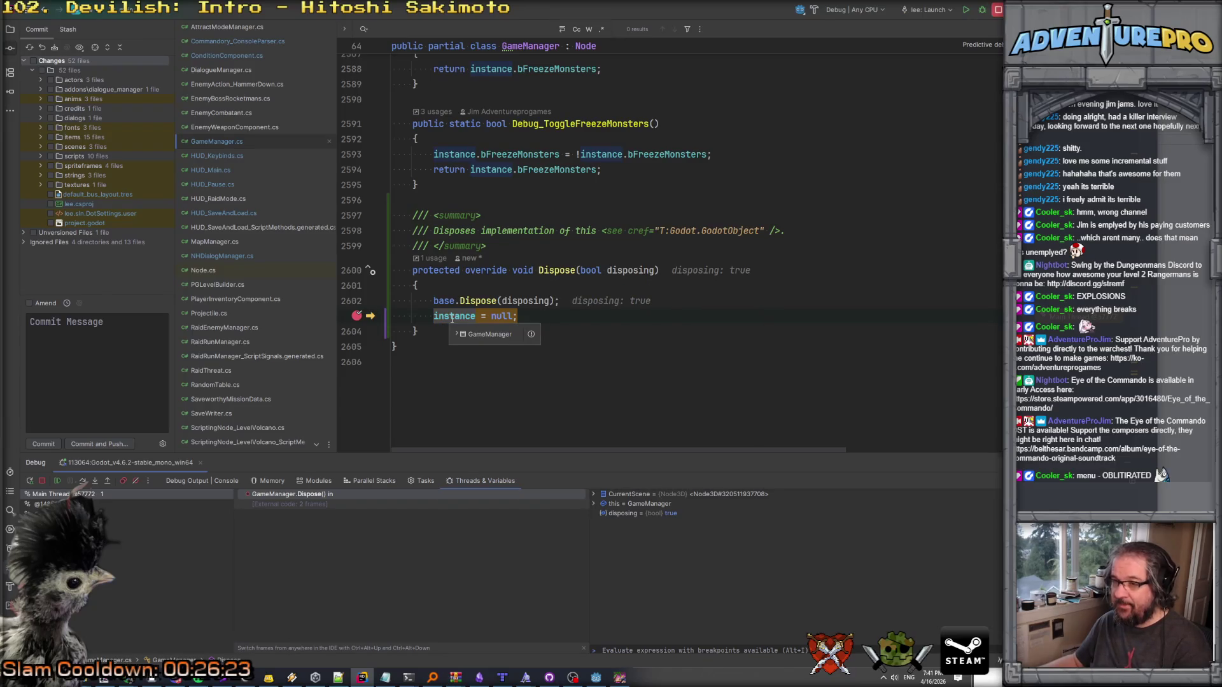
key("F5")
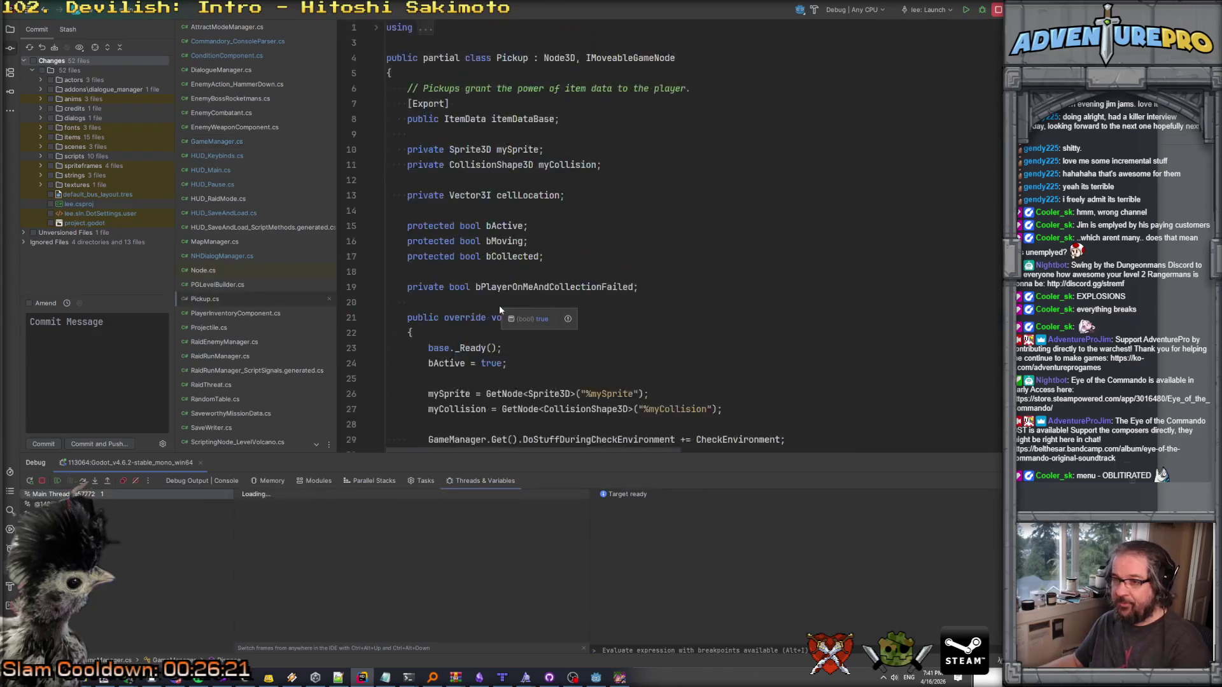
left_click(547, 153)
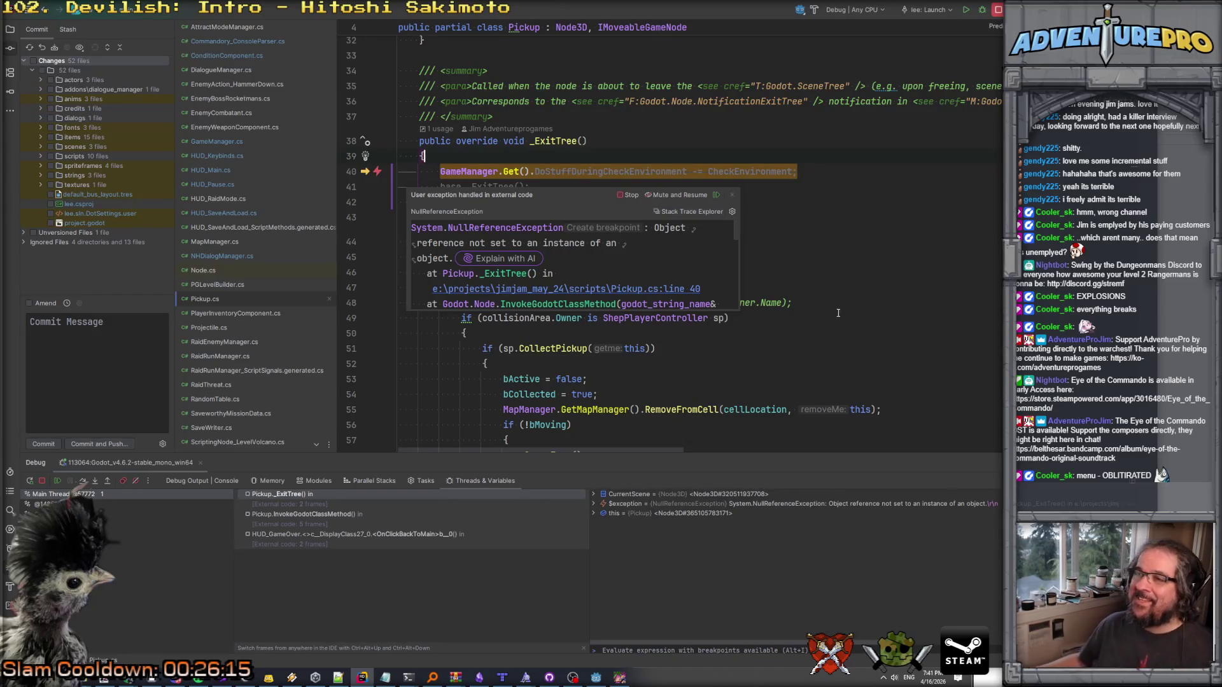
left_click(733, 195)
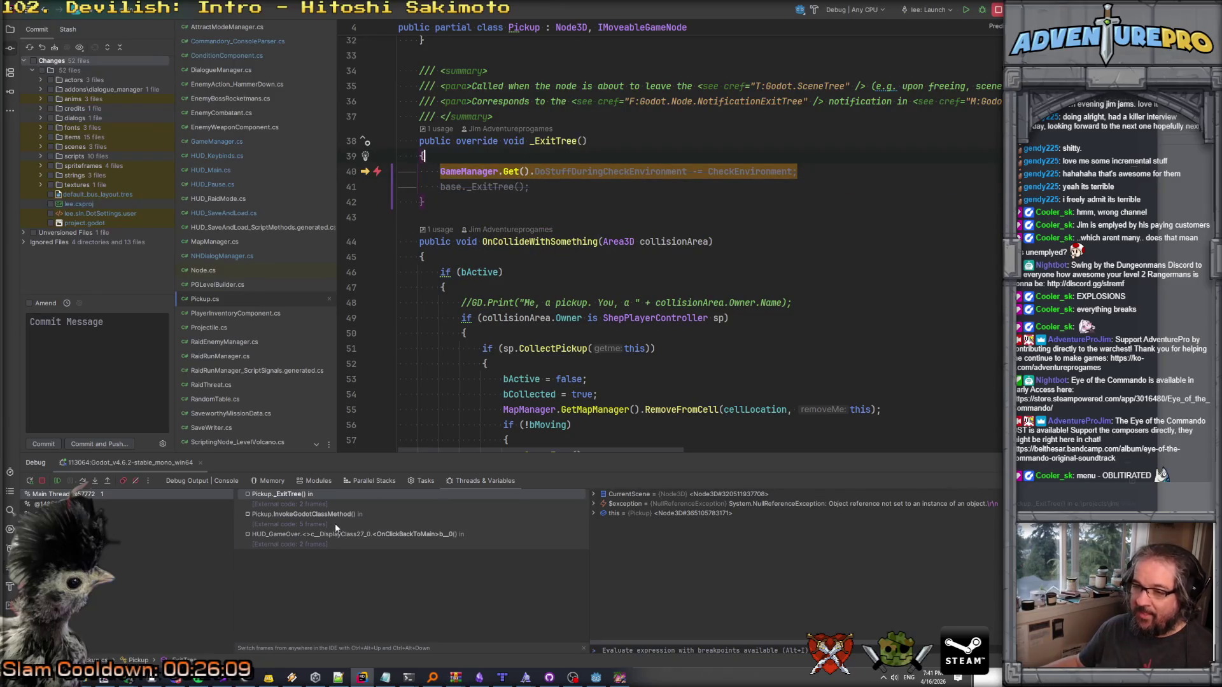
Inspect the InvokeGodotClassMethod and Pickup._ExitTree stack frames, then stop debugging.
left_click(316, 514)
left_click(312, 495)
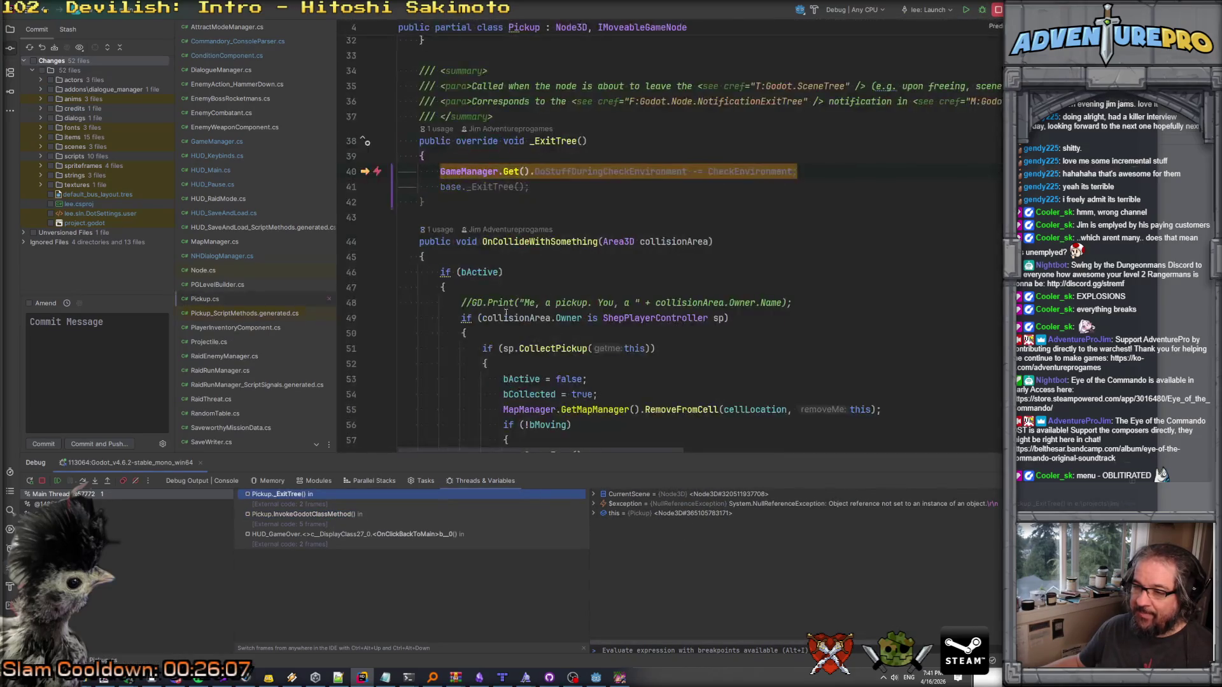
mouse_move(649, 237)
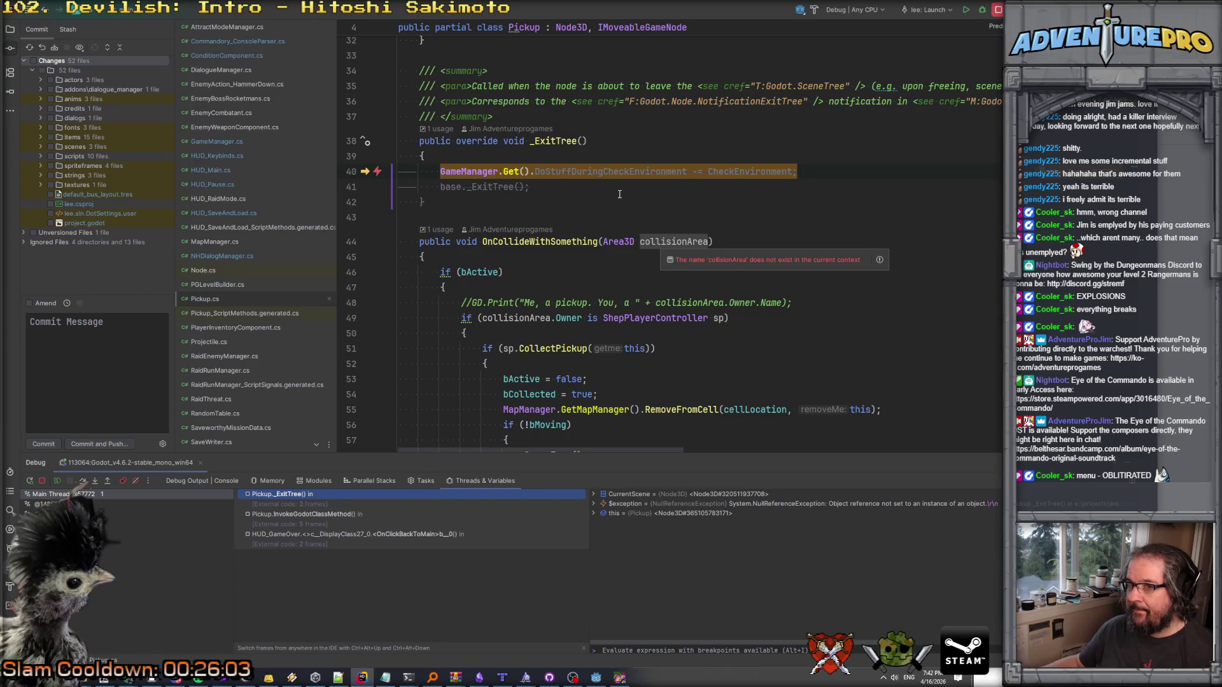
left_click(584, 195)
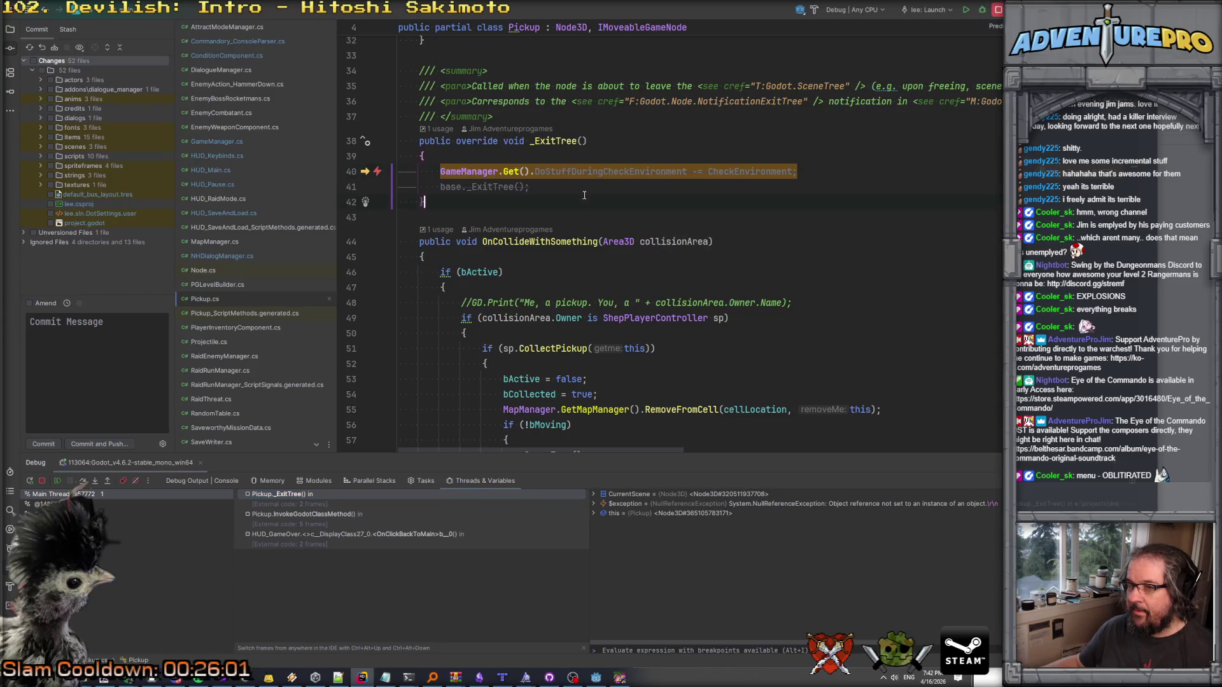
left_click(998, 9)
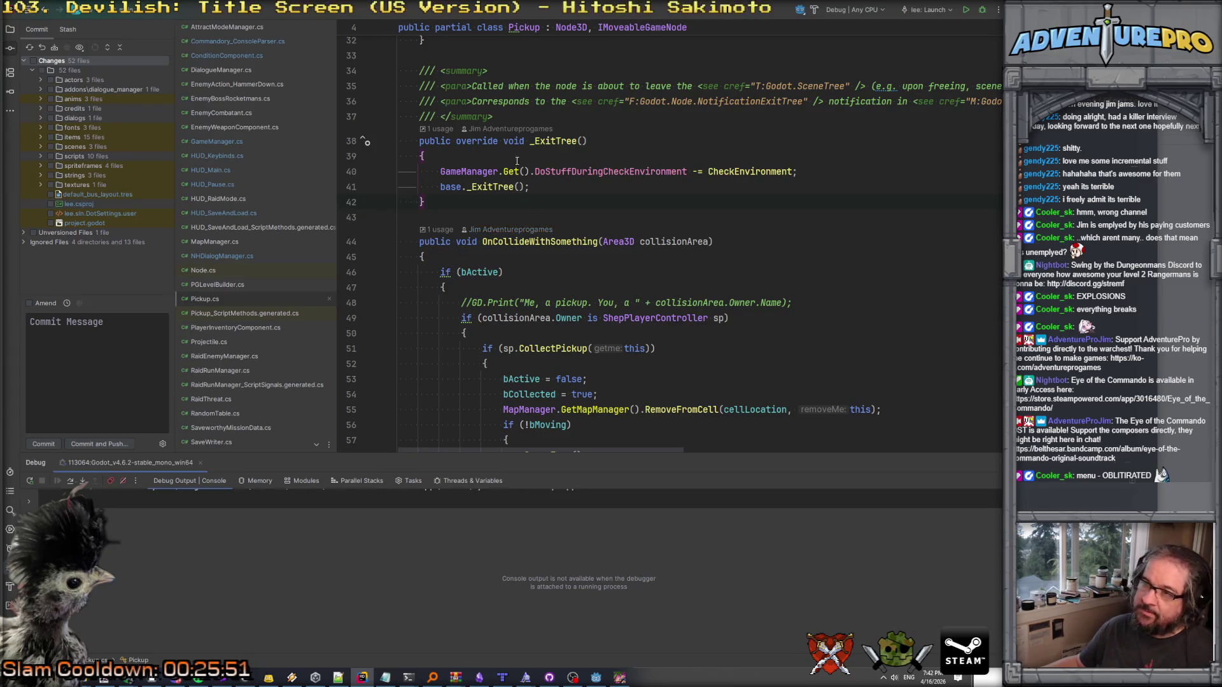
left_click(449, 171)
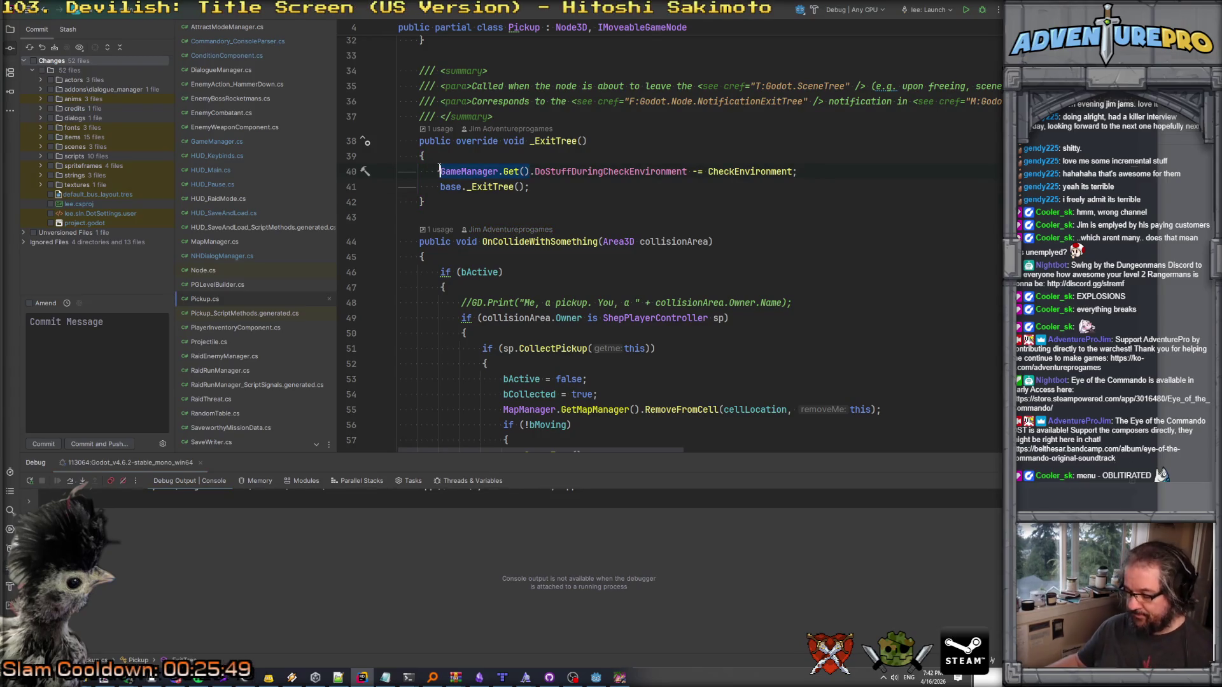
key("ctrl+shift+f")
scroll(438, 166, "down", 20)
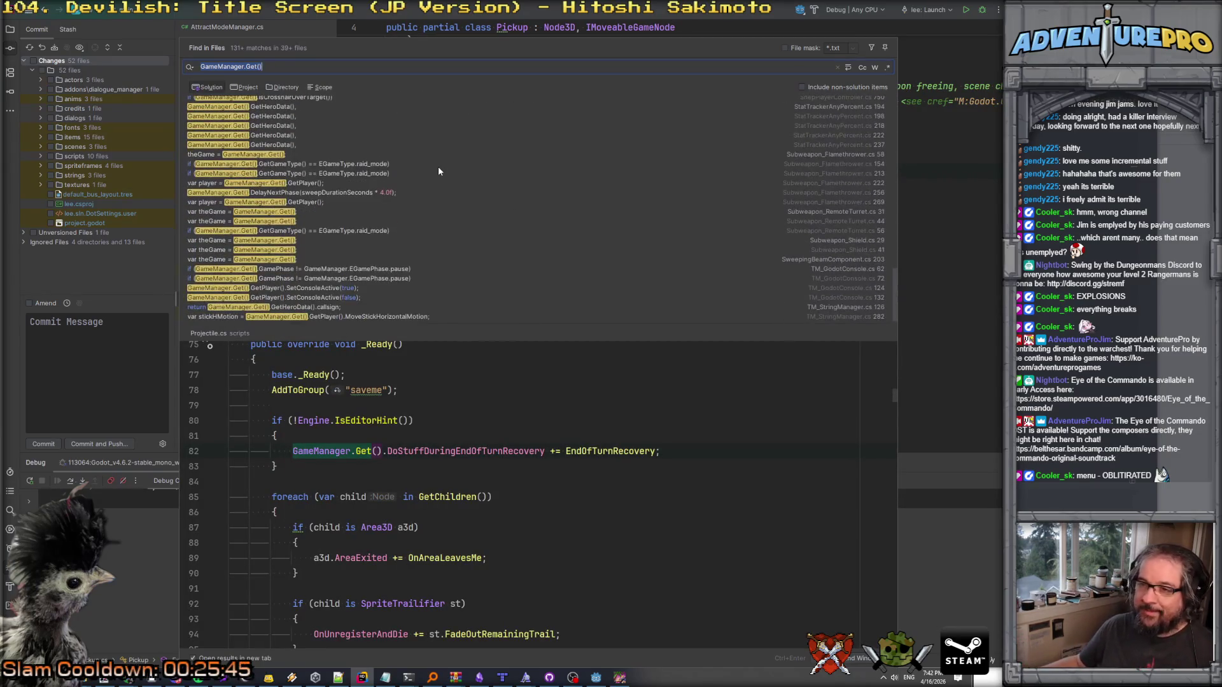
key("Escape")
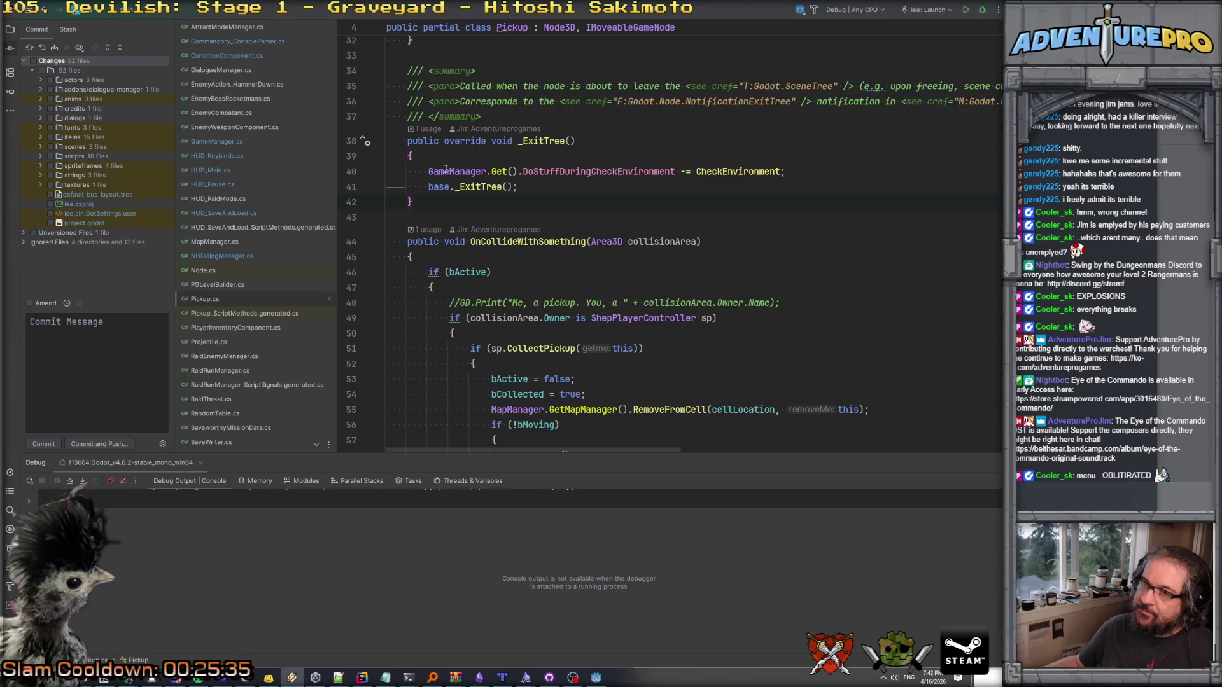
left_click(224, 141)
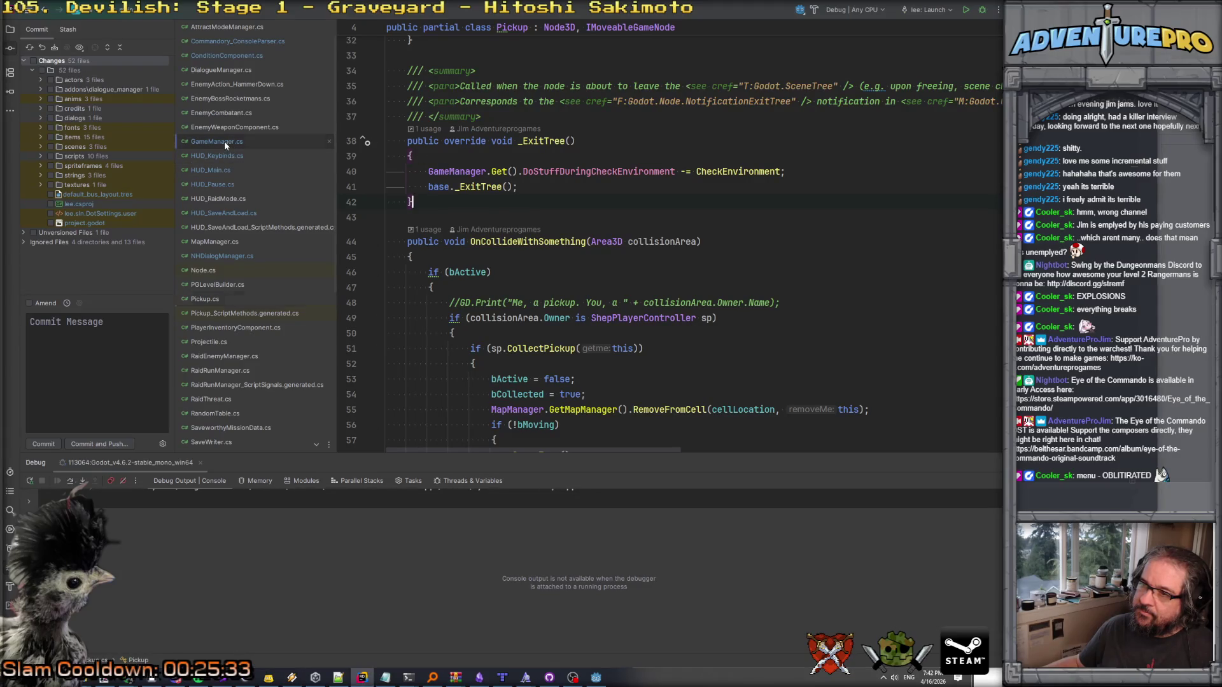
Delete the Dispose override and its summary from GameManager.cs.
left_click(459, 291)
left_click(535, 271)
left_click(599, 308)
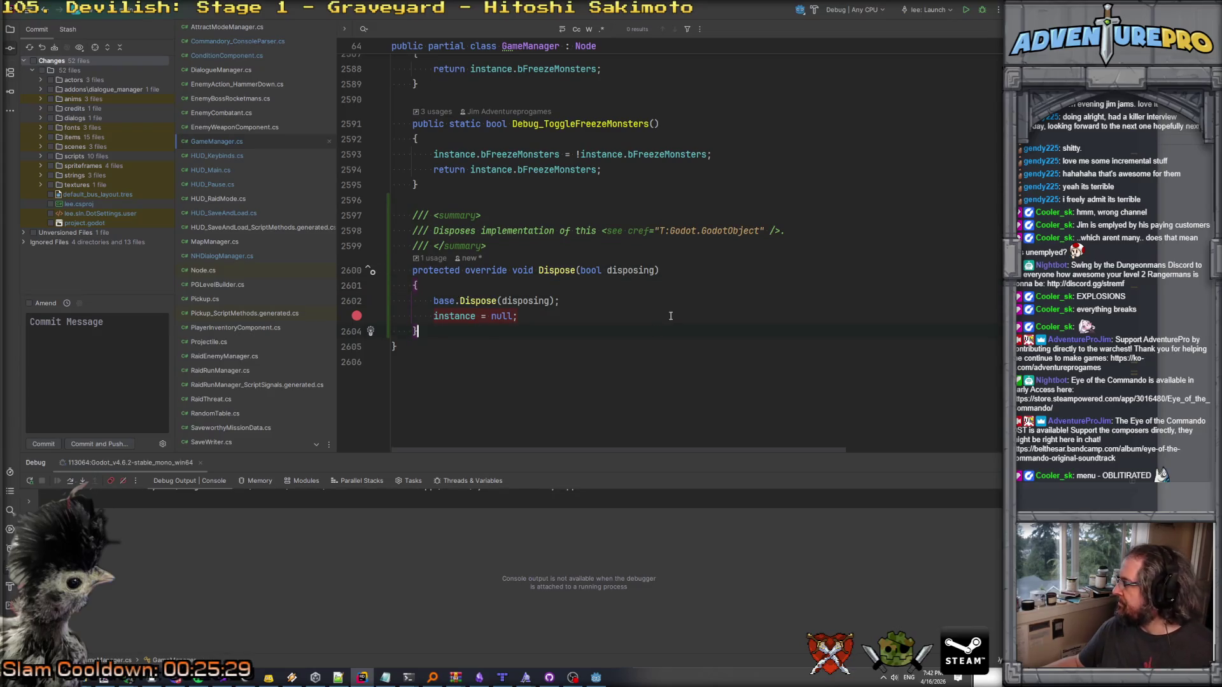
key("Down")
key("Down")
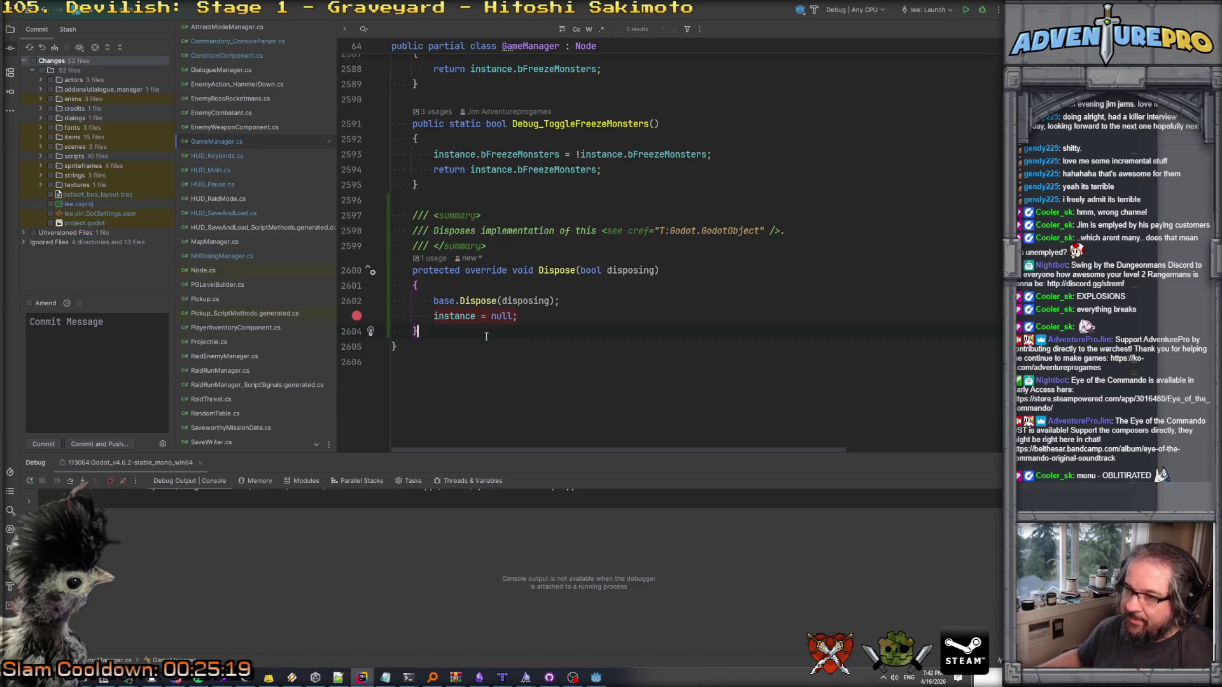
left_click_drag(433, 337, 377, 205)
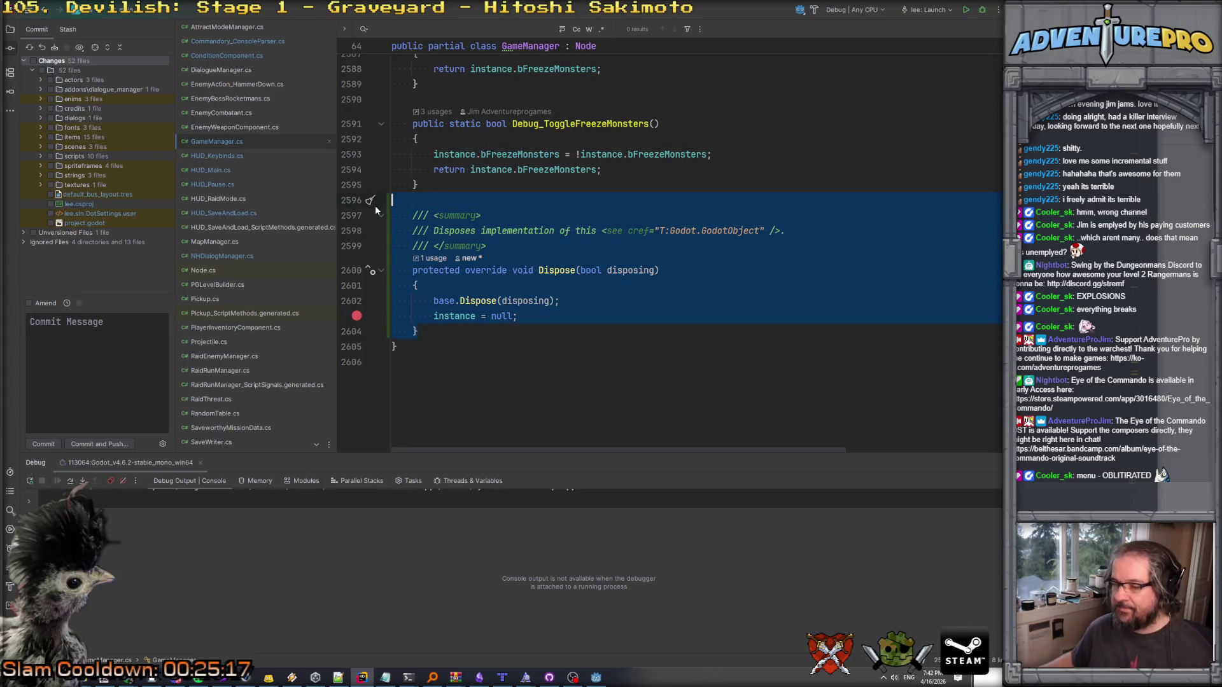
key("Delete")
Add an _ExitTree override with base._ExitTree() and an unfinished if, then search the project for 'IsInstanc'.
key("Return")
key("Return")
key("Up")
type("_Exit")
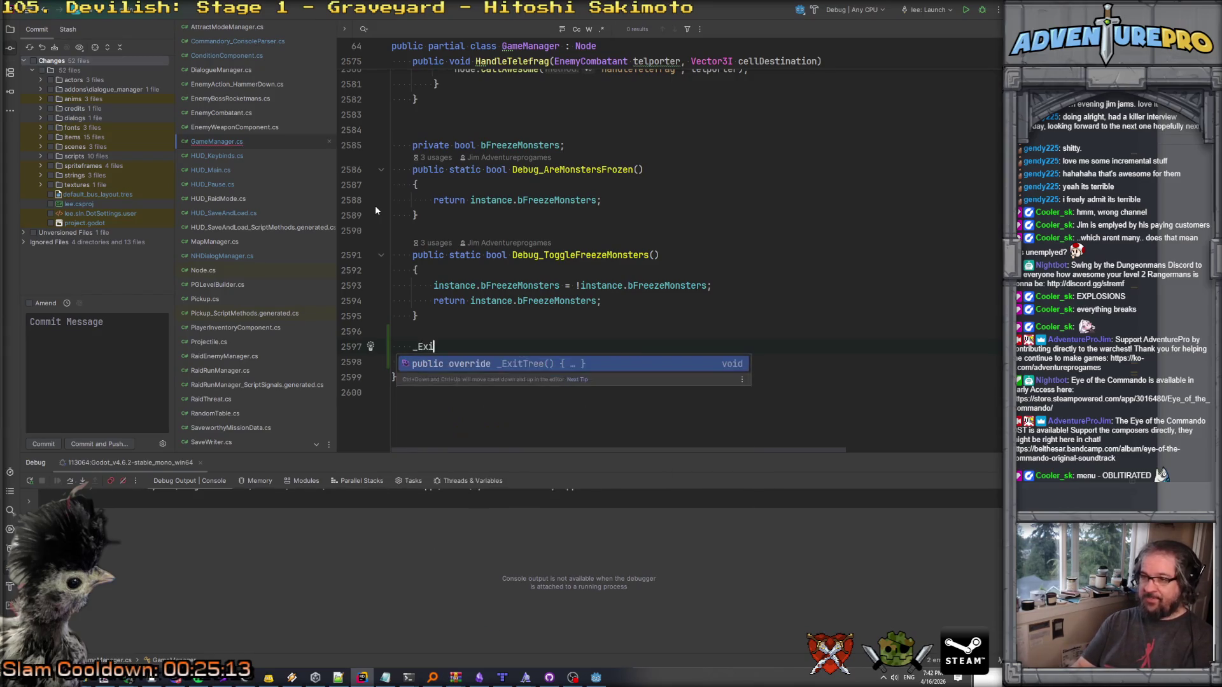
key("Return")
type("if(")
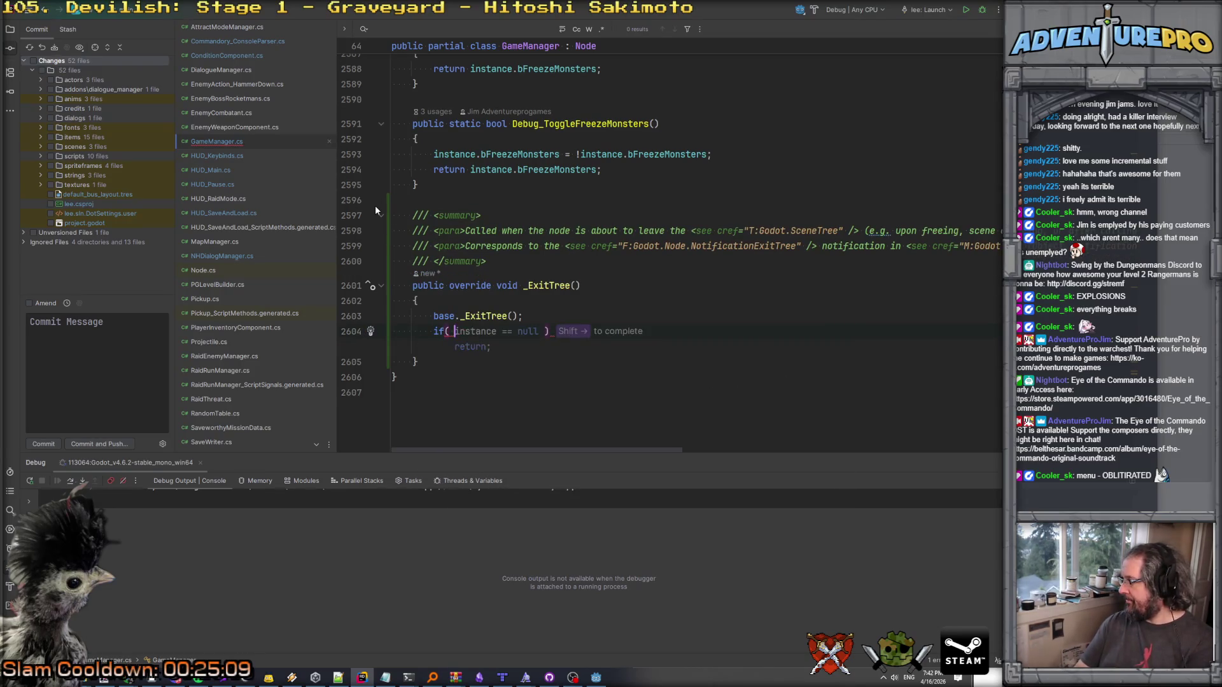
type(" is")
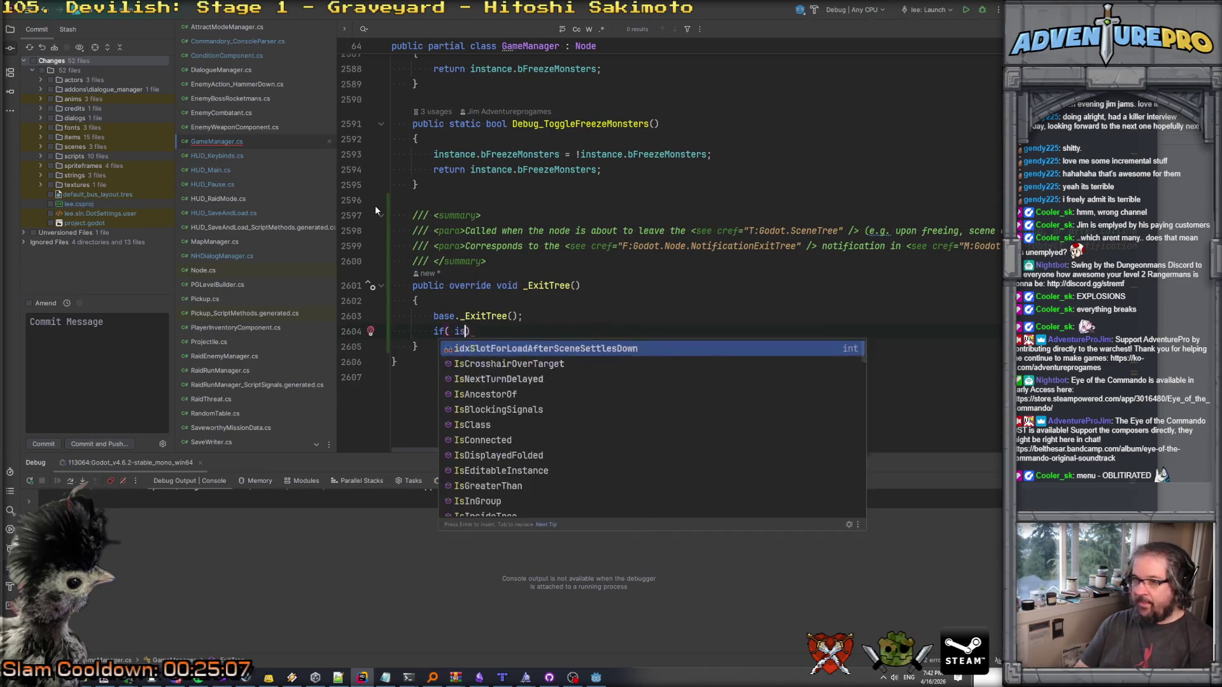
type("_instance_")
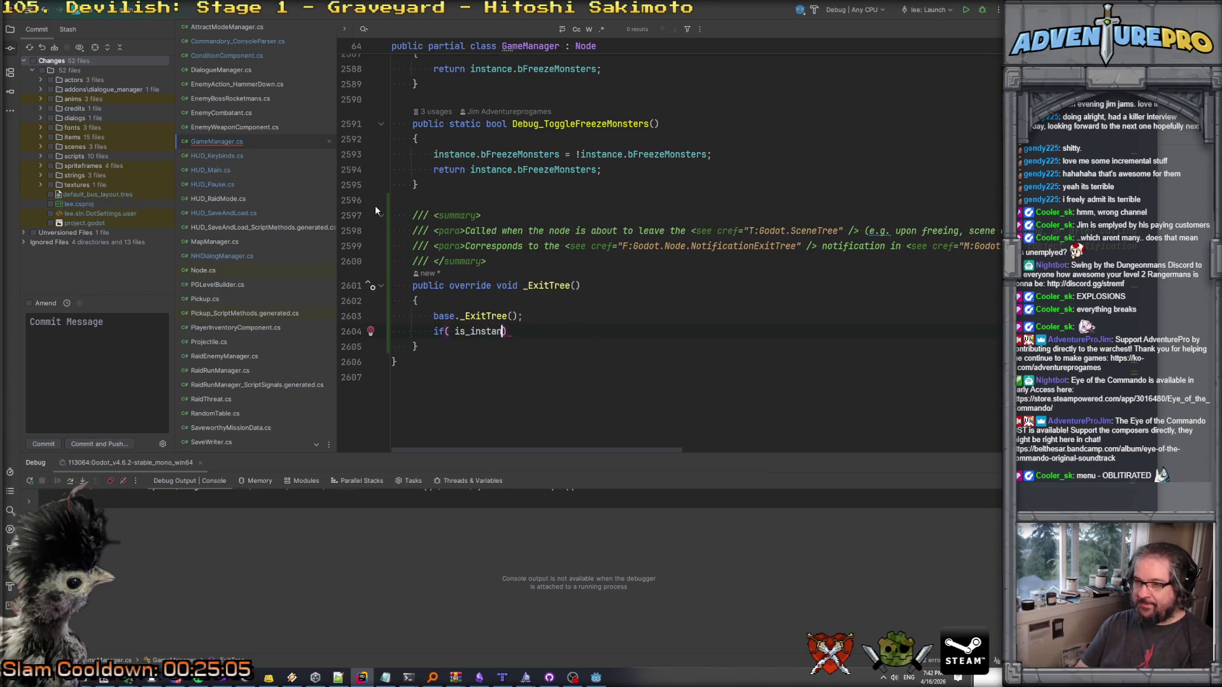
key("BackSpace")
key("BackSpace")
key("BackSpace")
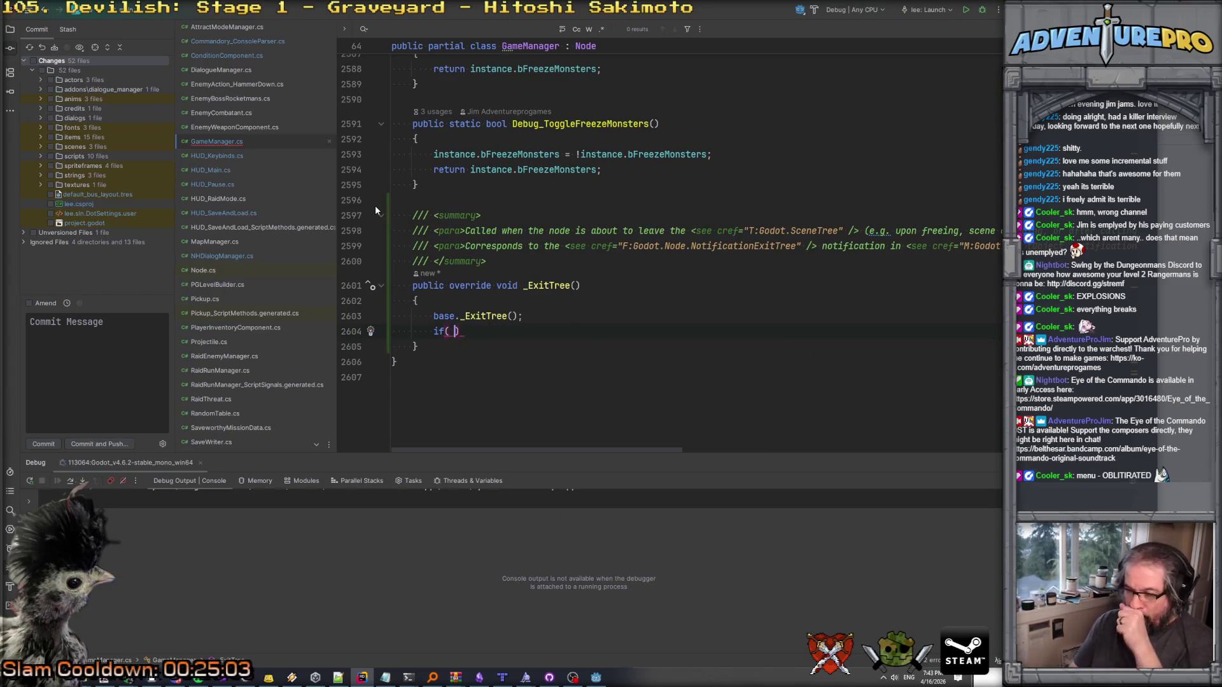
key("ctrl+shift+f")
type("I")
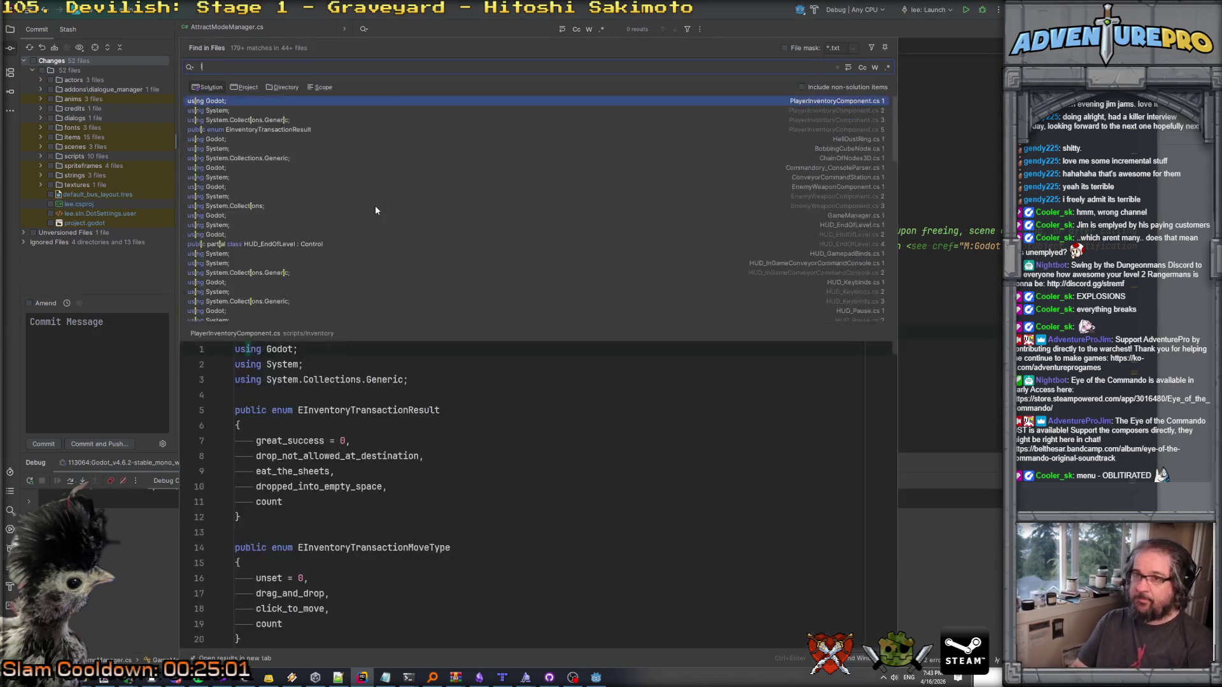
type("sInstanc")
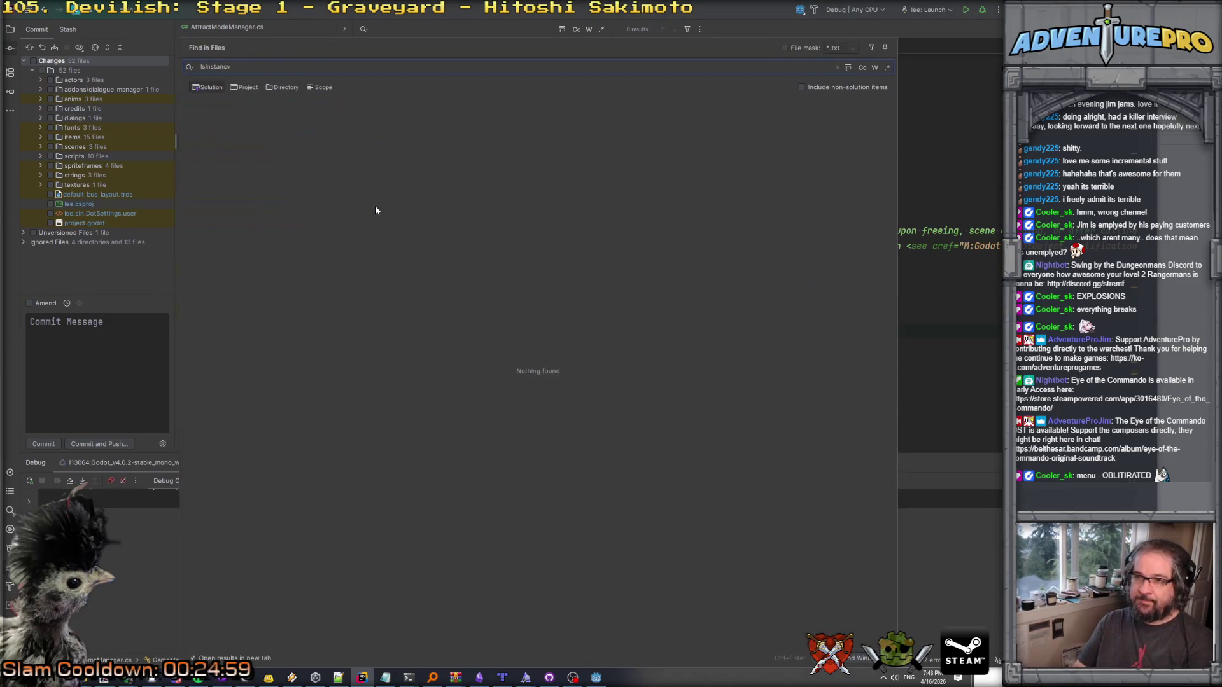
Review the IsInstanceValid usages down to the TrophyInstance result, then close the search.
key("Down")
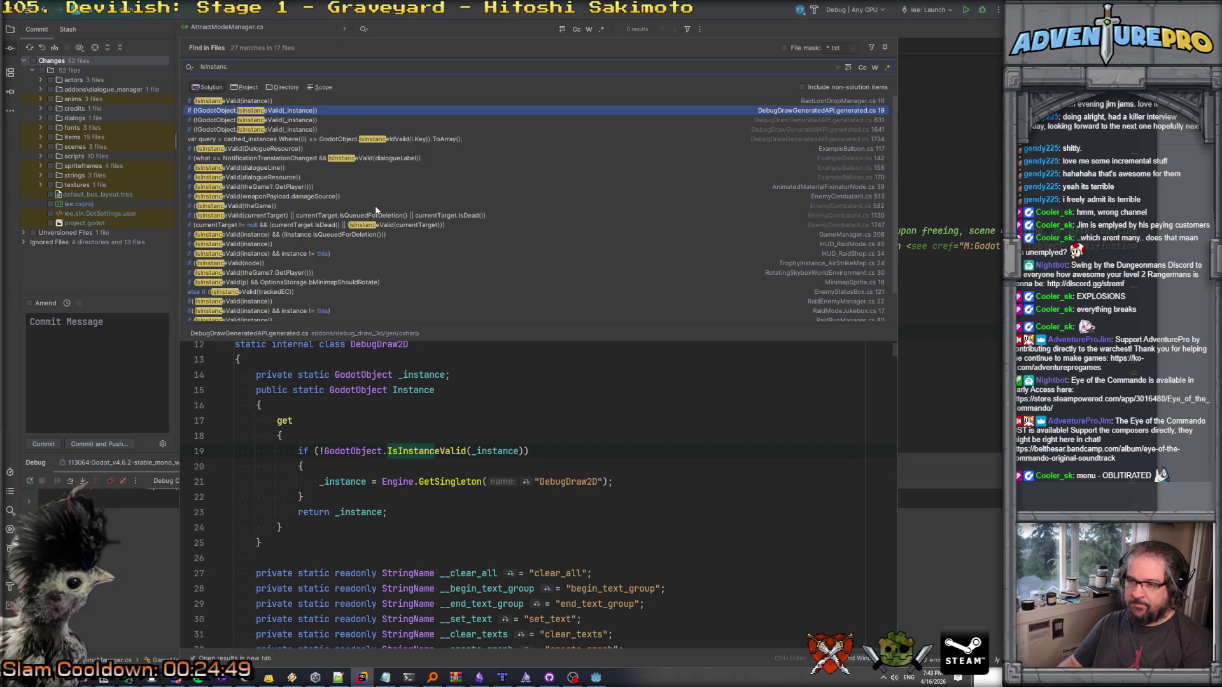
key("Down")
key("Down")
key("Down")
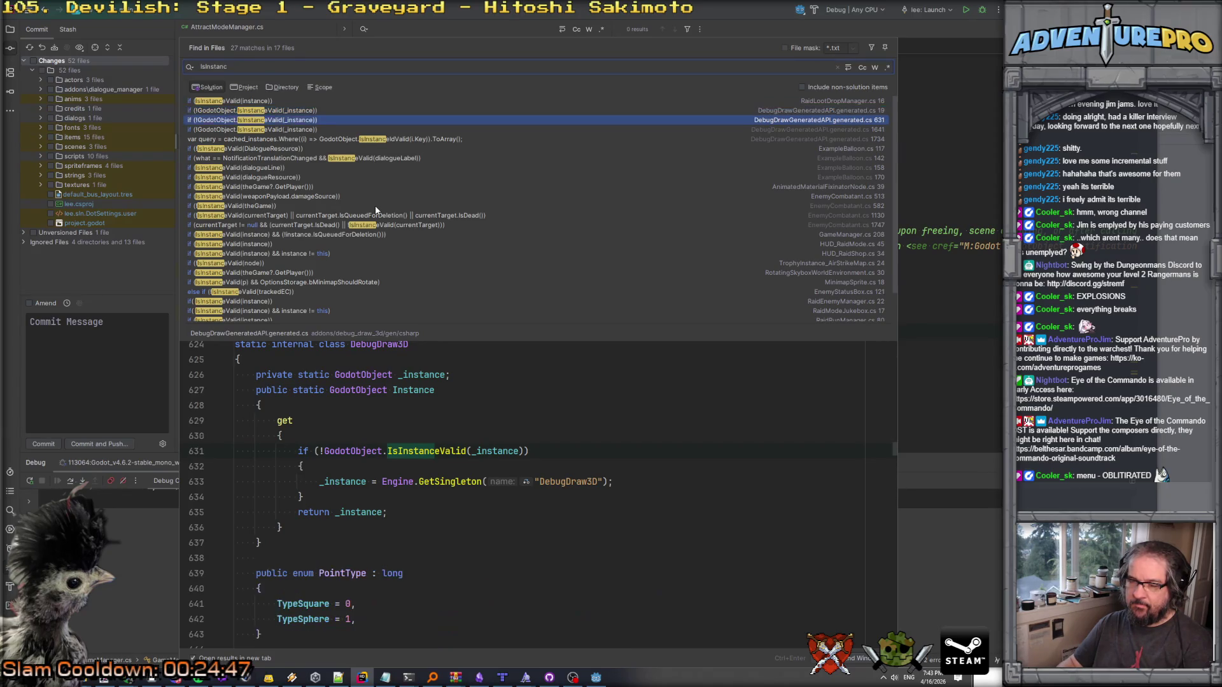
key("Down")
key("Down")
key("Down")
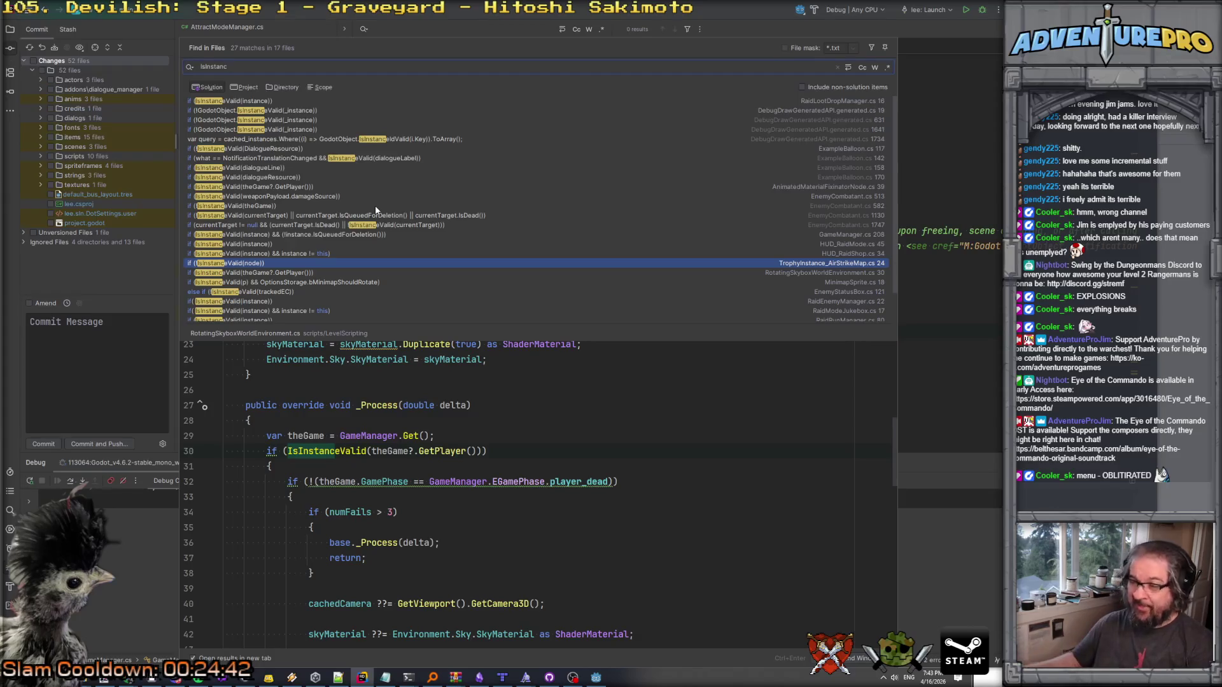
key("Escape")
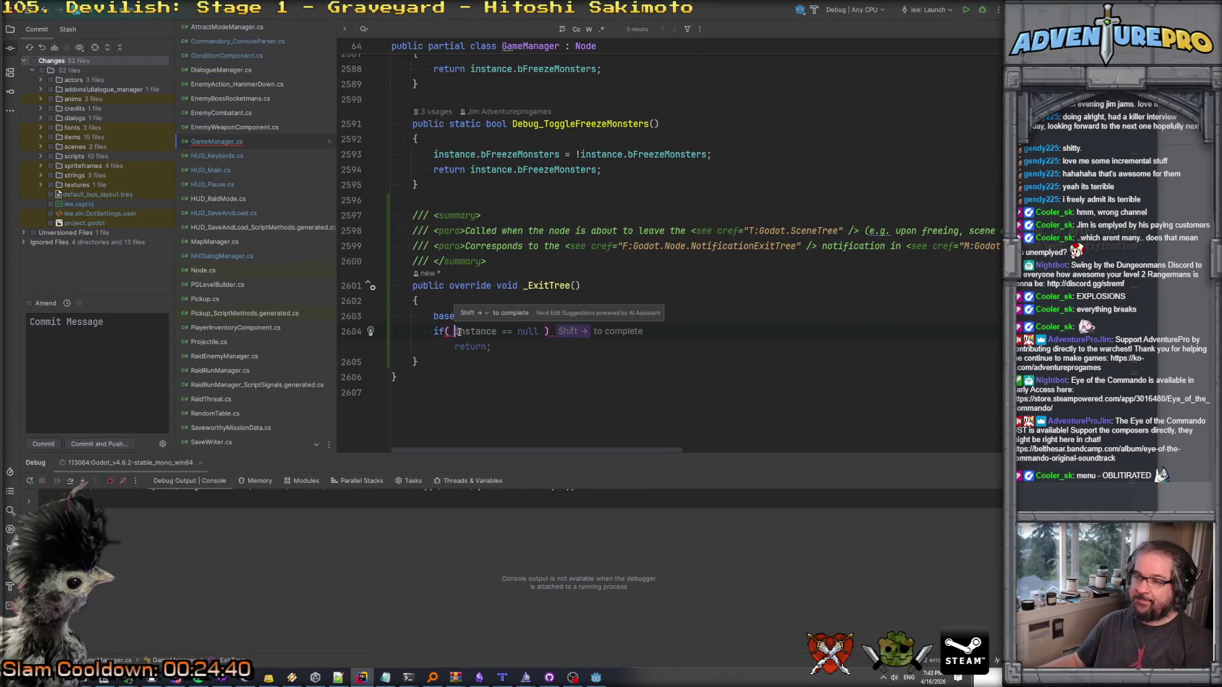
Complete the if as !IsInstanceValid(instance) with body 'instance = null;'.
type("!IsI")
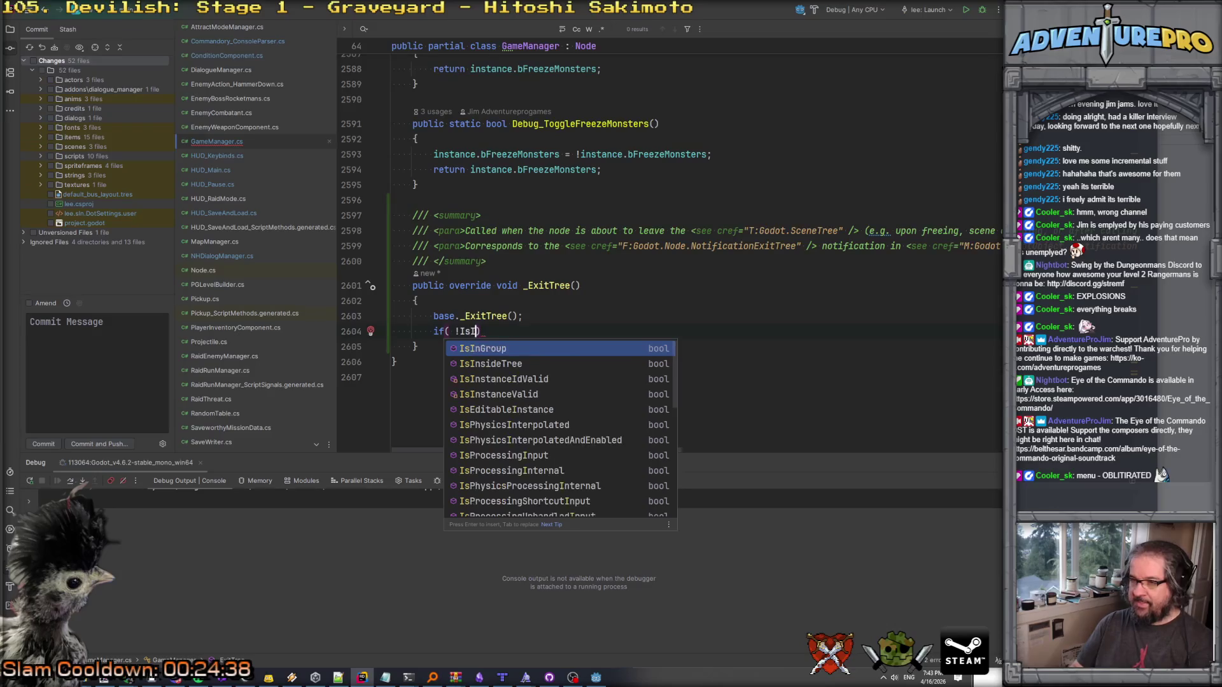
type("nsta")
key("Down")
key("Return")
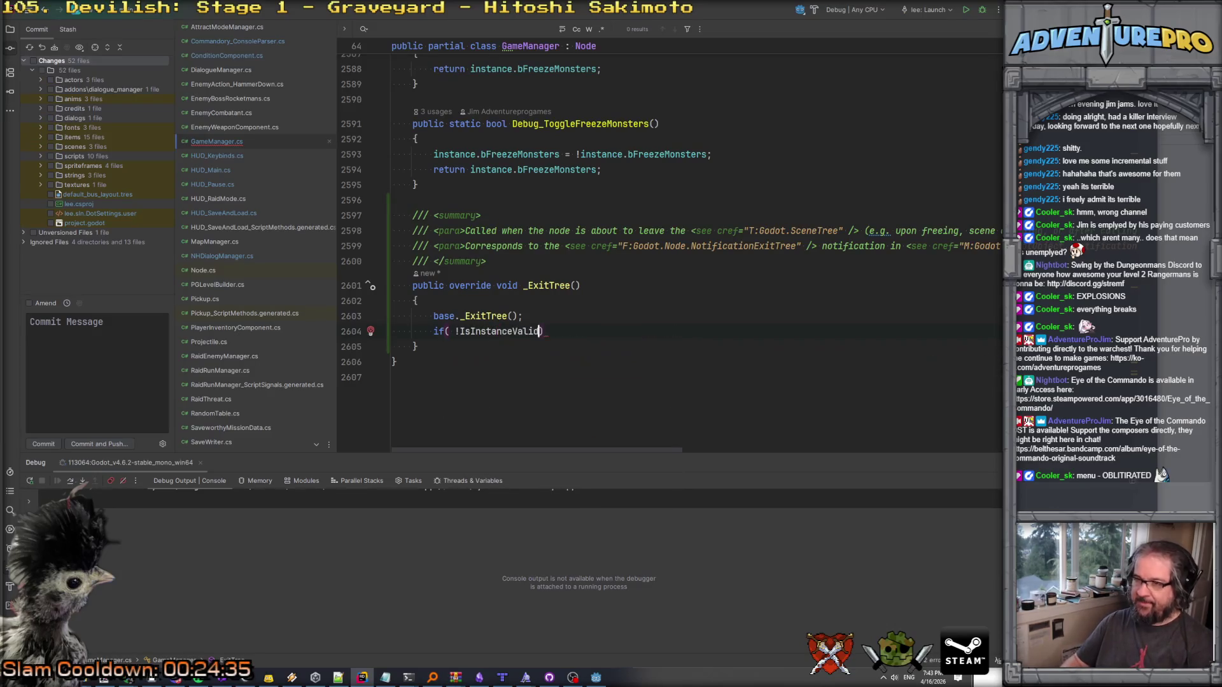
type("ins")
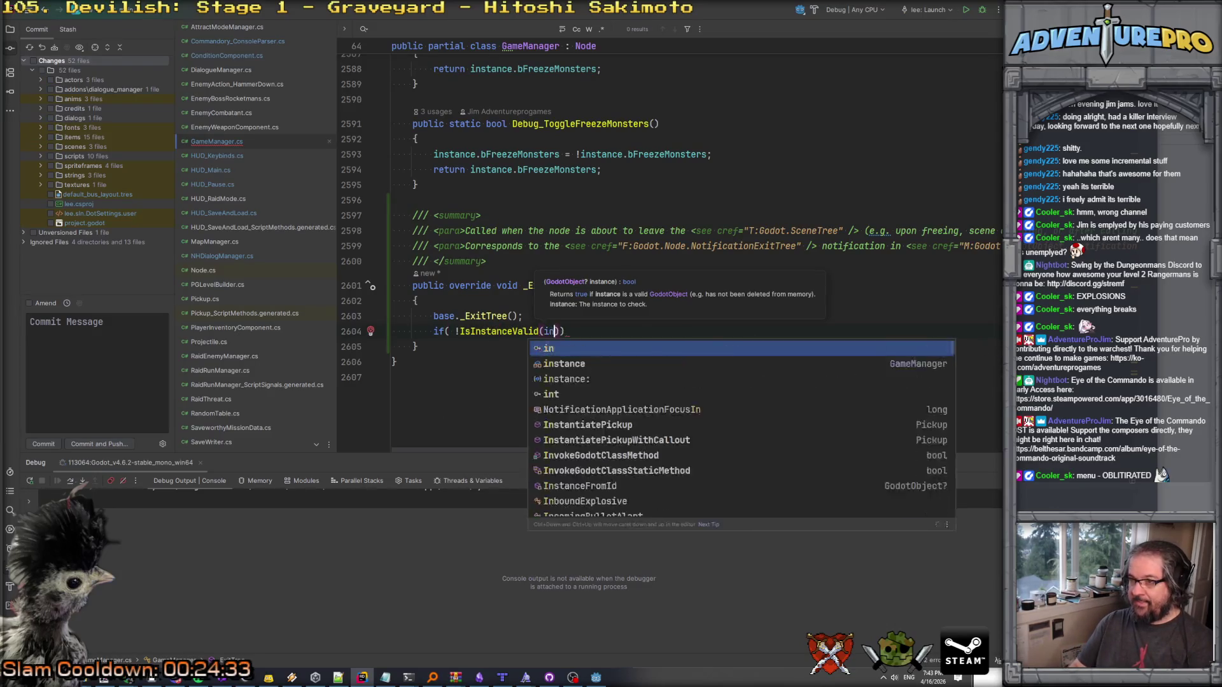
key("Return")
type(")")
key("Return")
type("{")
key("Return")
type("instance = null;")
Add a comment after base._ExitTree() explaining the static instance is cleared.
key("Up")
key("Up")
key("Up")
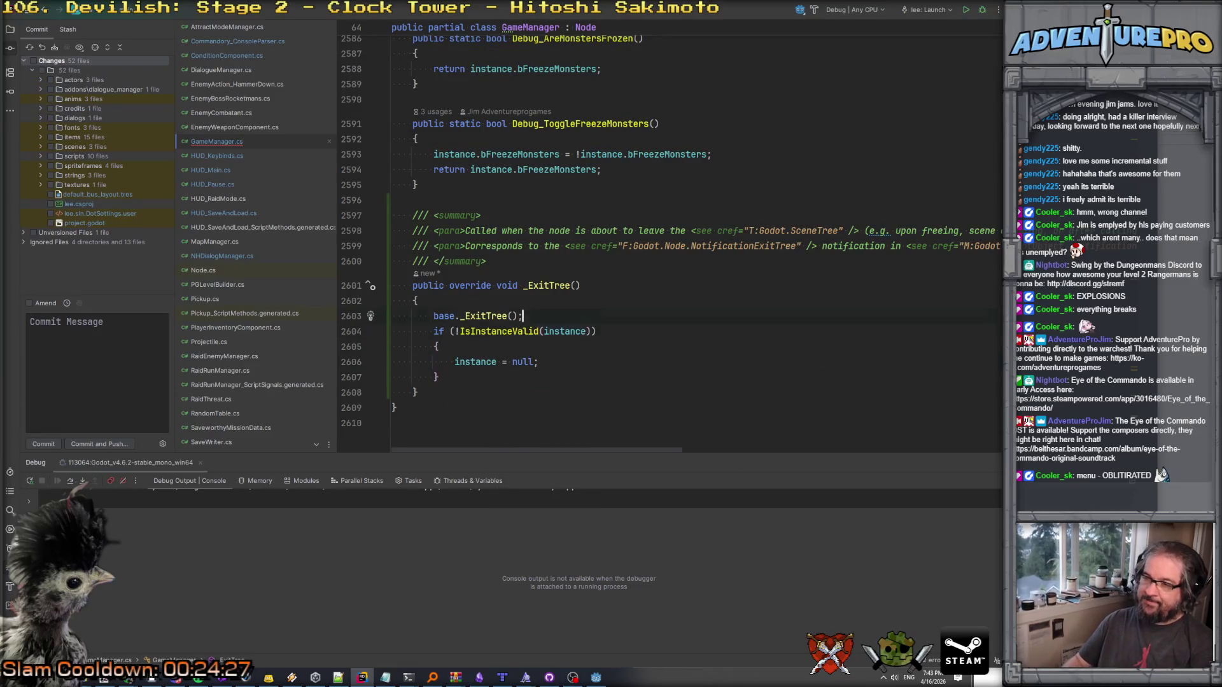
key("Return")
key("Return")
type("//")
type("ng ")
type("q-free'd")
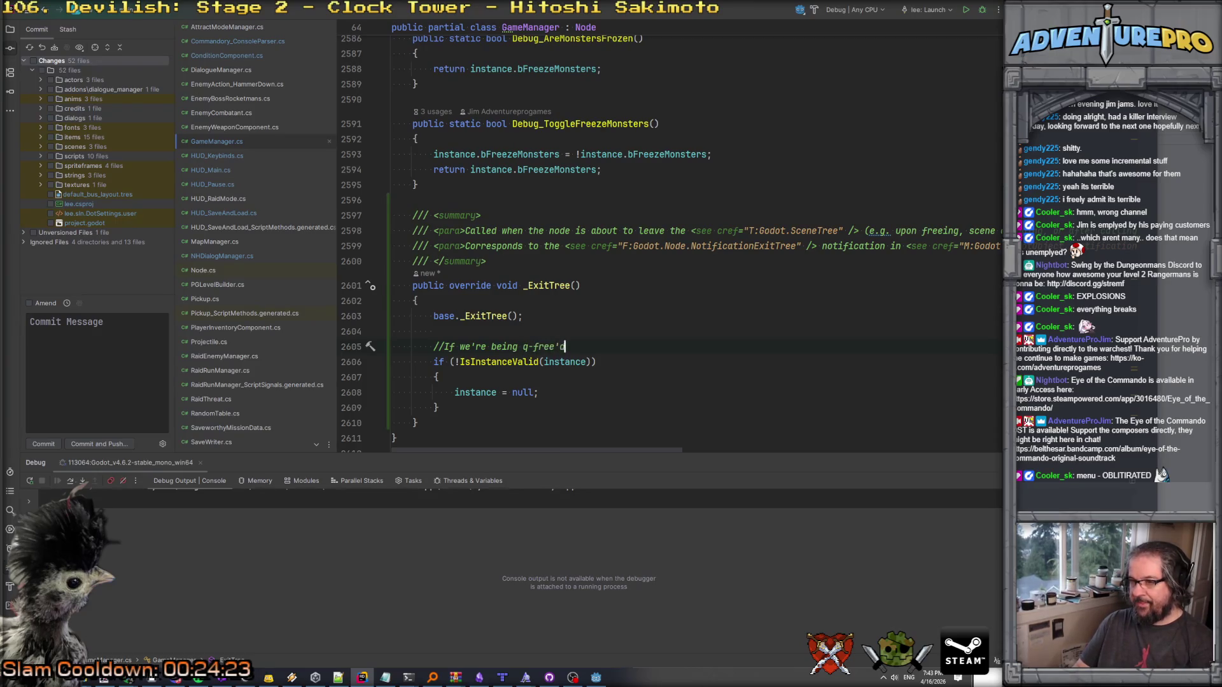
type("ean u")
type(" ins")
key("BackSpace")
key("BackSpace")
key("BackSpace")
type("atic instance.")
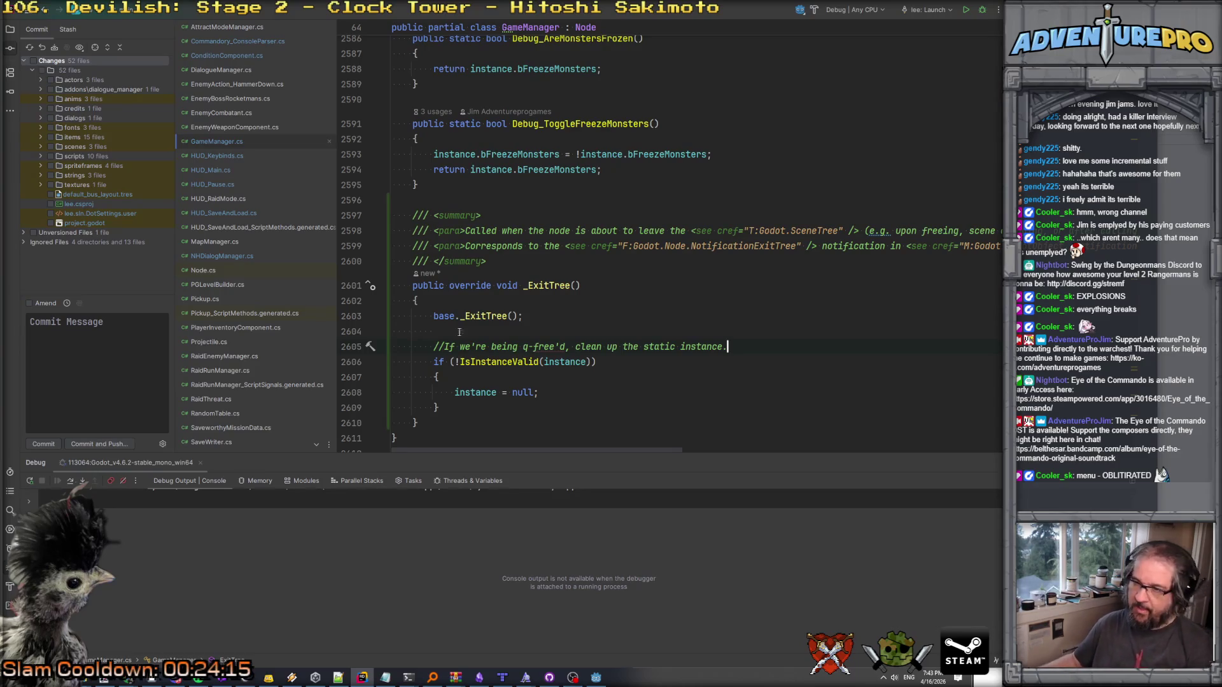
Select the whole _ExitTree override with its summary for copying.
scroll(483, 344, "down", 2)
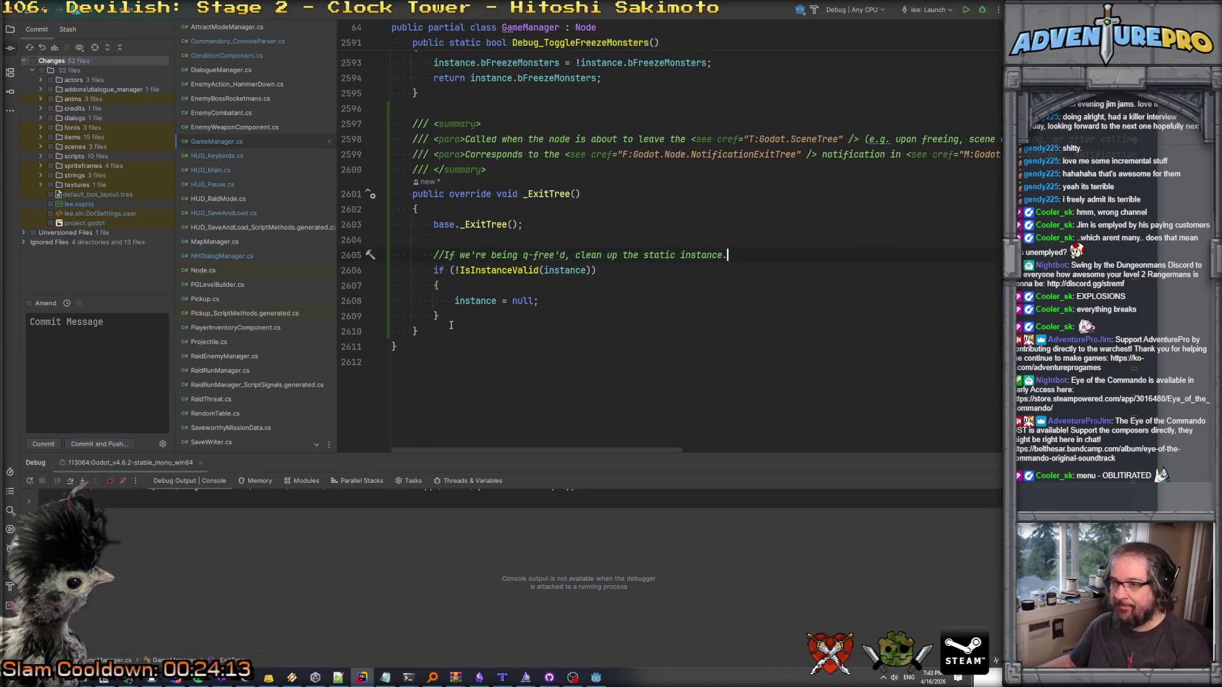
left_click_drag(422, 332, 366, 111)
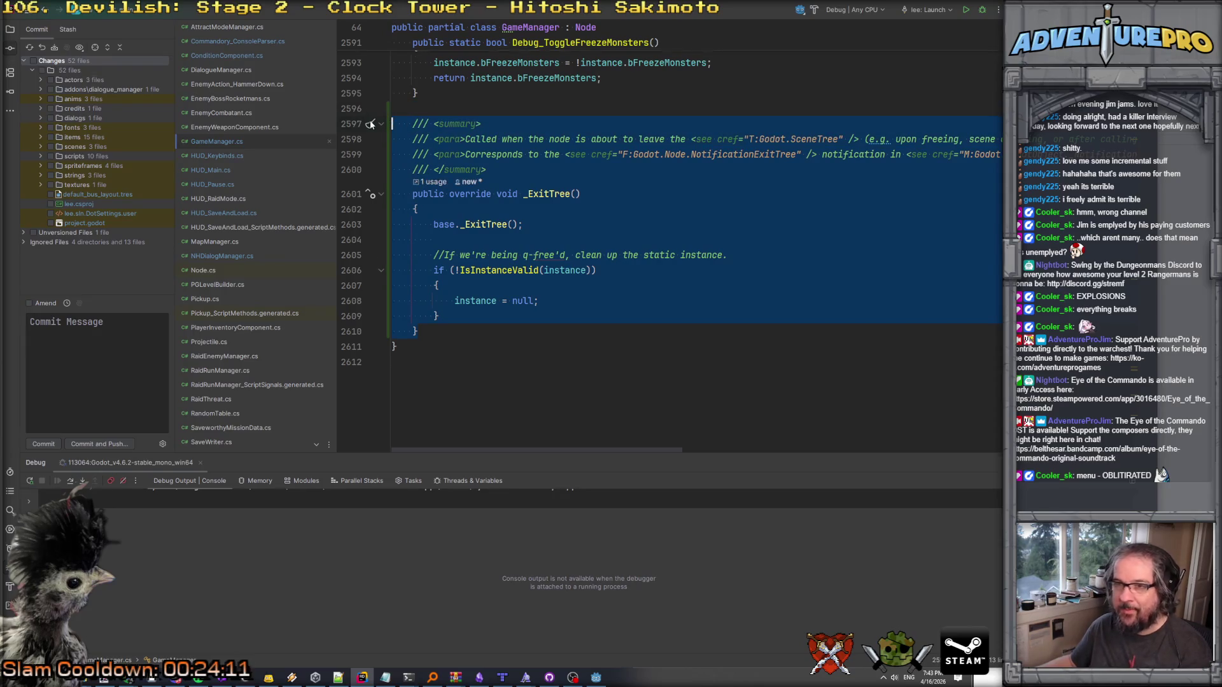
scroll(254, 283, "down", 1)
Open RaidRunManager.cs and paste the copied _ExitTree override at the end of the file.
double_click(238, 334)
left_click(475, 335)
key("ctrl+End")
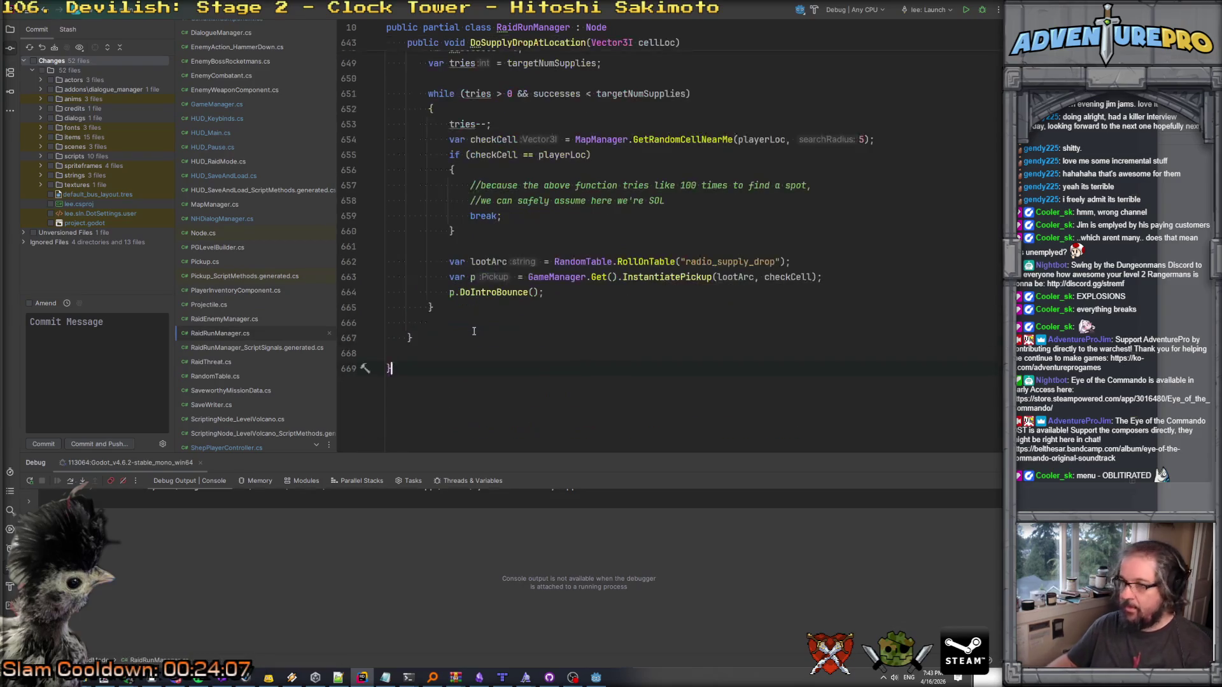
key("Return")
key("Return")
key("ctrl+v")
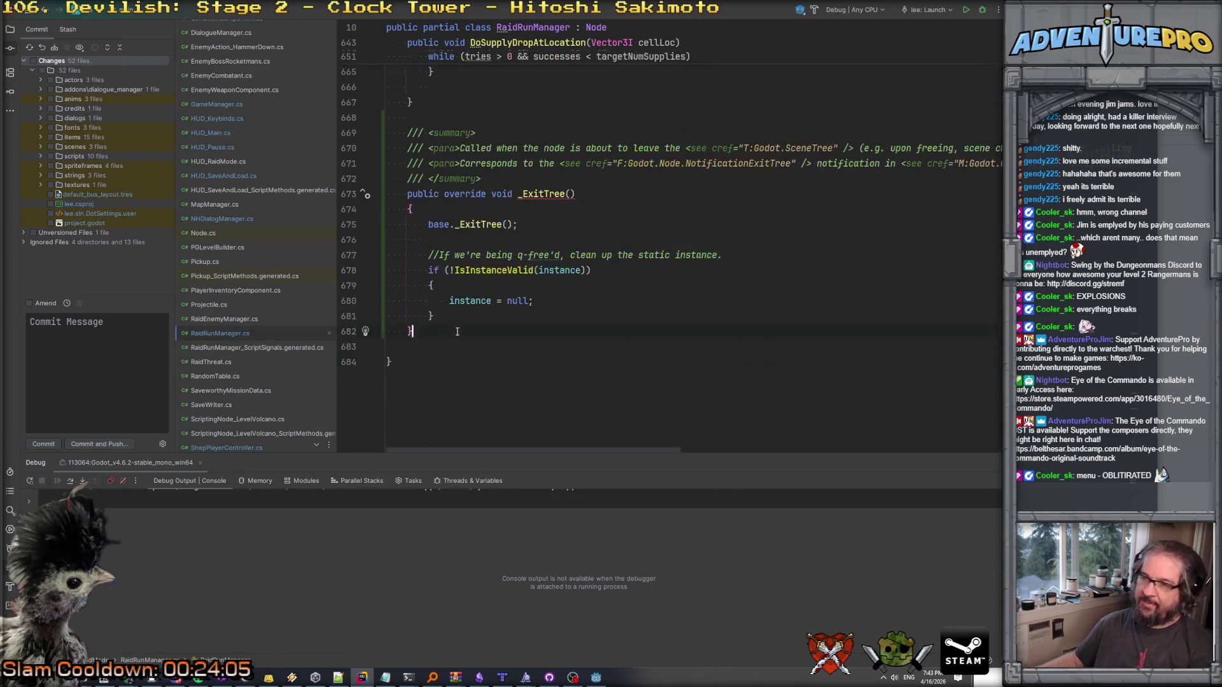
Move the comment and !IsInstanceValid(instance) null check into the existing _ExitTree after its base call.
left_click(621, 217)
left_click(540, 194)
left_click_drag(450, 322, 365, 250)
key("ctrl+c")
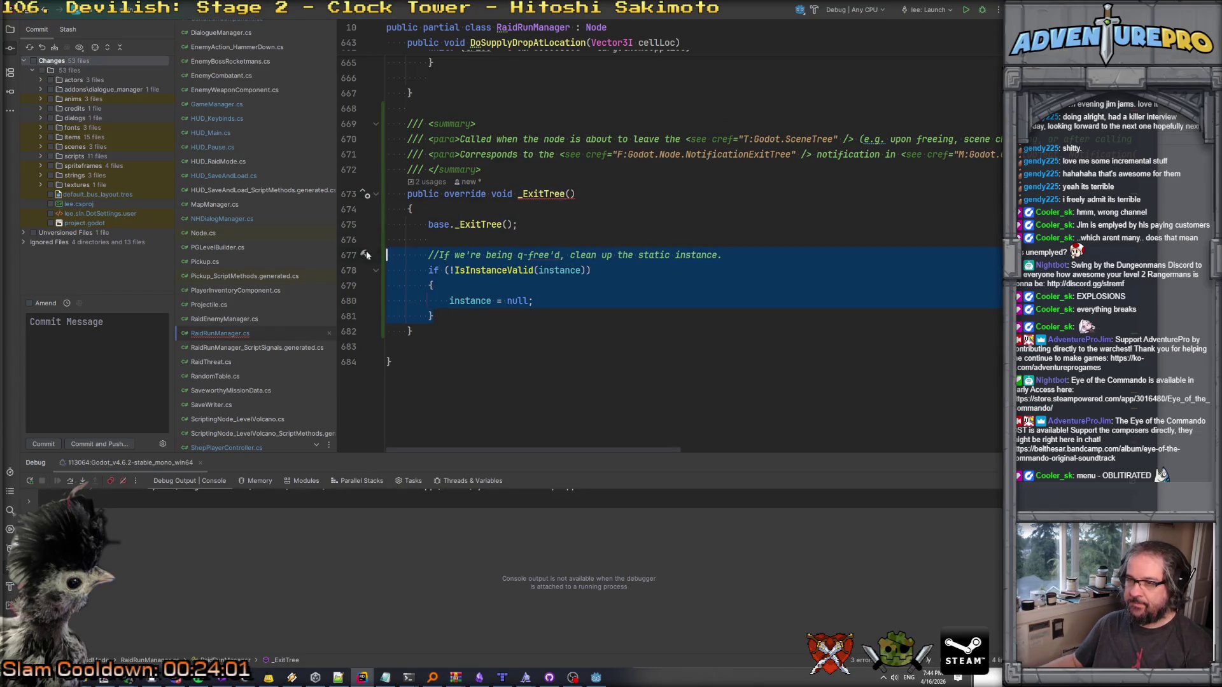
key("BackSpace")
key("ctrl+f")
type("exit")
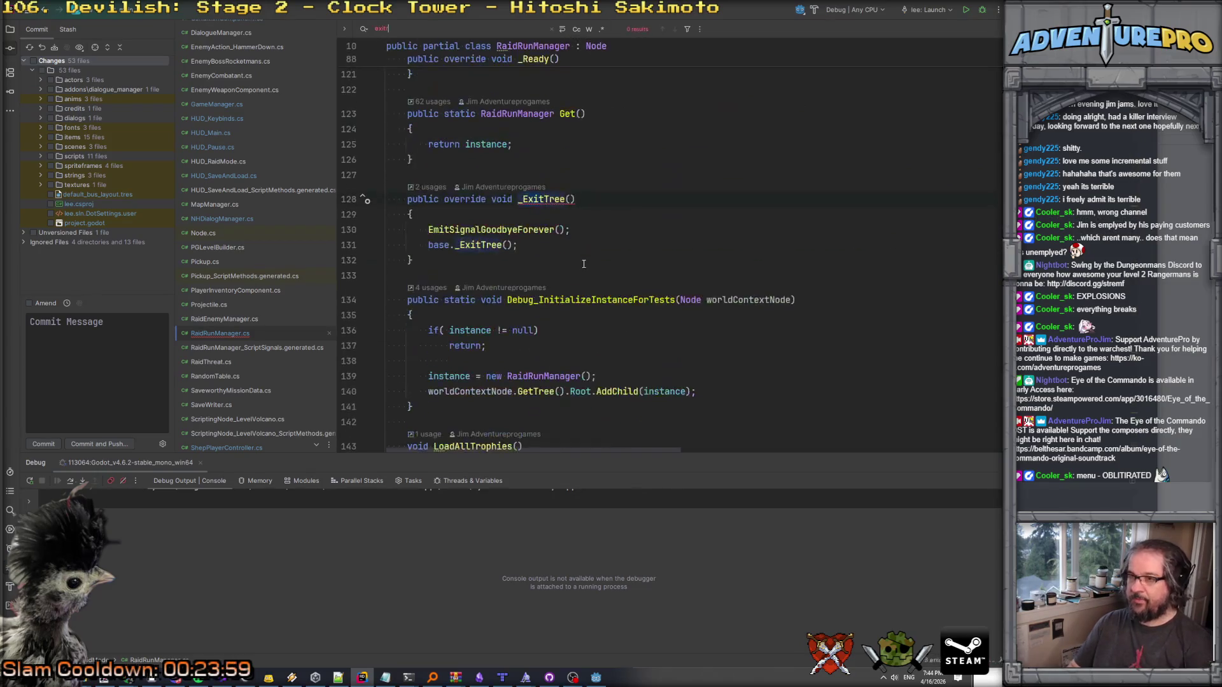
left_click(545, 245)
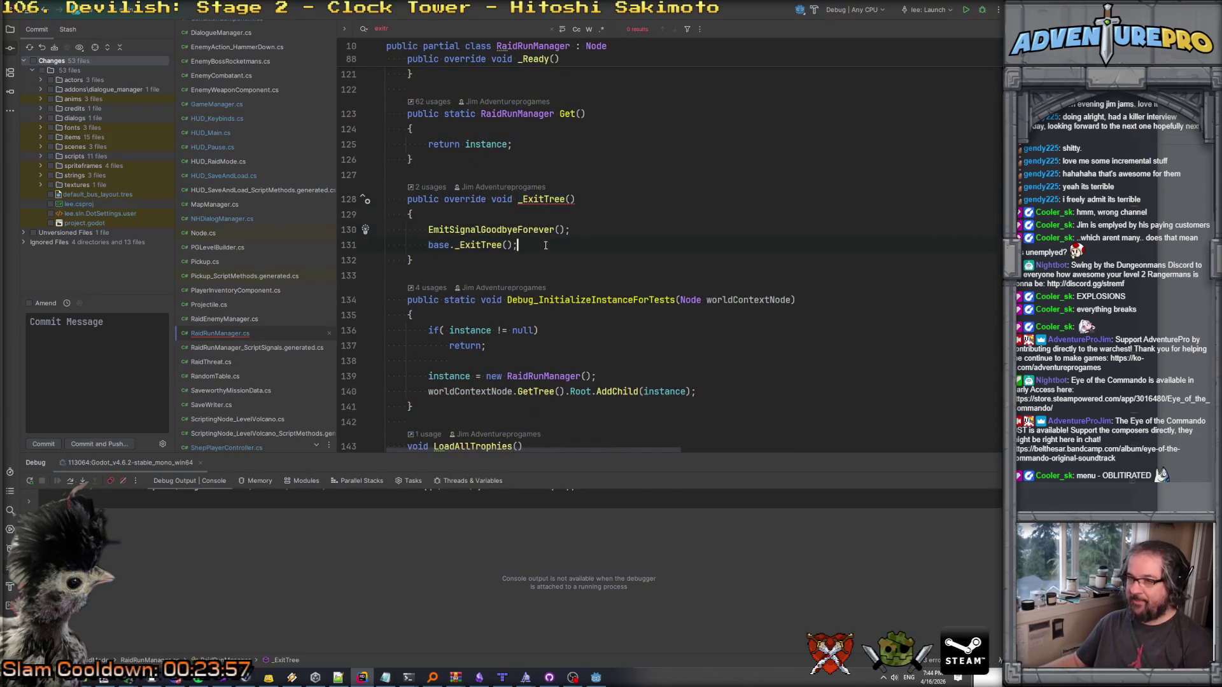
key("ctrl+v")
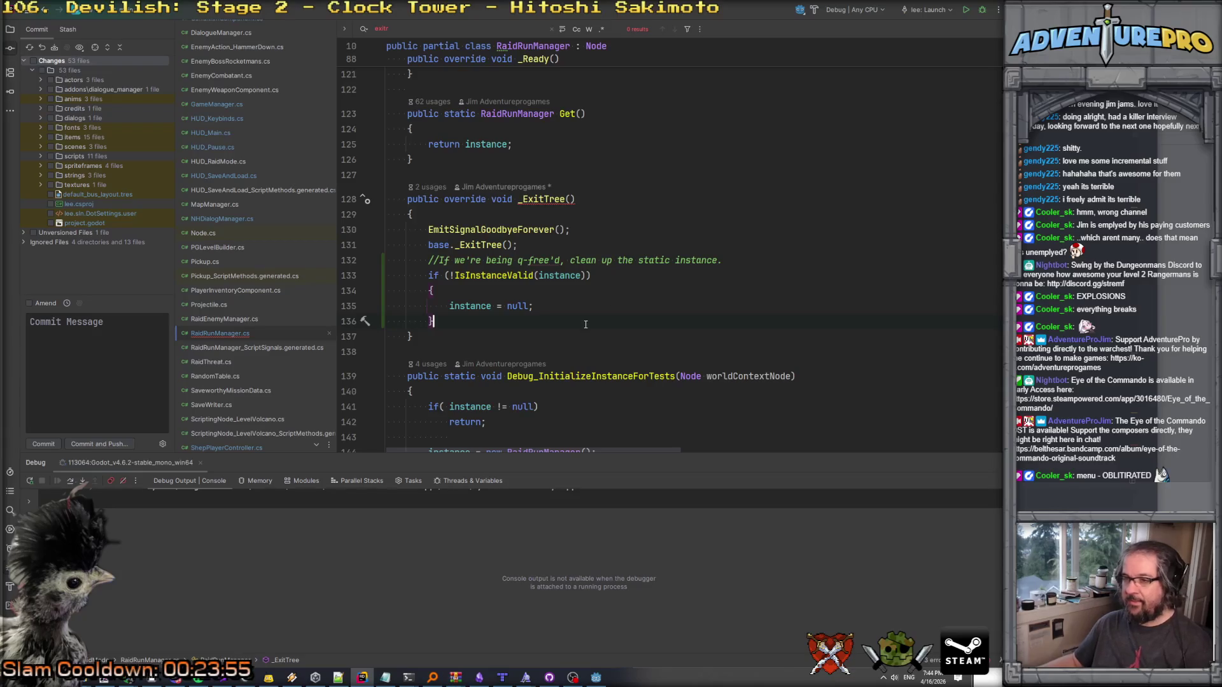
Delete the duplicate _ExitTree override and switch to the Godot editor.
key("ctrl+End")
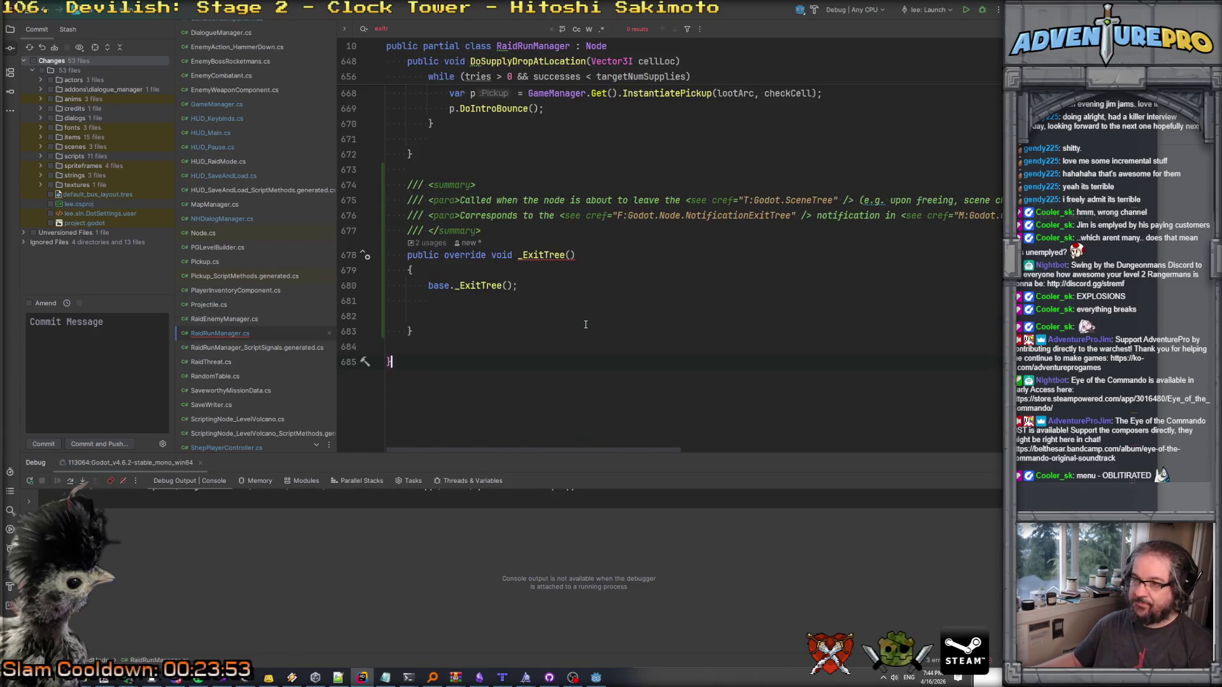
left_click_drag(424, 337, 368, 170)
key("BackSpace")
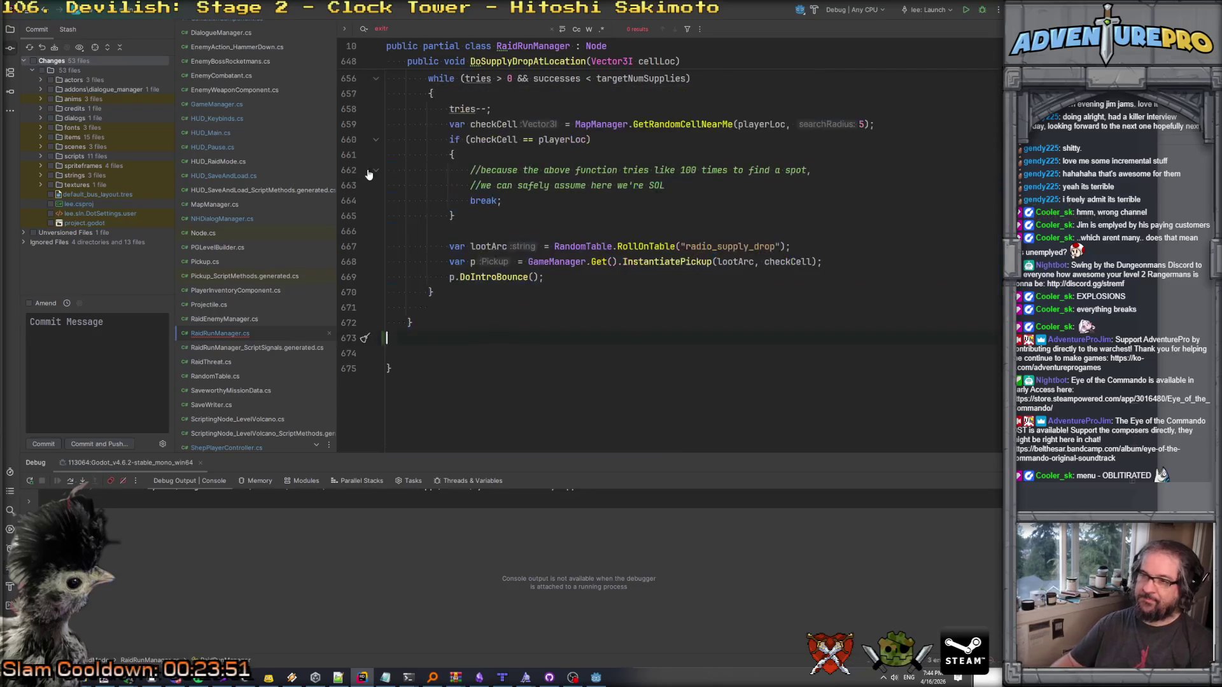
key("Delete")
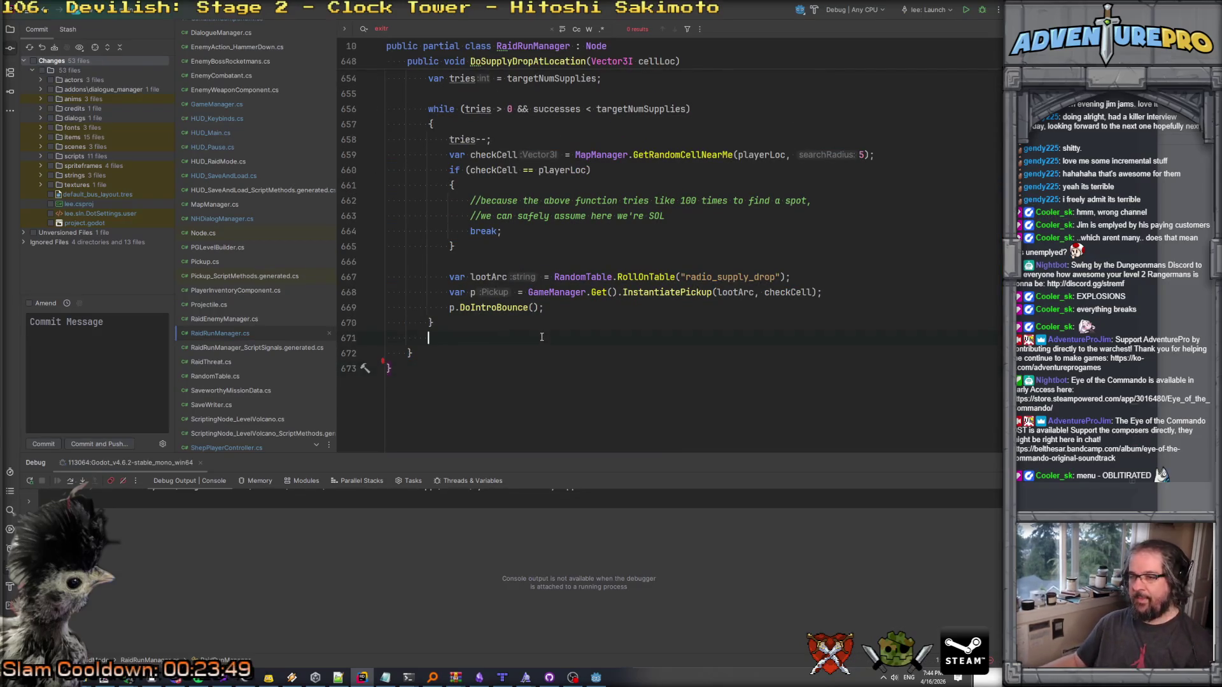
left_click(596, 677)
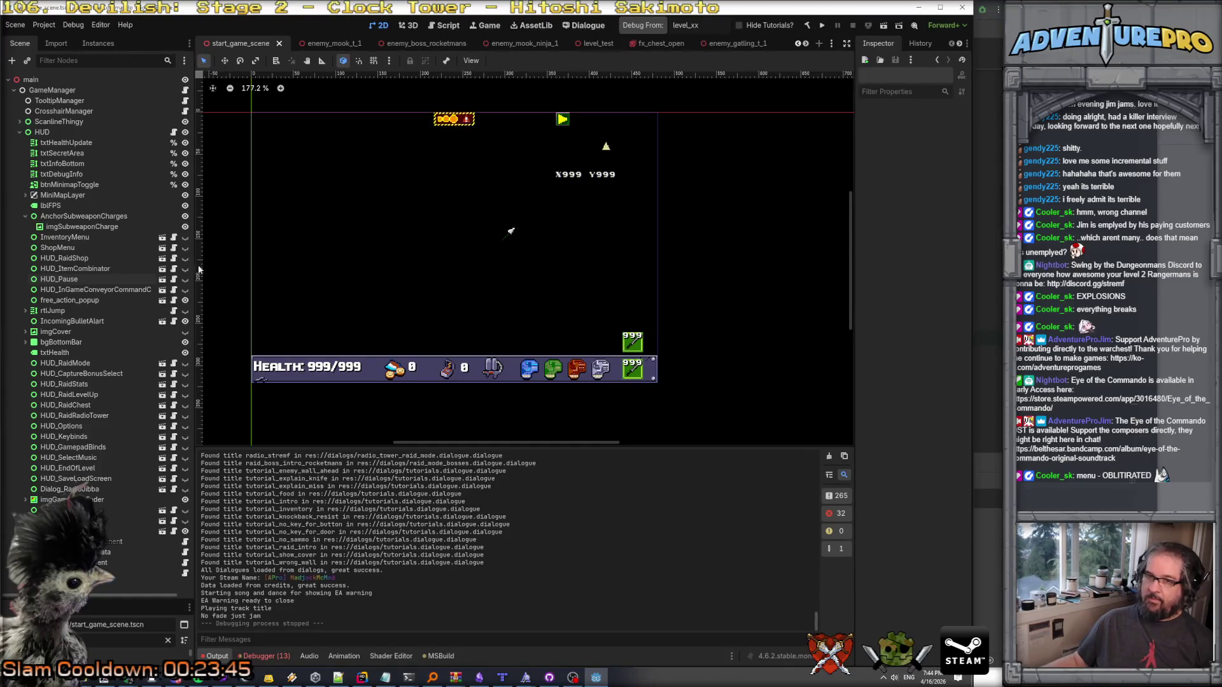
Toggle visibility of the Game Over node and its overlay child to preview them on the canvas.
left_click(185, 515)
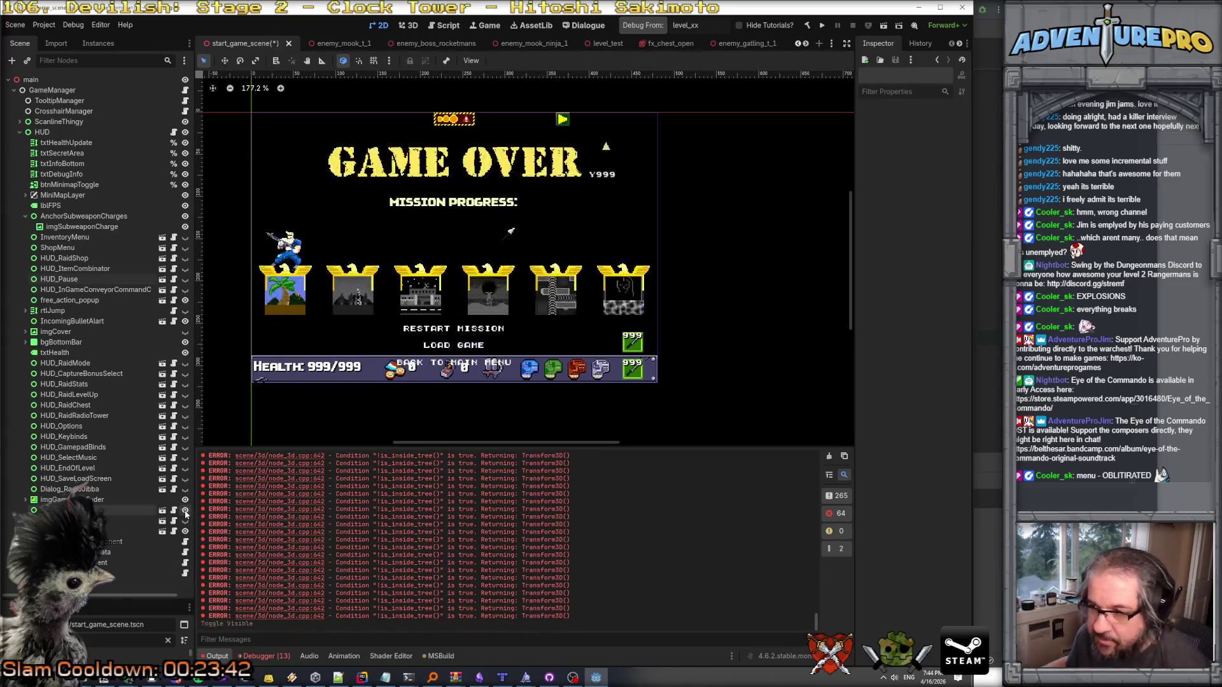
left_click(185, 517)
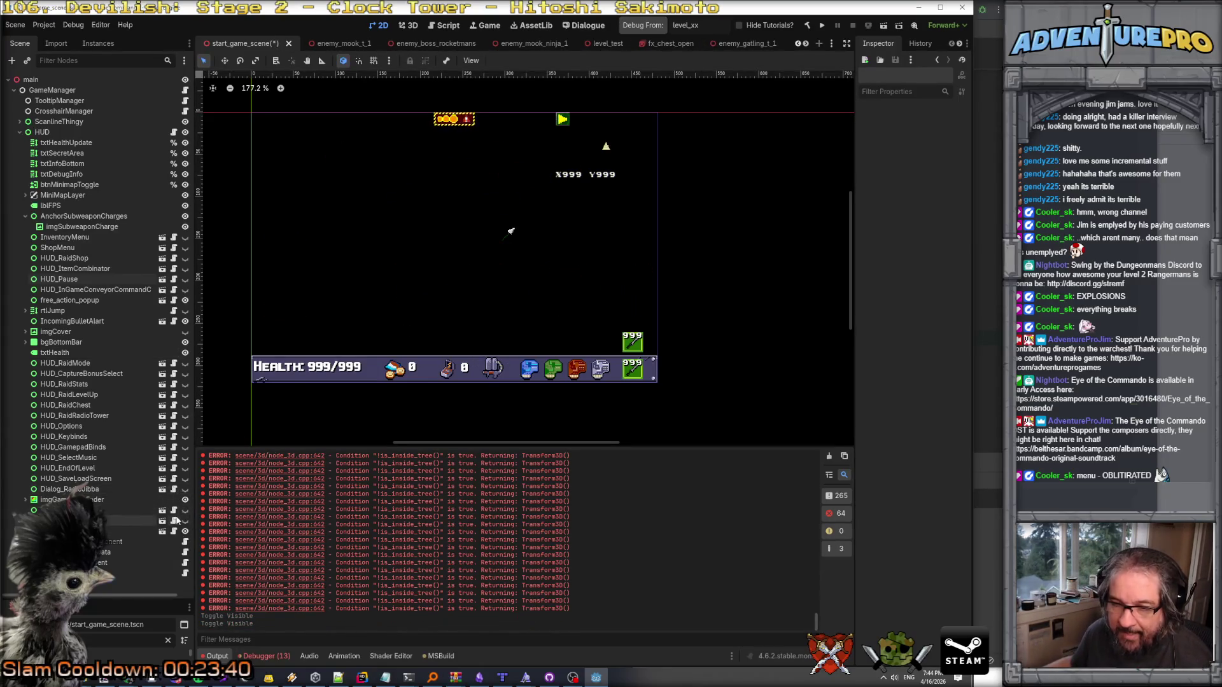
left_click(184, 500)
left_click(185, 500)
left_click(184, 499)
left_click(184, 500)
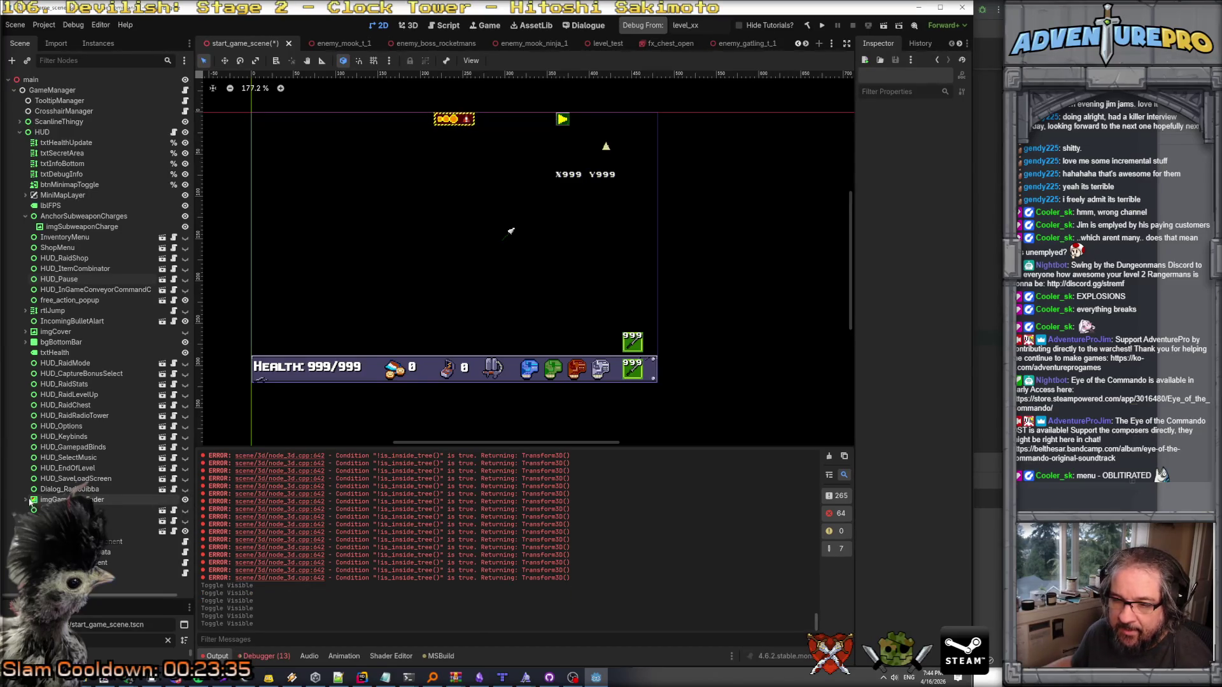
left_click(26, 500)
left_click(114, 511)
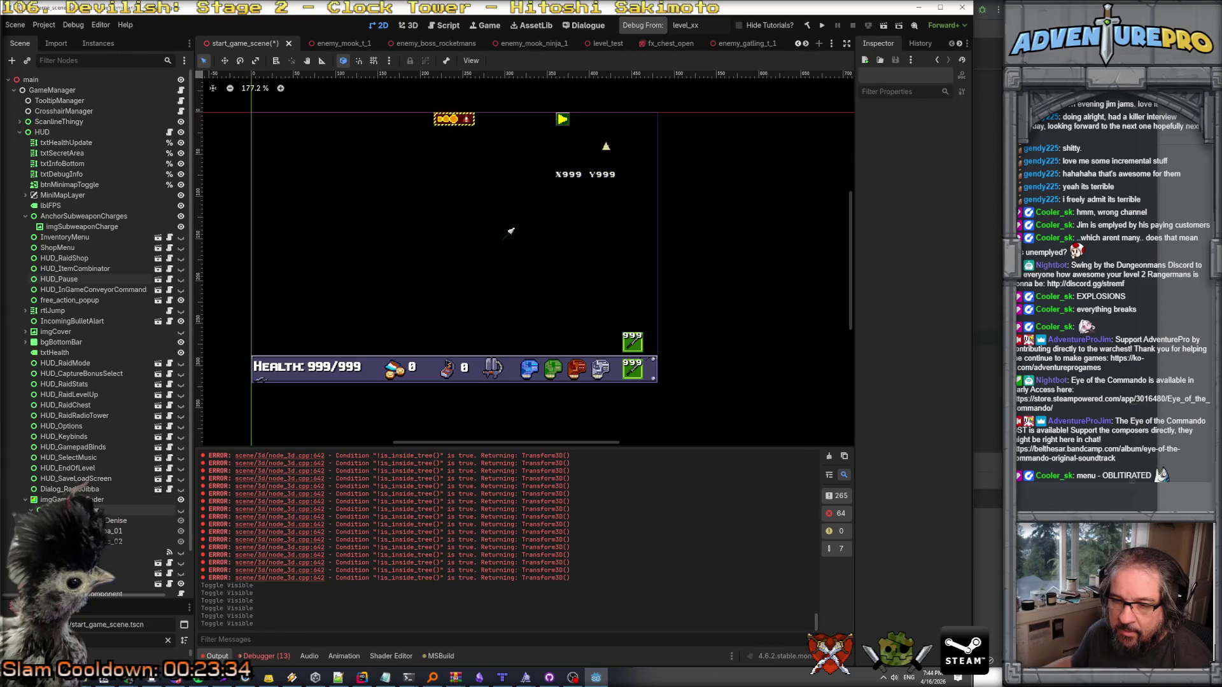
left_click(181, 510)
left_click(181, 510)
left_click(181, 511)
left_click(180, 510)
left_click(181, 511)
left_click(181, 511)
Set the imgGameOverFader colour to fully opaque black.
left_click(96, 501)
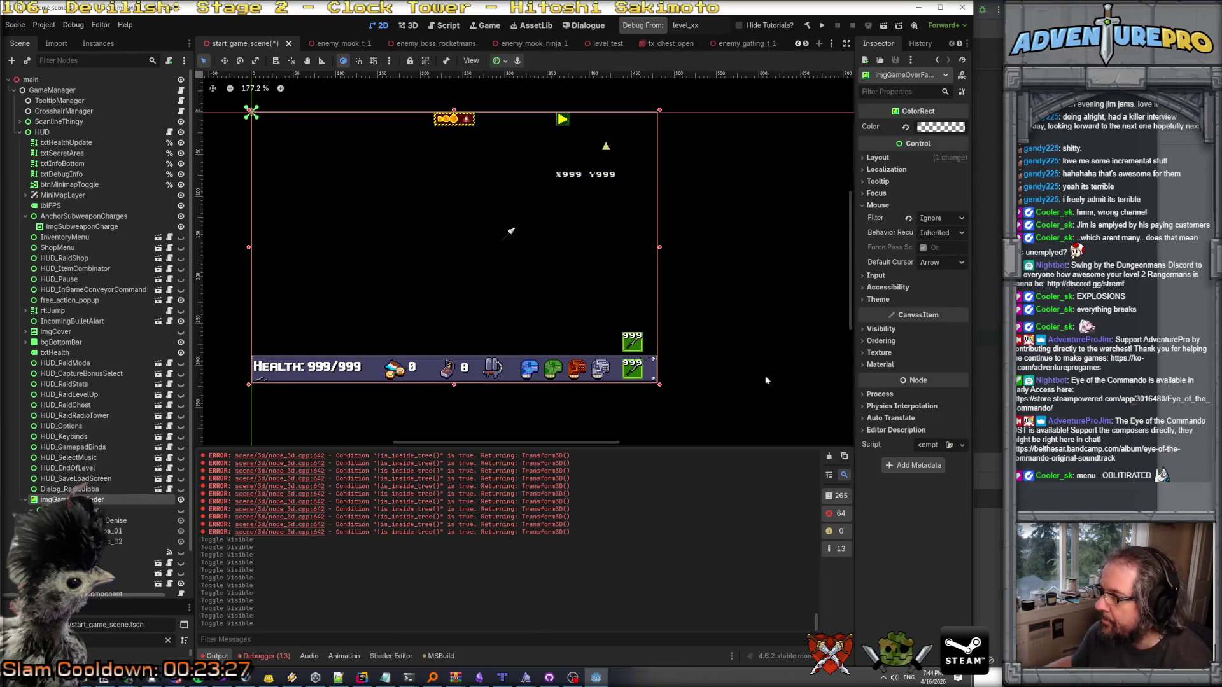
left_click_drag(854, 297, 697, 293)
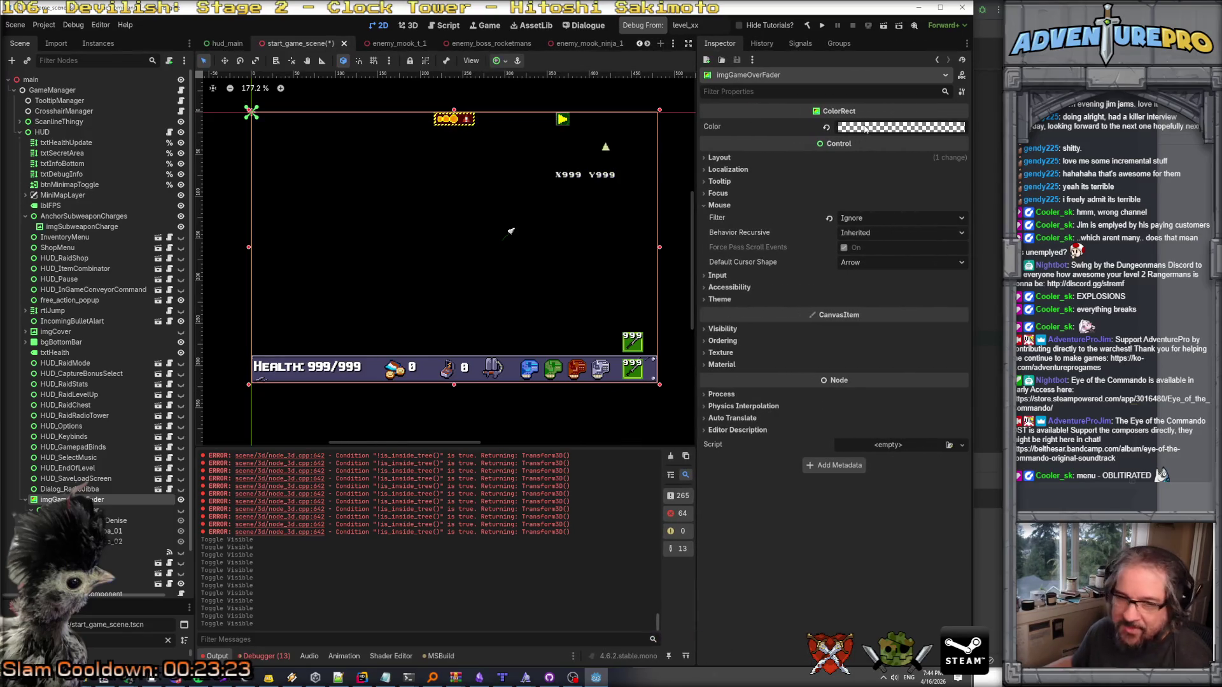
mouse_move(865, 129)
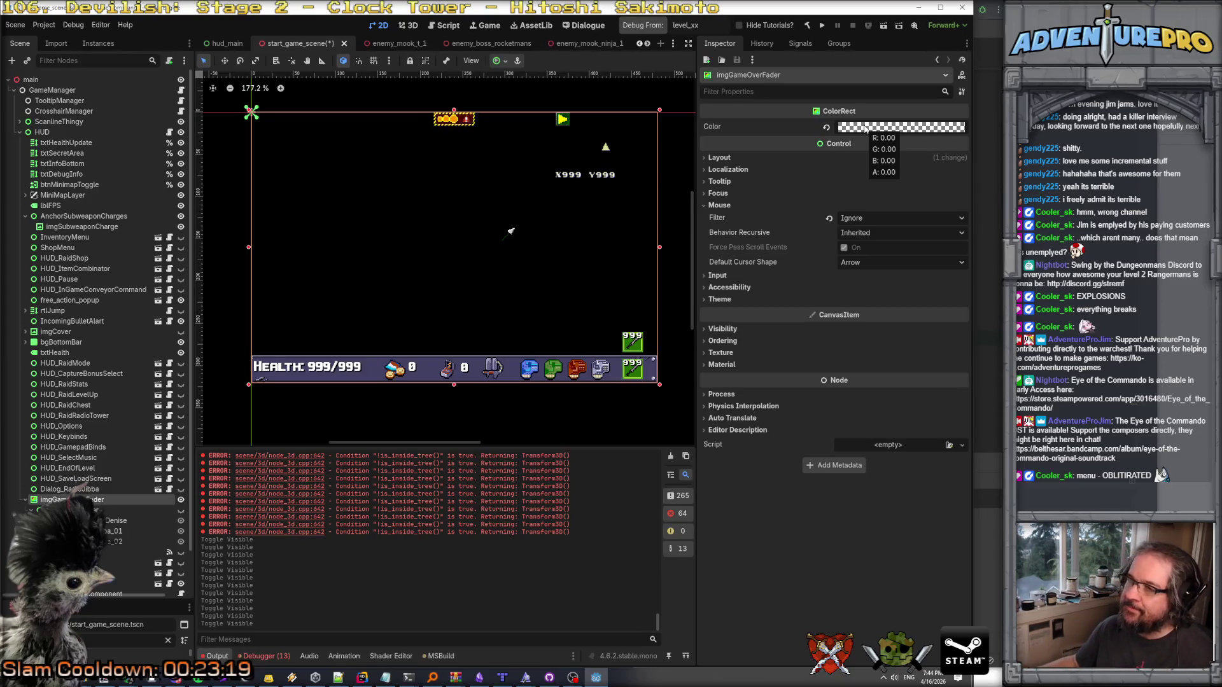
left_click(865, 129)
left_click_drag(881, 375, 962, 371)
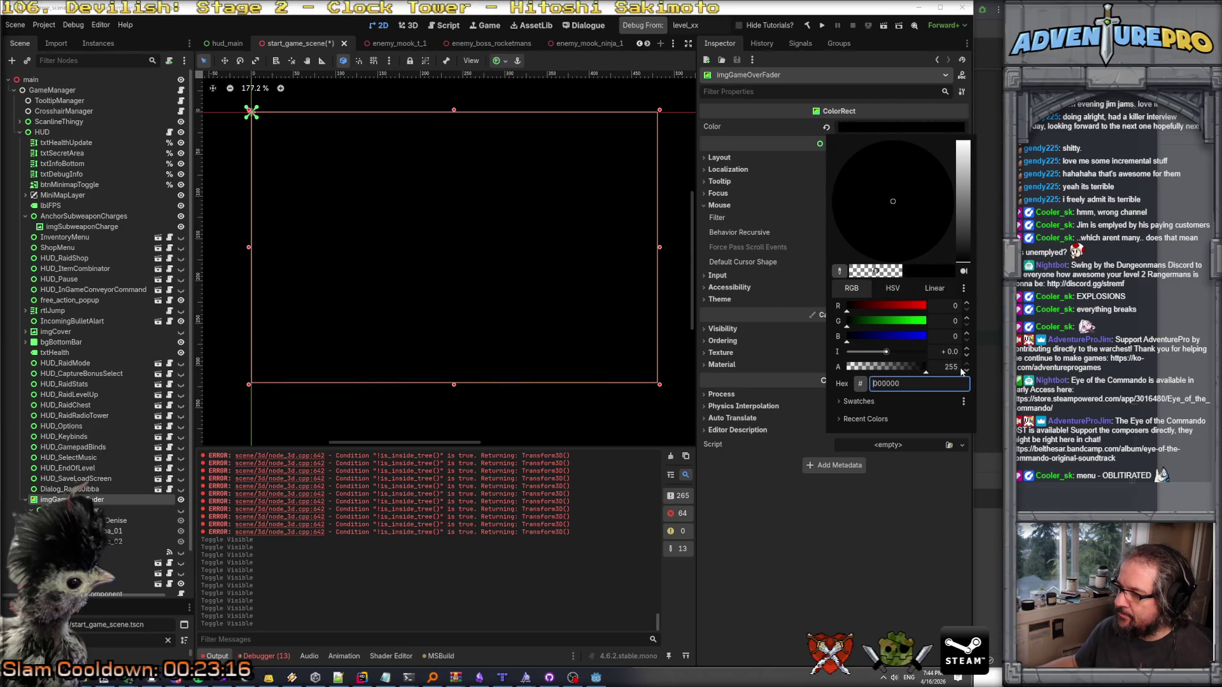
left_click(888, 124)
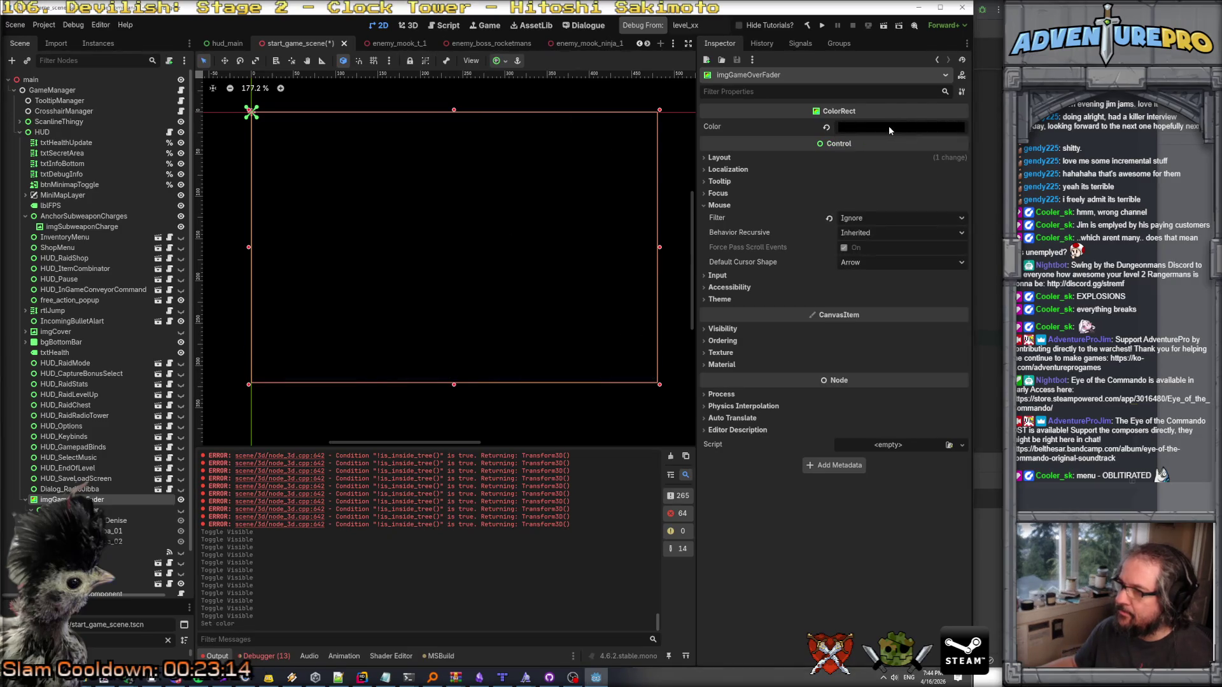
Hide and re-show imgGameOverFader, save start_game_scene, and run the project.
left_click(181, 501)
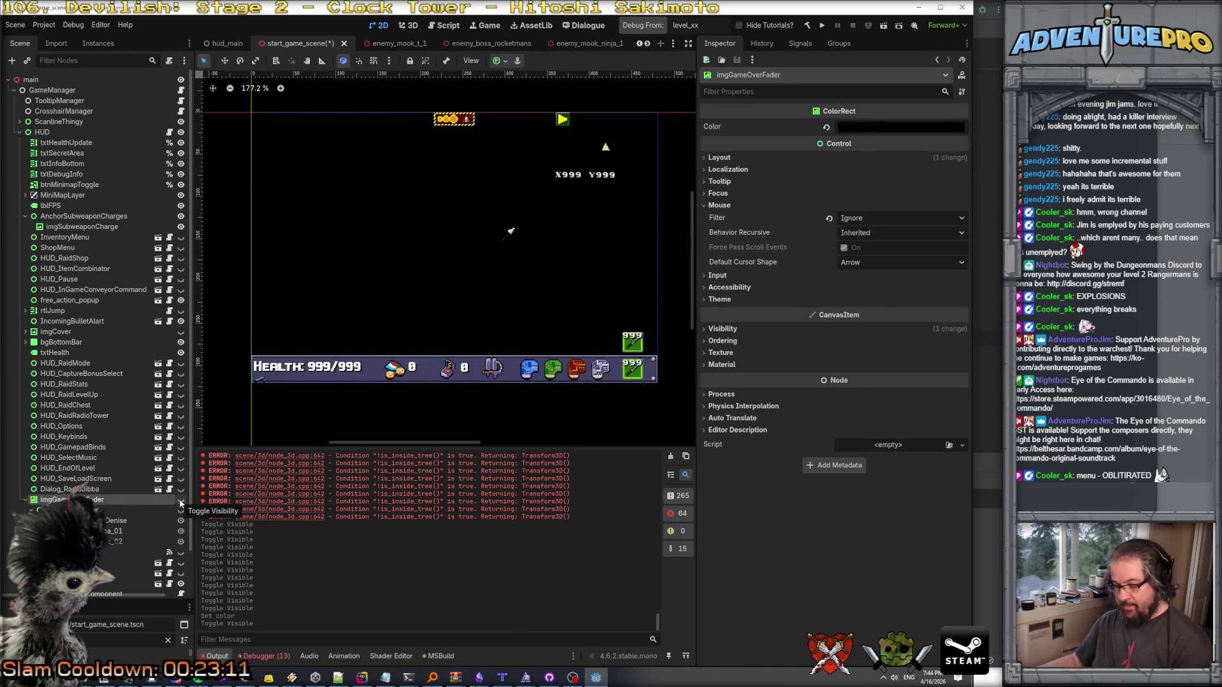
left_click(181, 502)
key("ctrl+s")
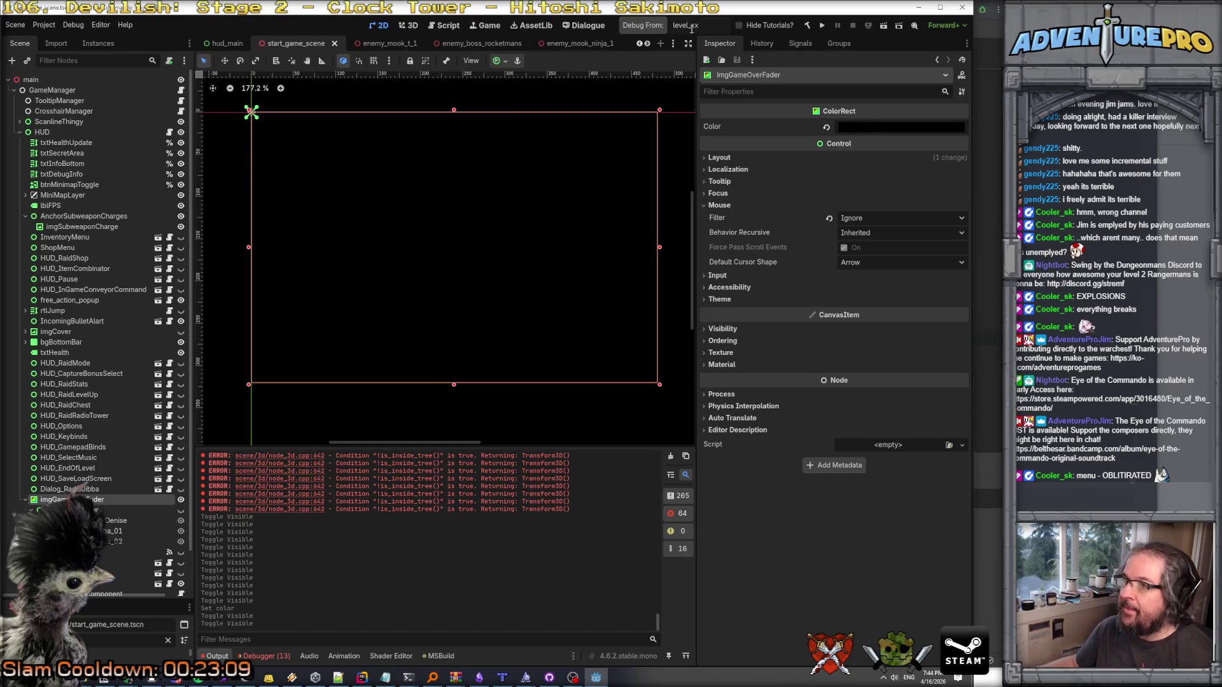
left_click(820, 28)
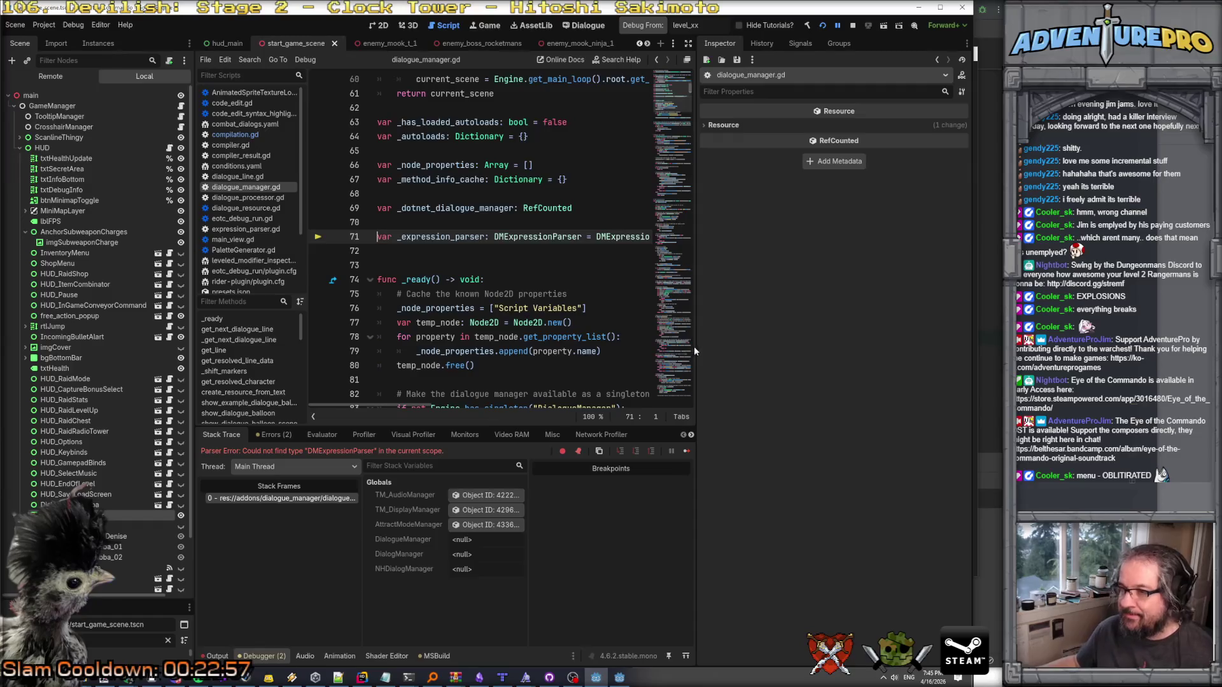
Widen the script editor and review the parser error in the Output and Debugger panels.
left_click_drag(698, 348, 876, 374)
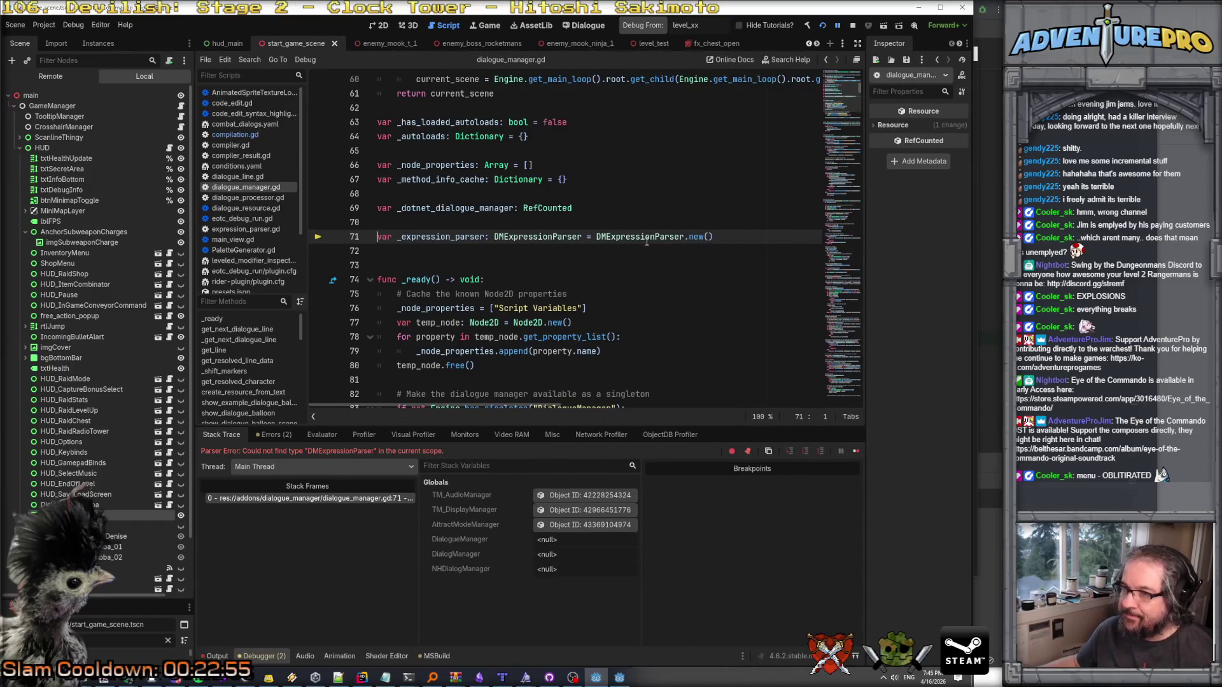
mouse_move(646, 241)
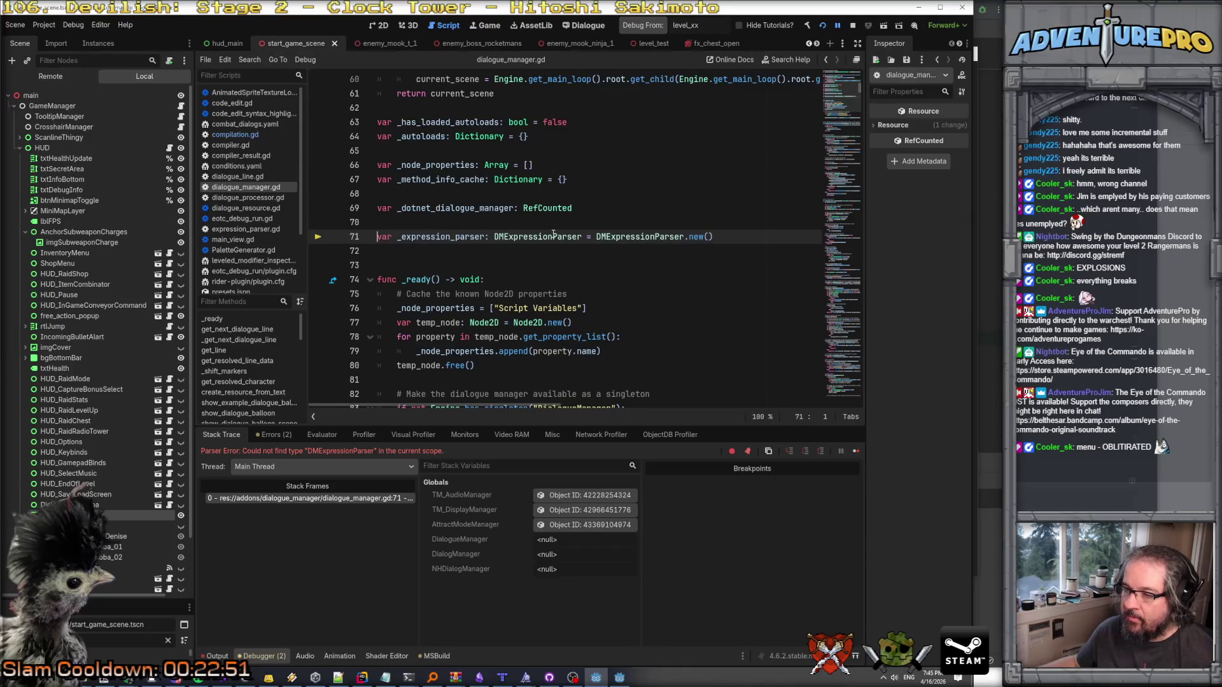
left_click(219, 656)
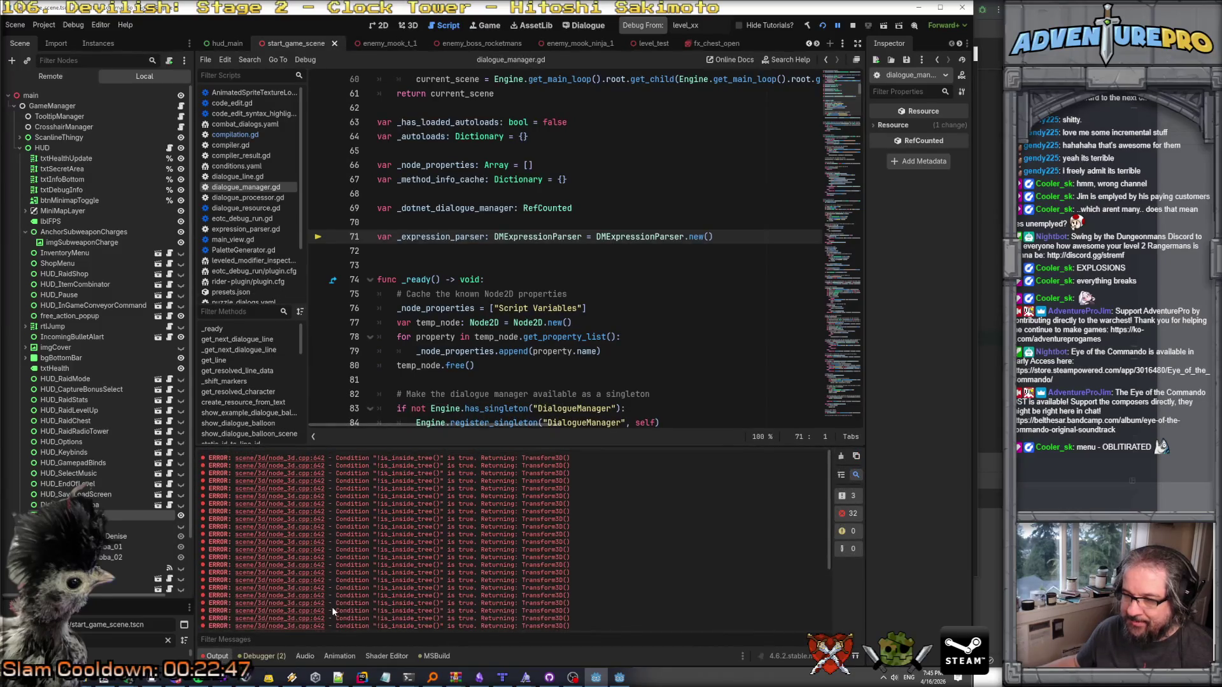
left_click(247, 656)
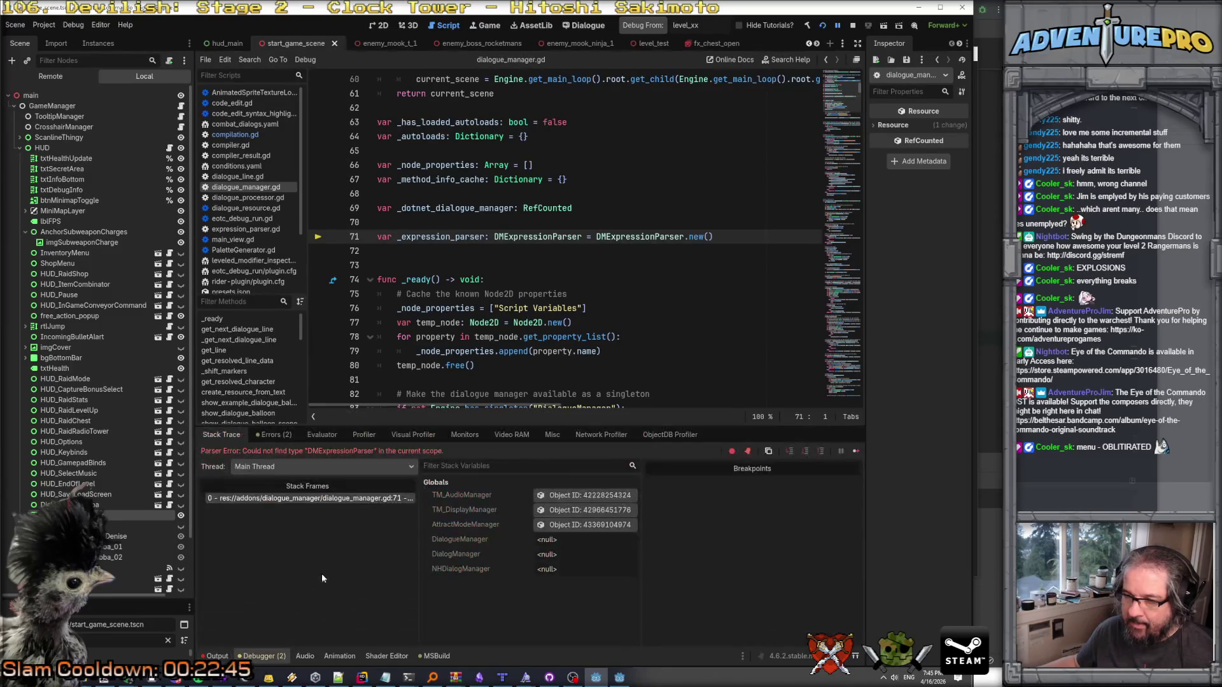
left_click(280, 437)
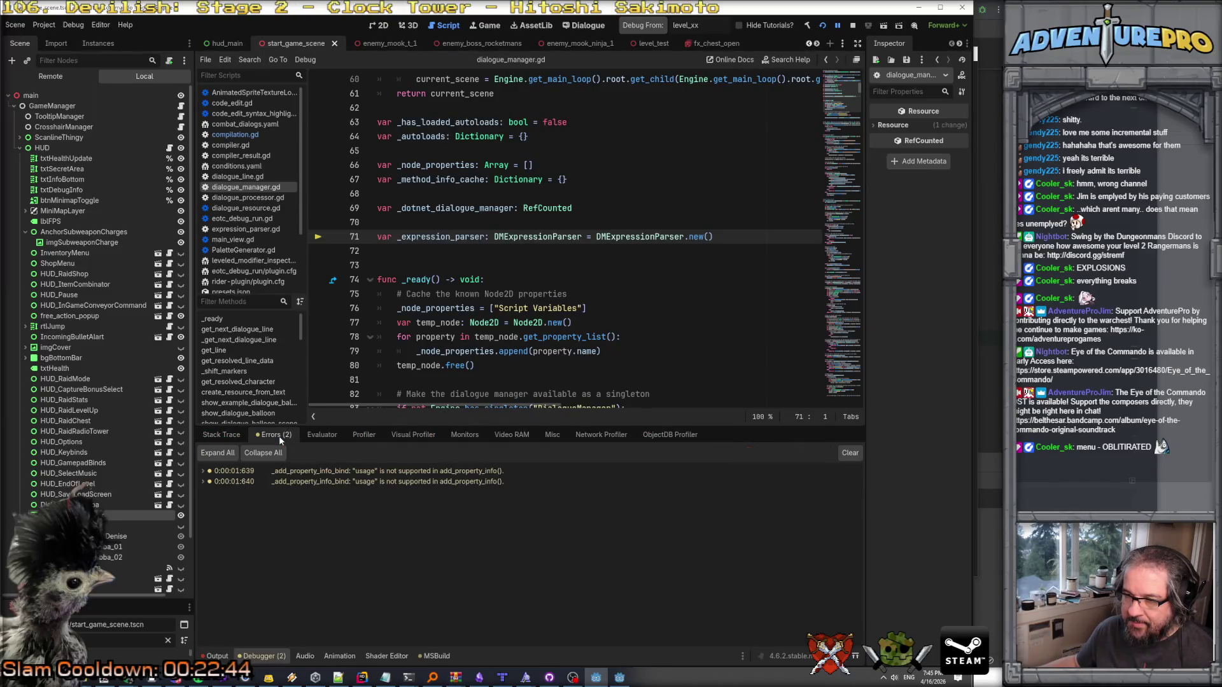
left_click(223, 434)
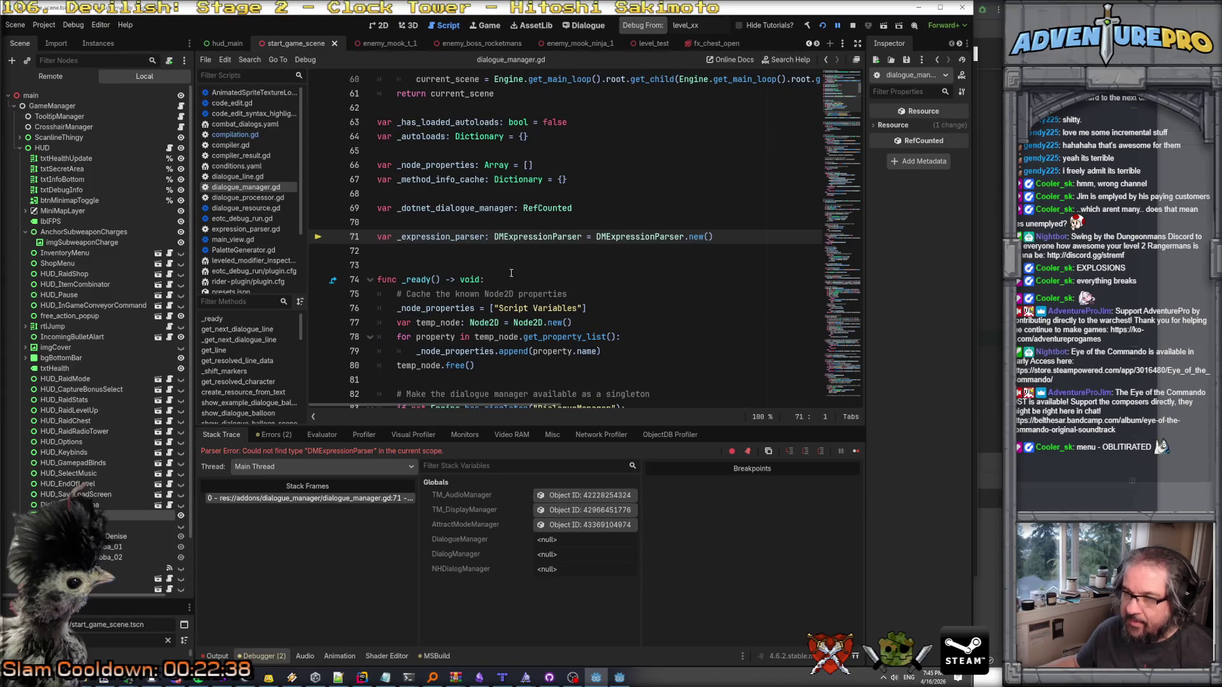
scroll(512, 273, "up", 10)
scroll(511, 273, "up", 8)
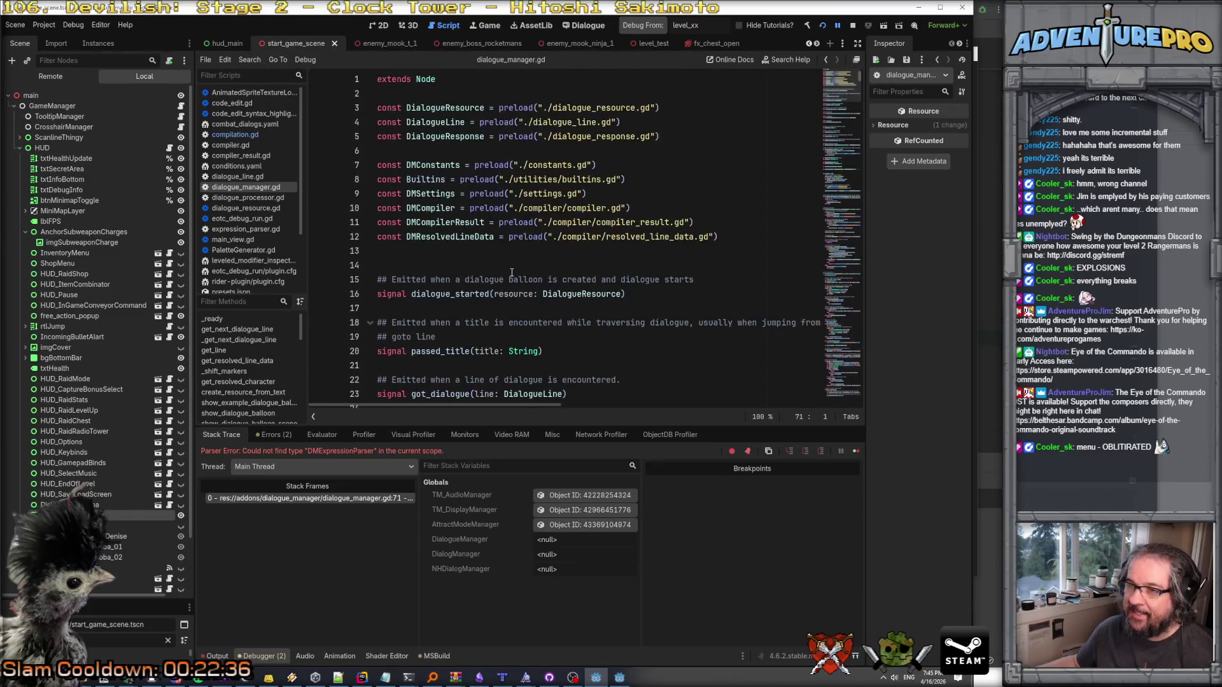
scroll(512, 272, "down", 18)
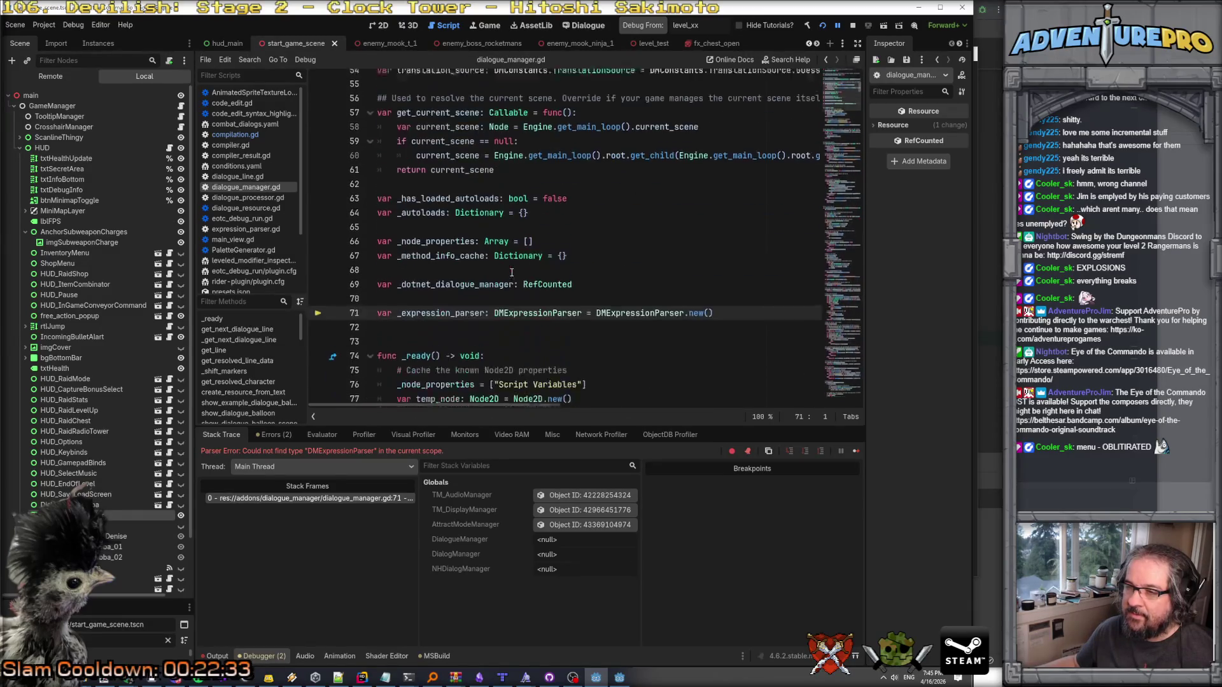
scroll(512, 272, "down", 2)
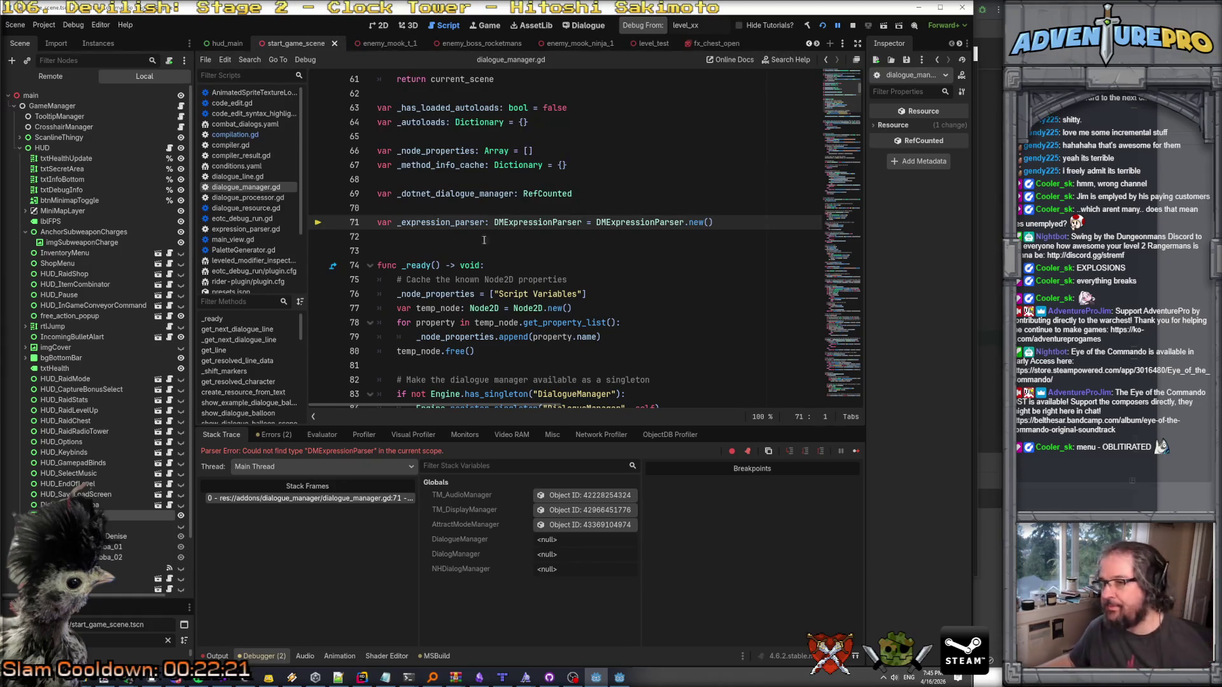
Inspect the DMExpressionParser definition from line 71, then stop and relaunch the project.
left_click(522, 222)
left_click(521, 222, "ctrl")
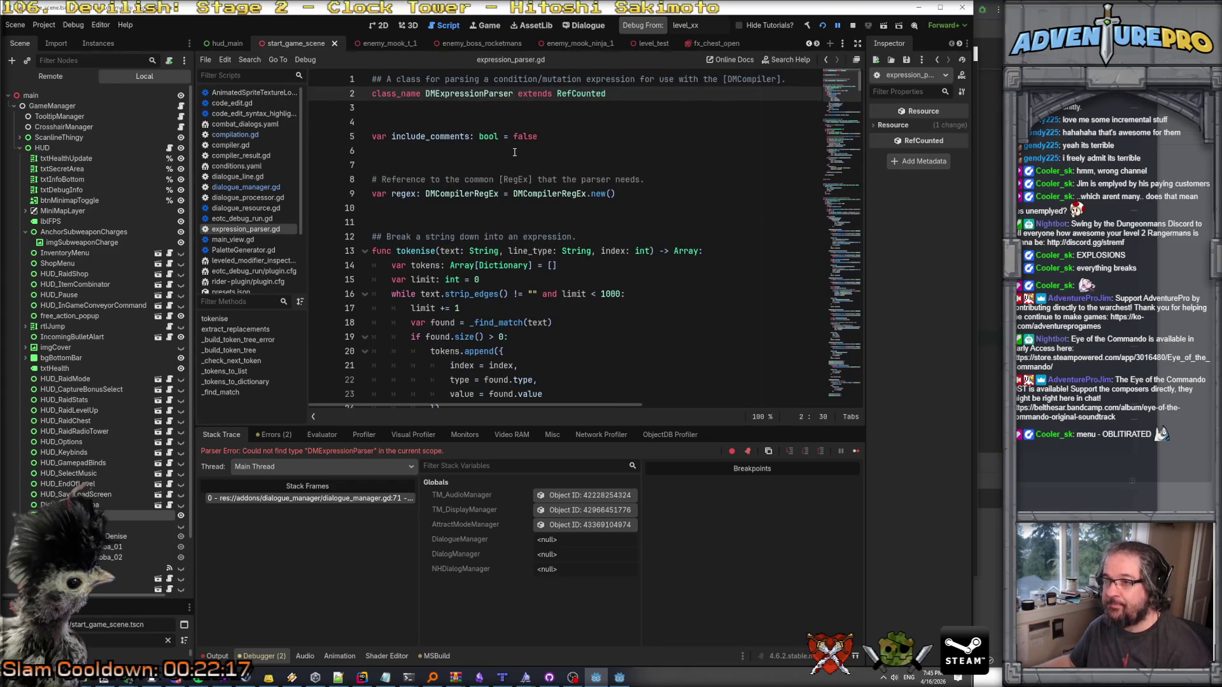
scroll(515, 152, "down", 18)
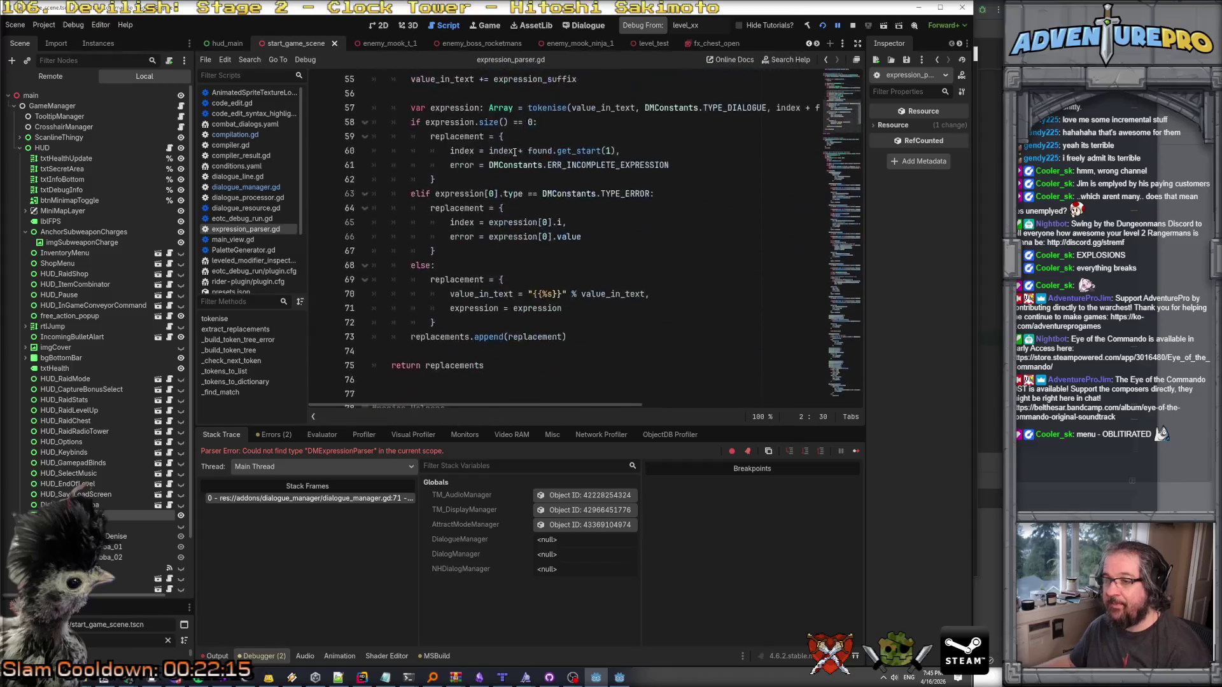
key("alt+Left")
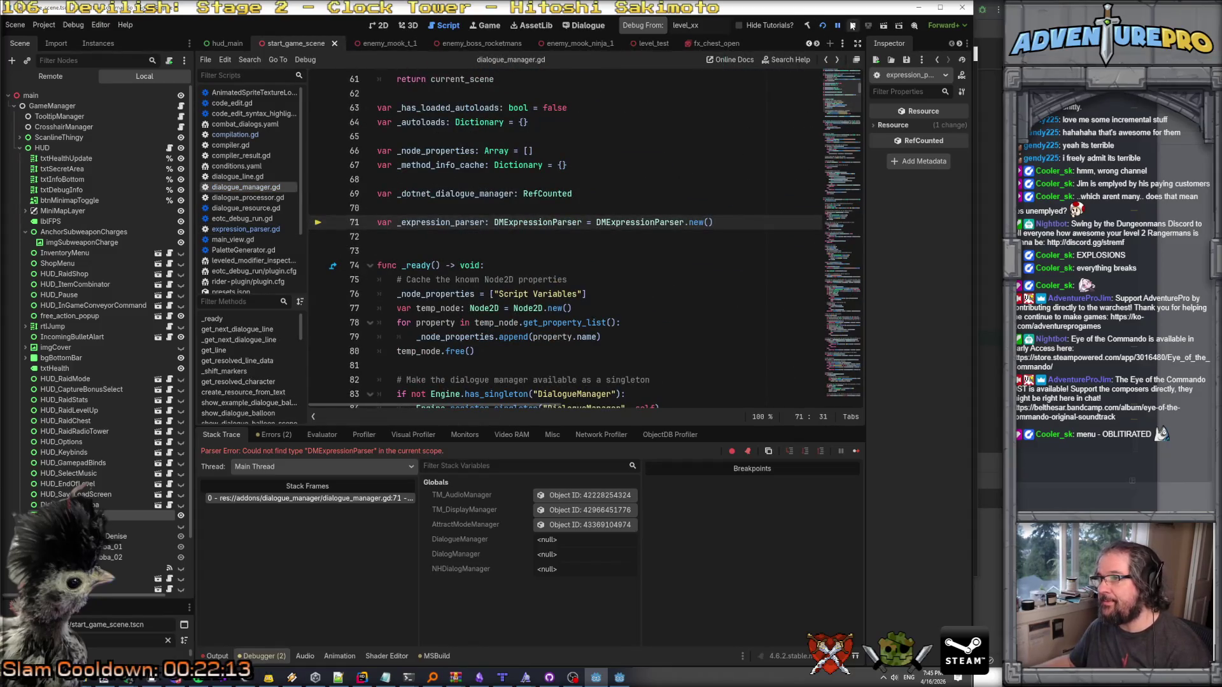
left_click(853, 25)
left_click(822, 25)
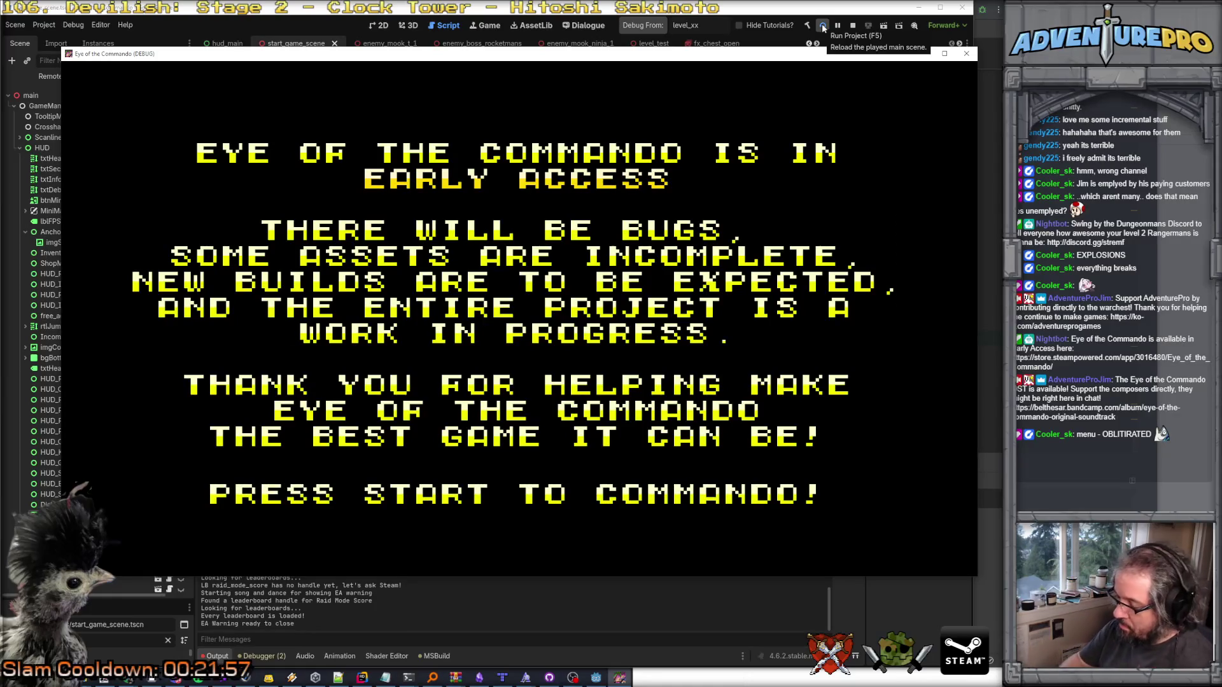
Load the Col Dash save, pause, and quit to the main menu.
key("Return")
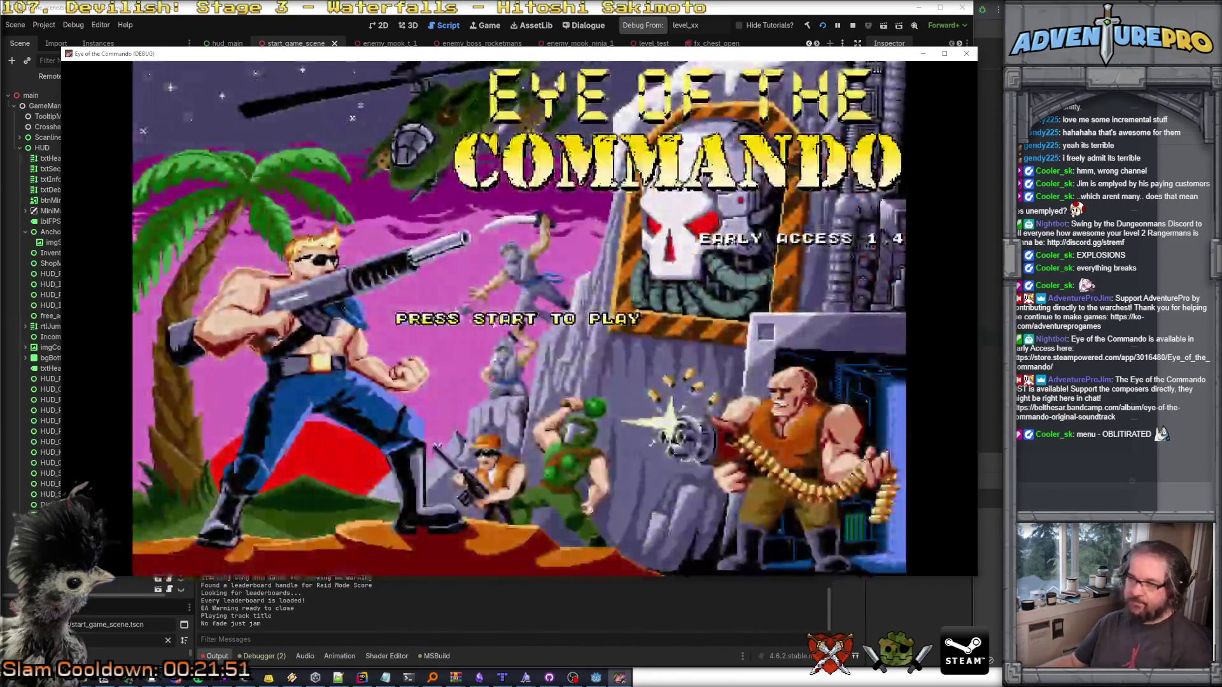
key("Return")
left_click(818, 261)
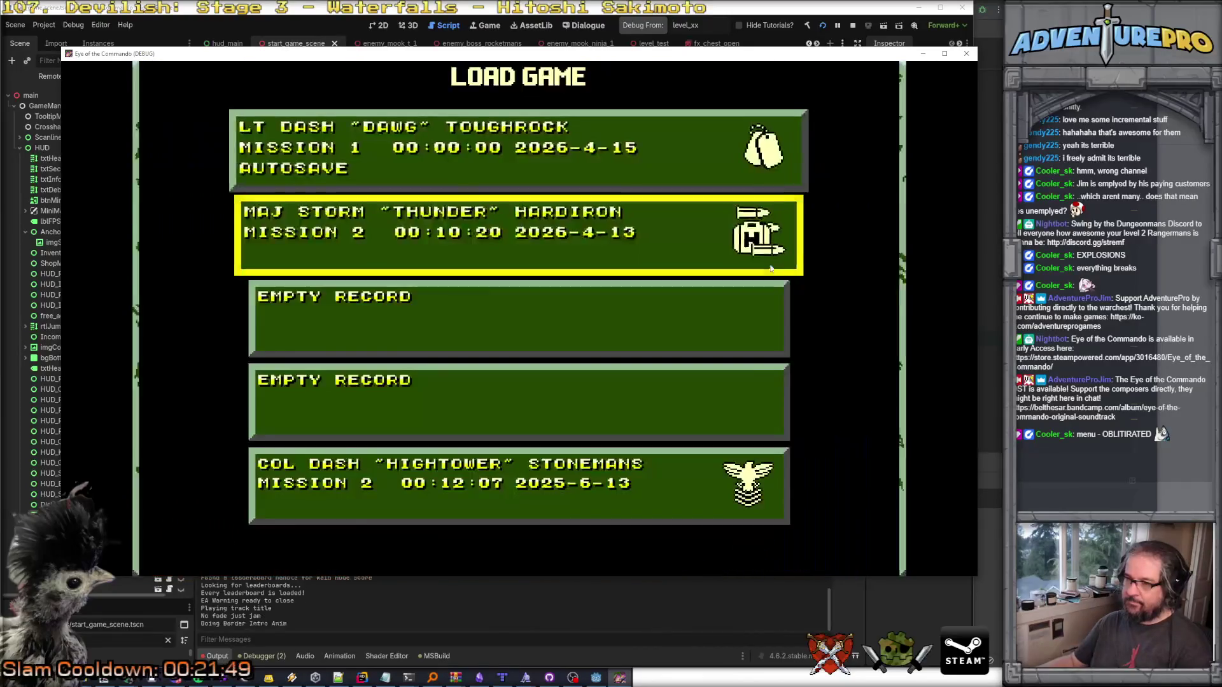
left_click(488, 471)
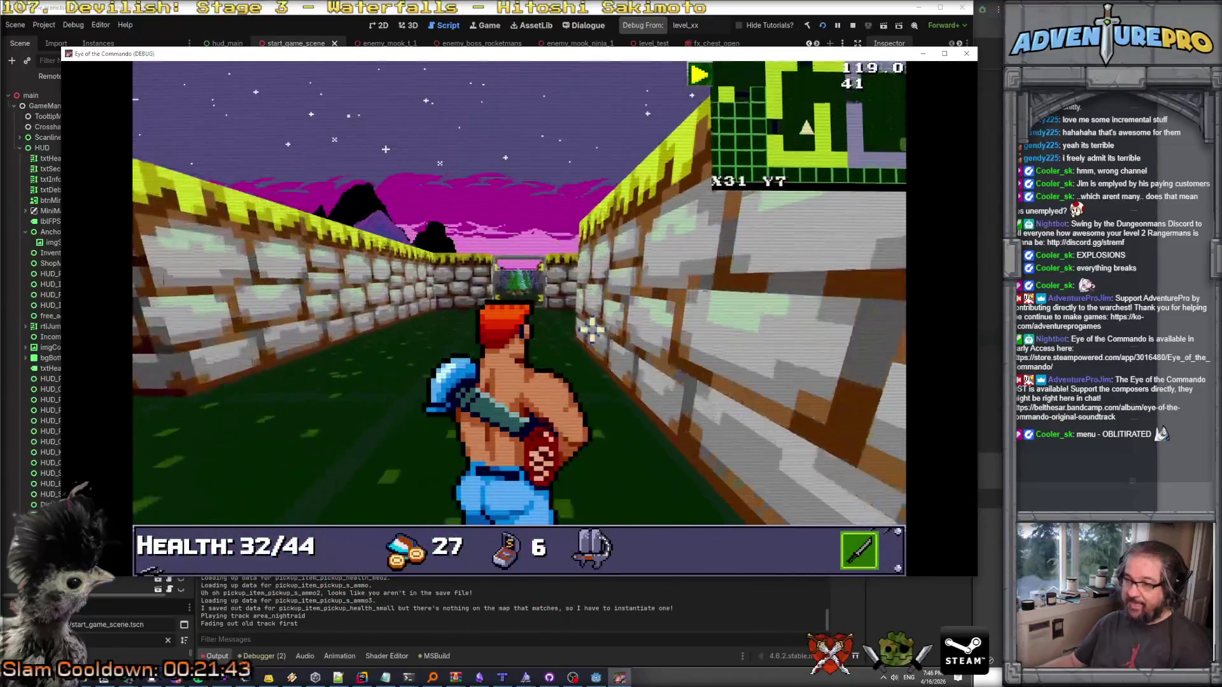
key("Escape")
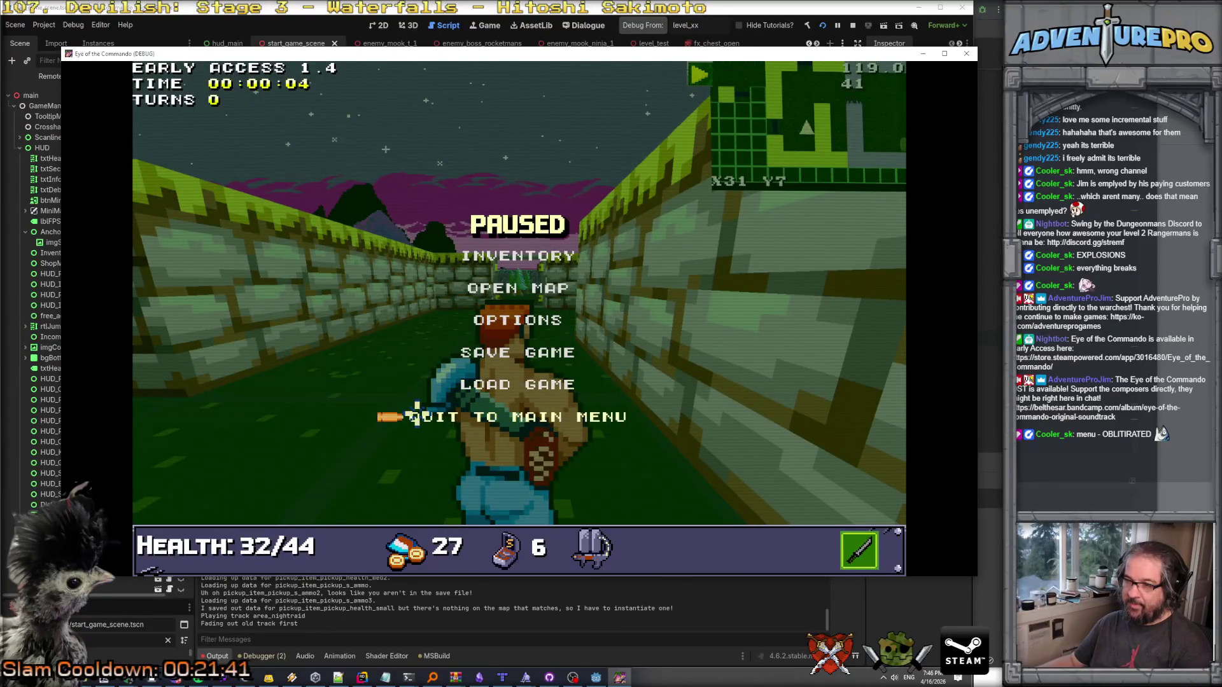
left_click(418, 417)
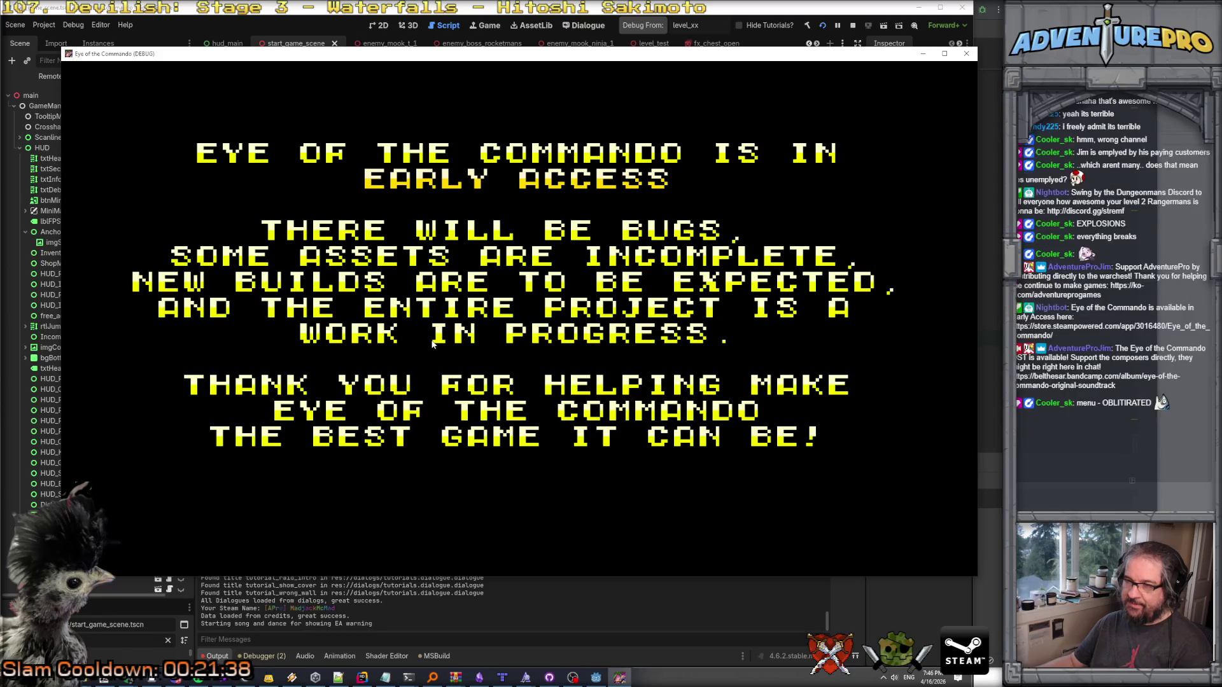
Skip back to the main menu and load the COL DASH save again, confirming the load.
key("Return")
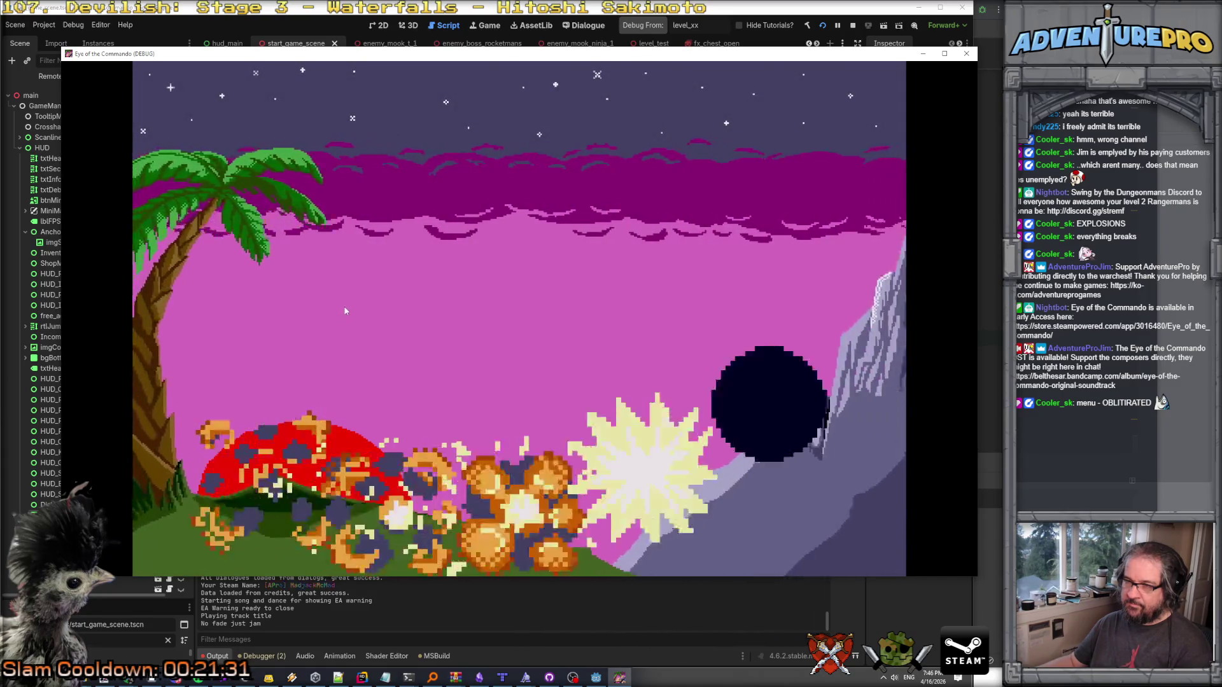
key("Return")
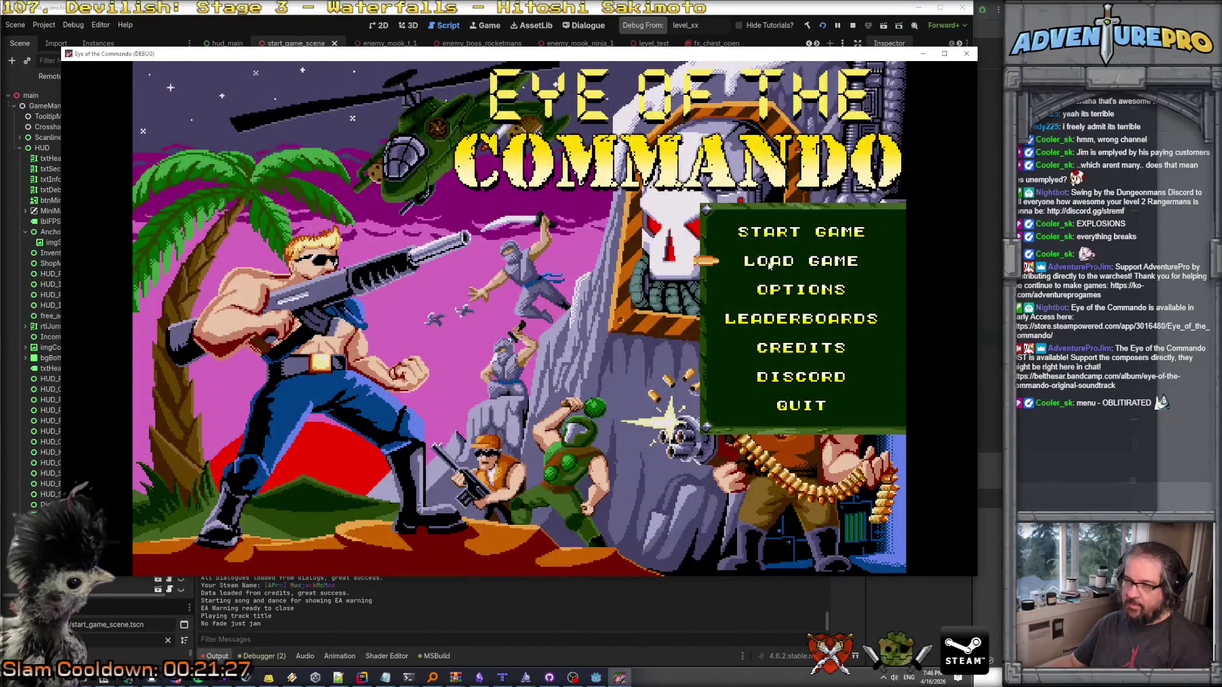
left_click(771, 266)
left_click(319, 474)
left_click(266, 434)
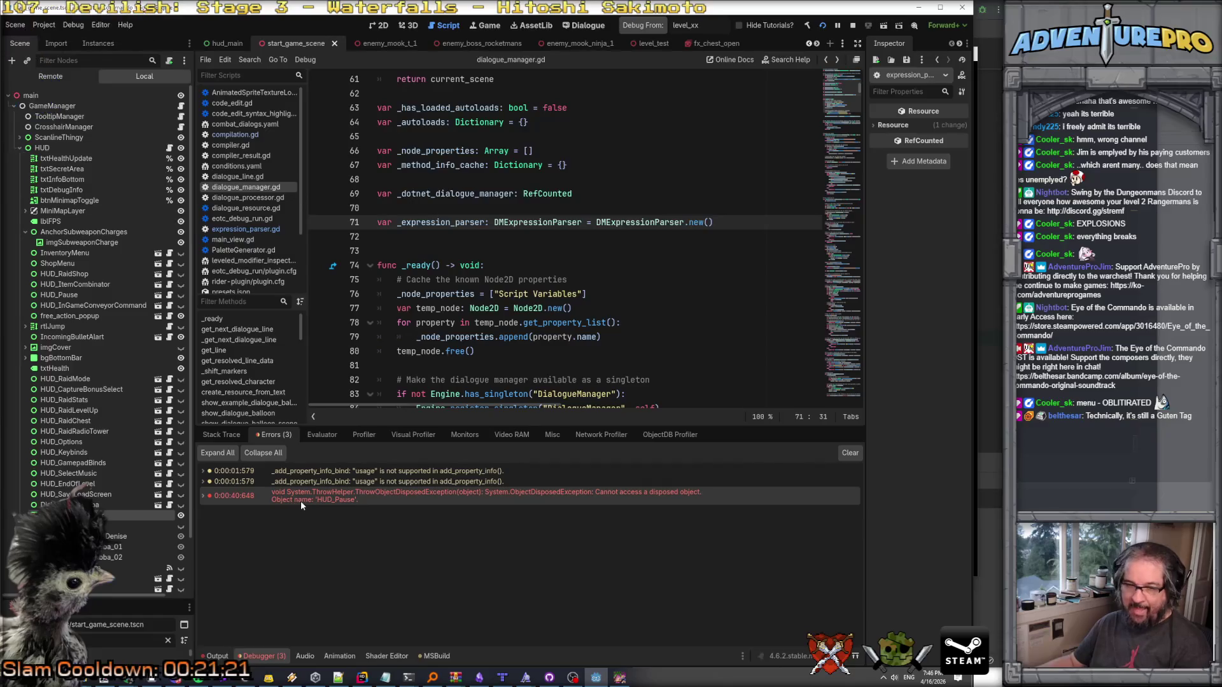
Expand the HUD_Pause error's stack trace, select the StartLoadingSongAndDance frame, then bring Rider forward.
mouse_move(300, 499)
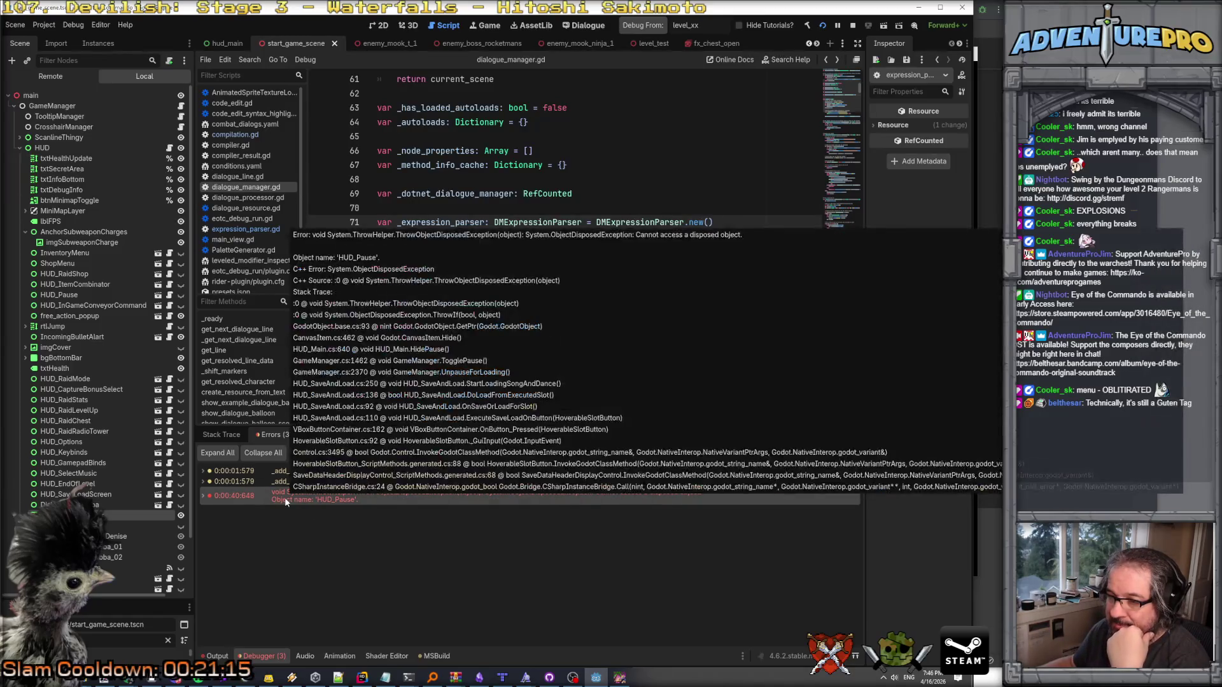
left_click(204, 497)
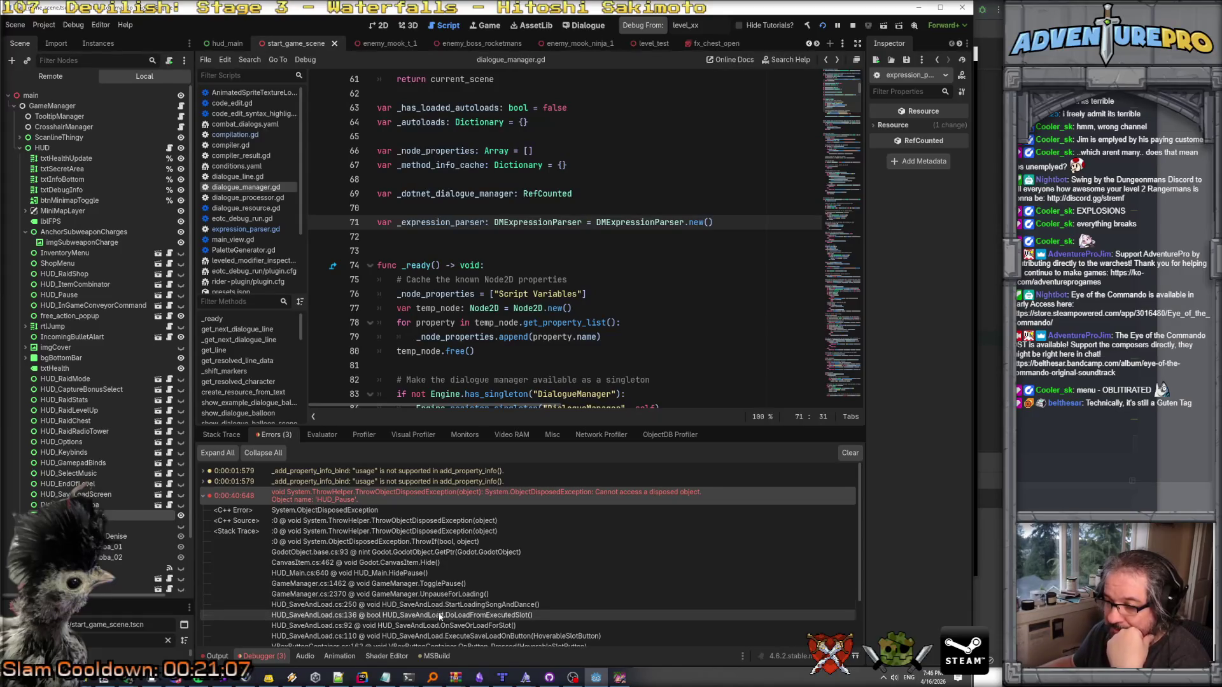
left_click(456, 608)
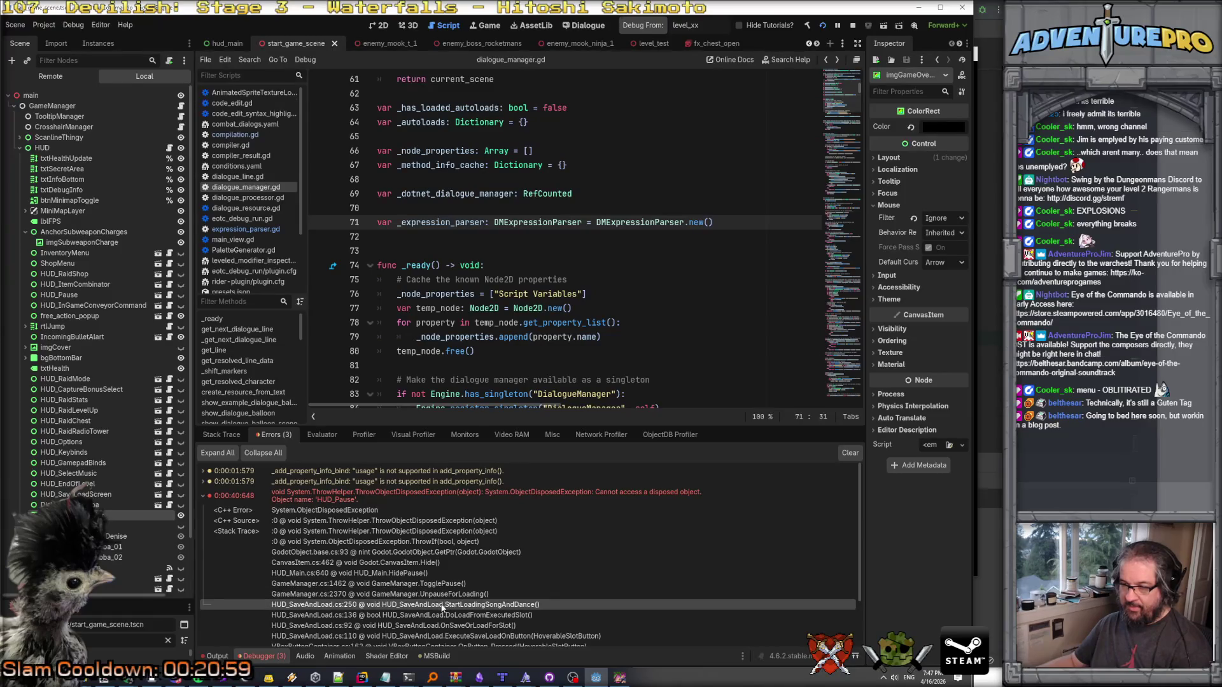
left_click(362, 677)
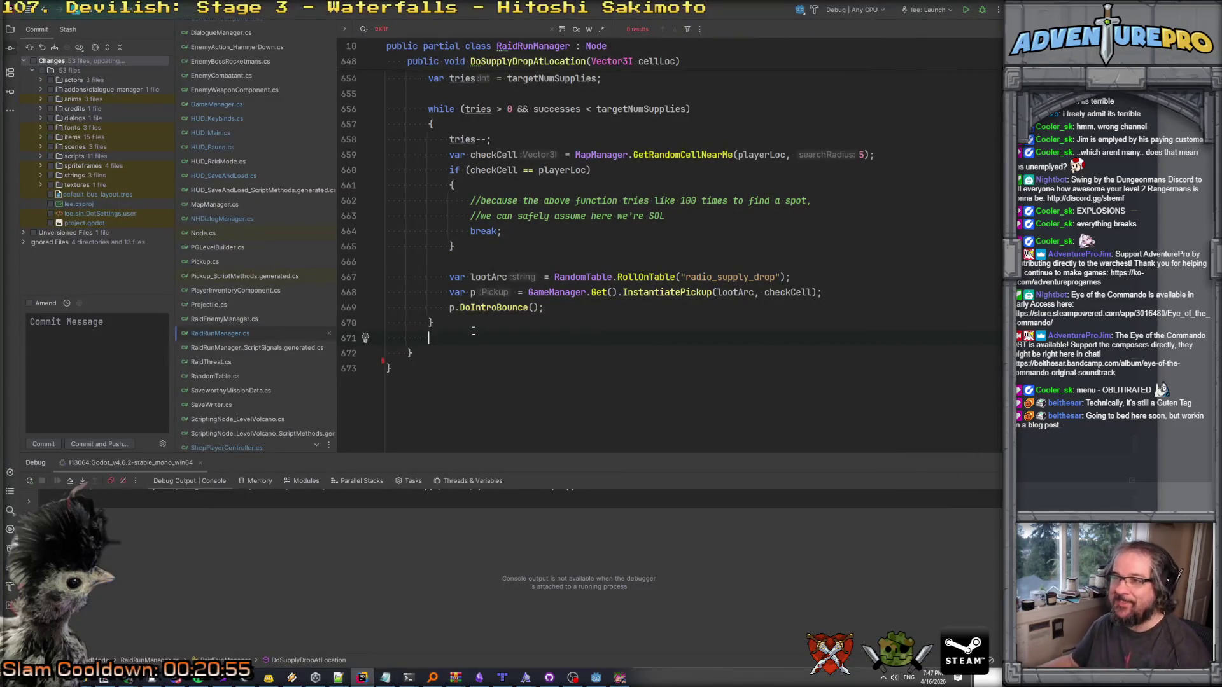
Open HUD_SaveAndLoad.cs and go to the GameManager.Get() declaration from its reference.
key("alt+Tab")
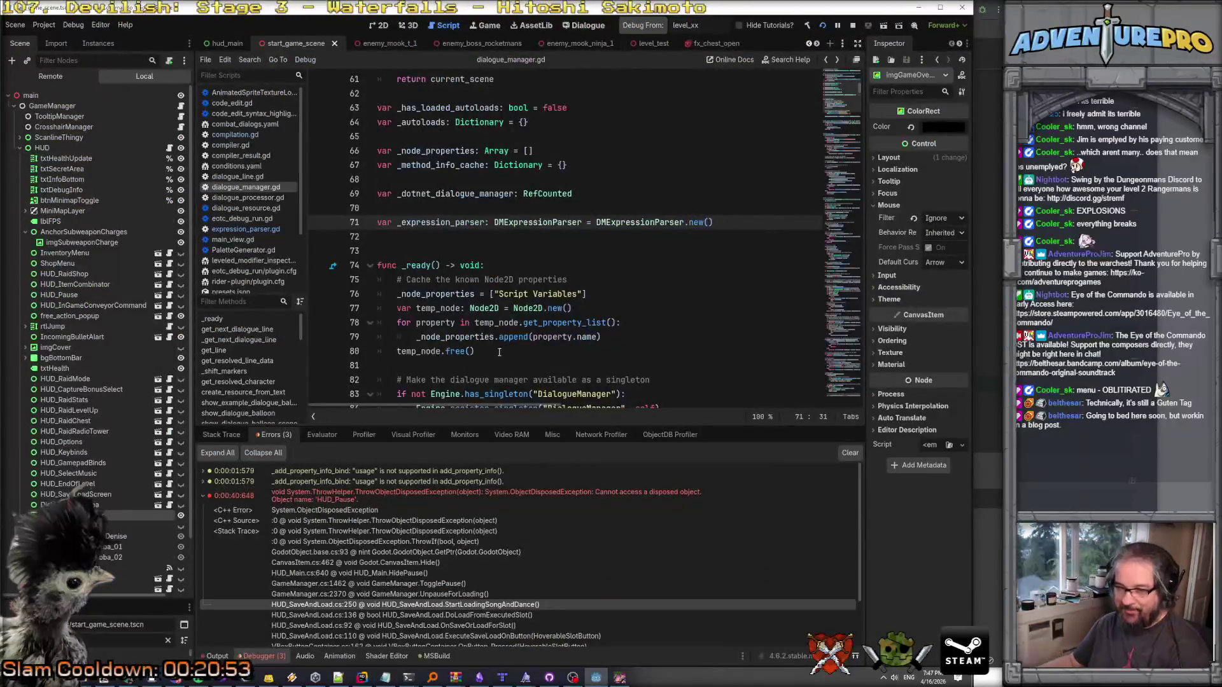
key("alt+Tab")
double_click(226, 172)
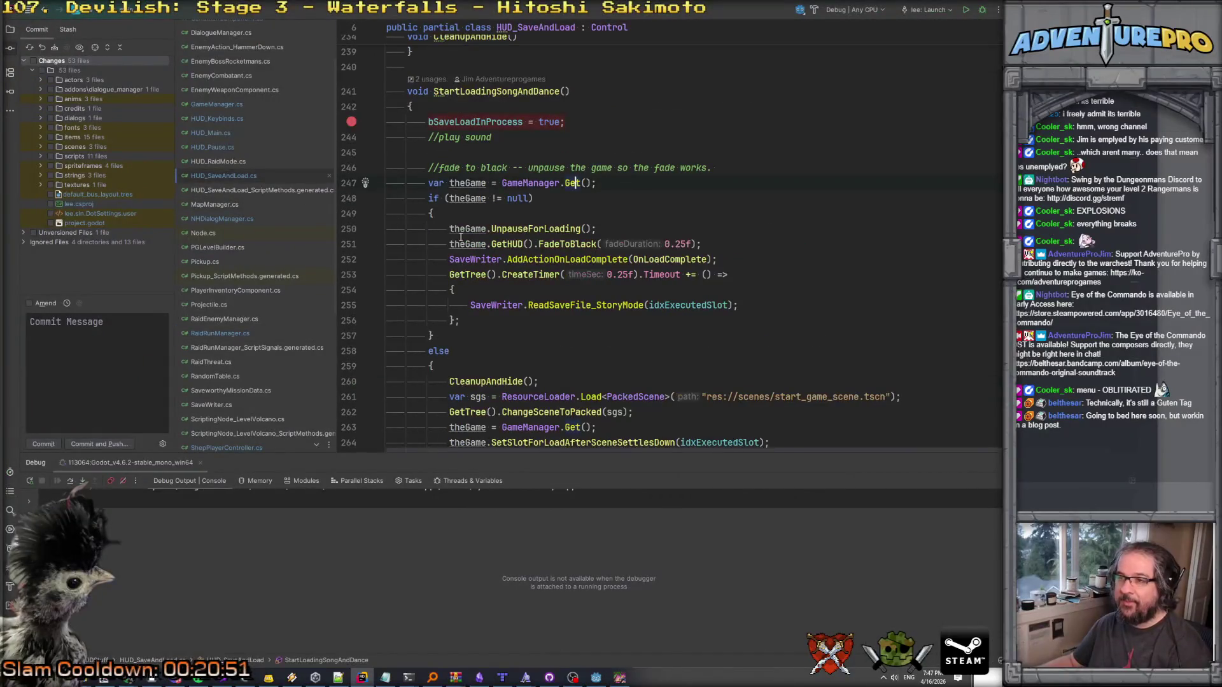
left_click(476, 198)
left_click(527, 183)
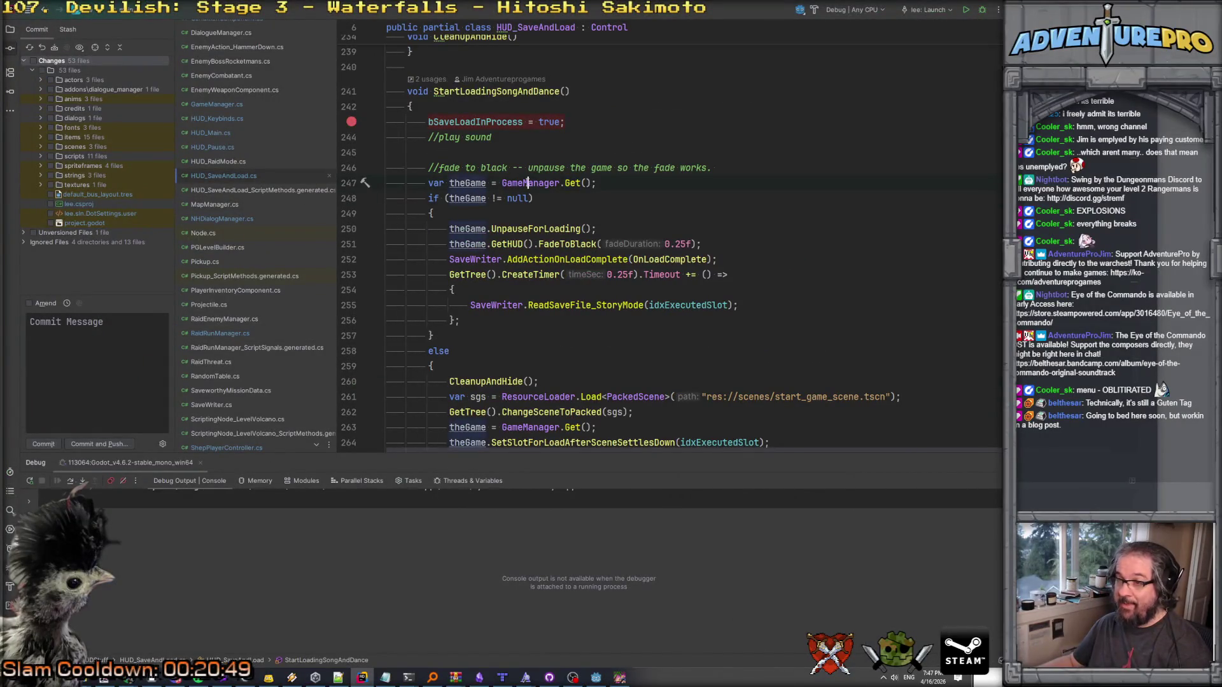
left_click(572, 183, "ctrl")
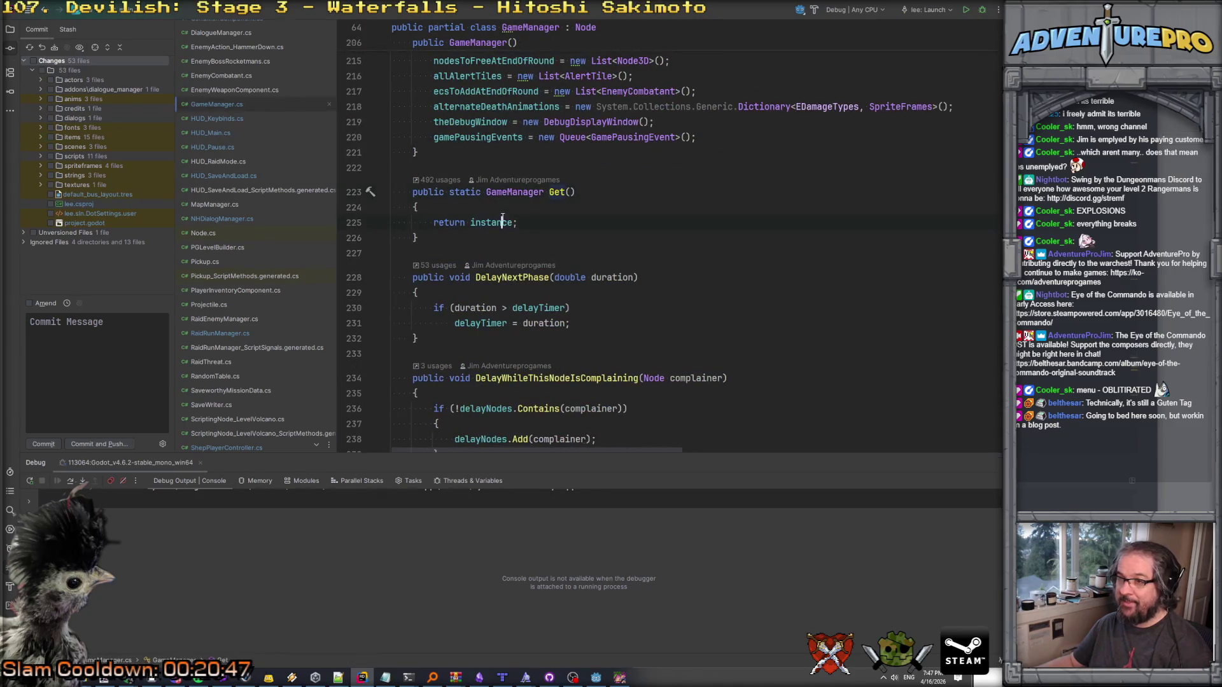
Jump to the end of GameManager.cs and search the file for _notification.
scroll(602, 287, "down", 10)
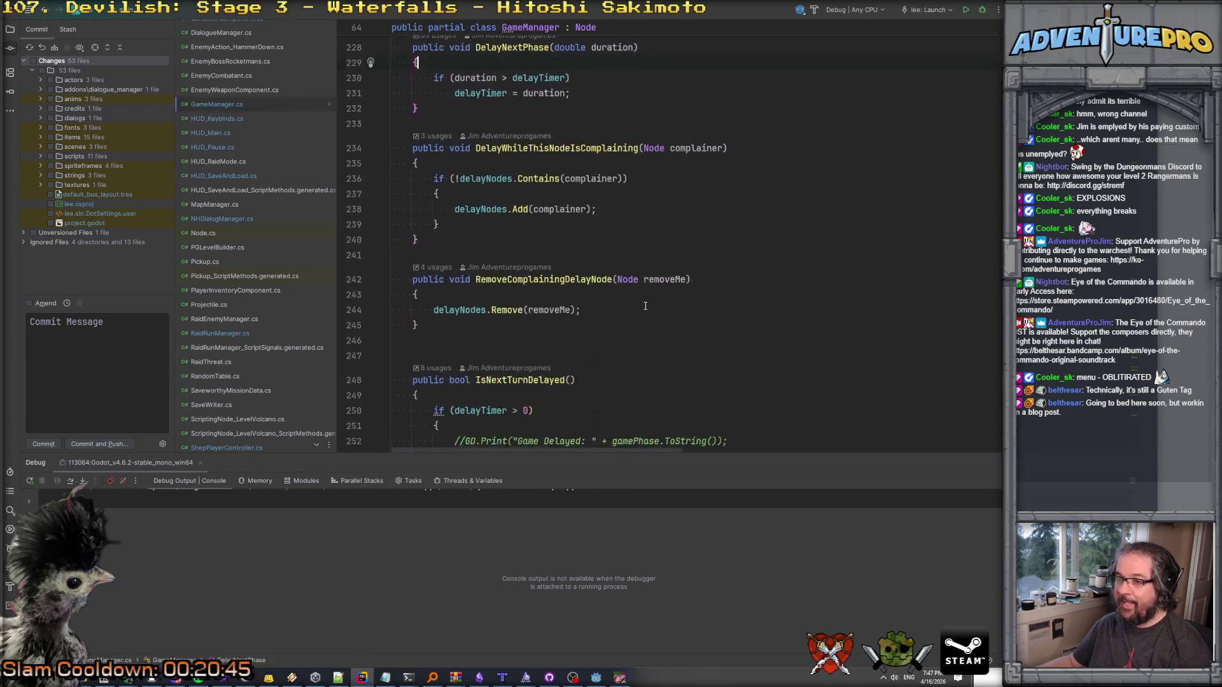
key("ctrl+End")
left_click(491, 269)
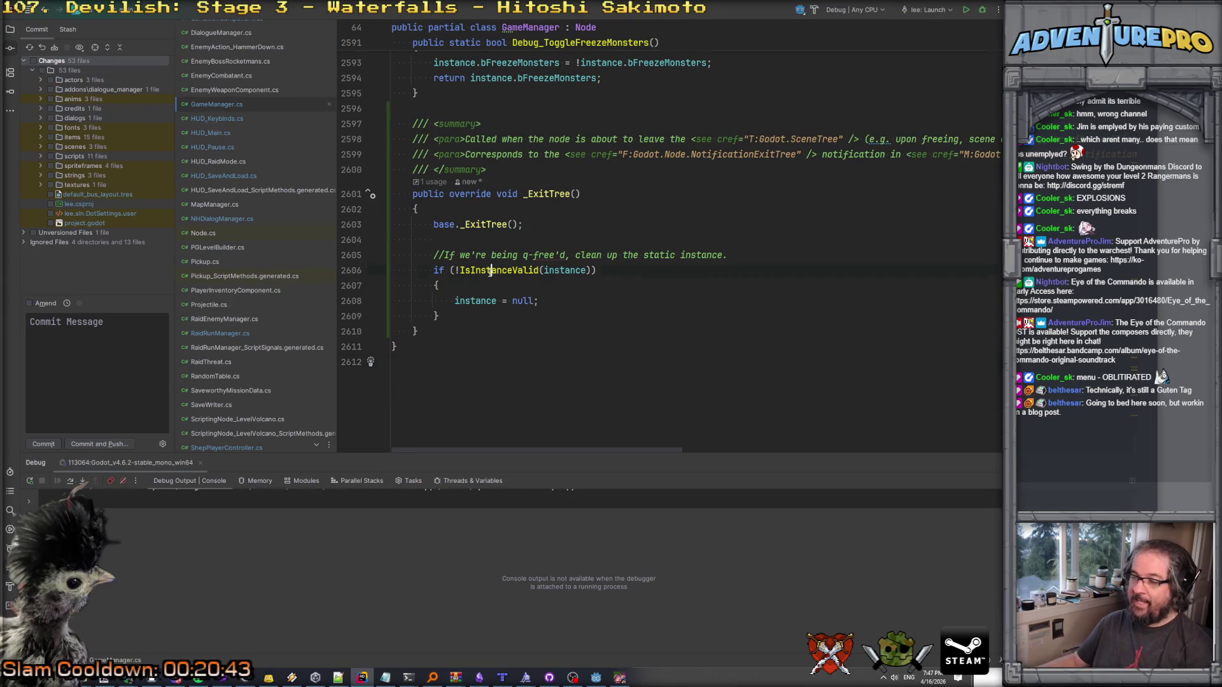
key("BackSpace")
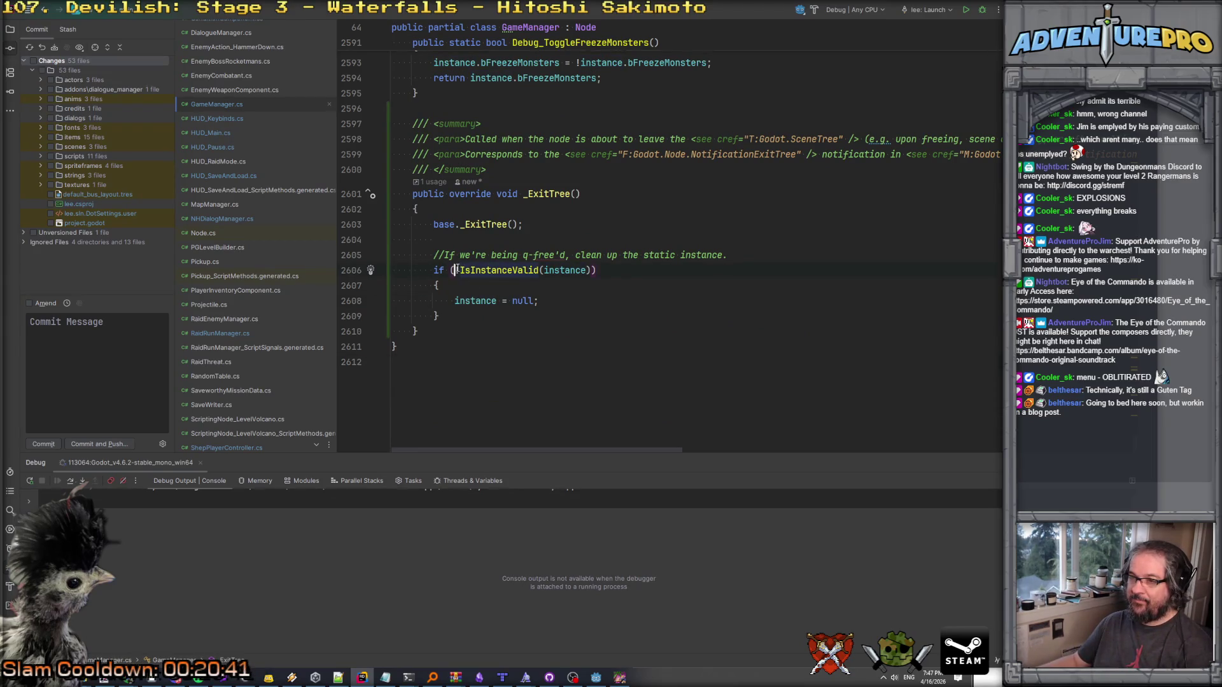
mouse_move(459, 301)
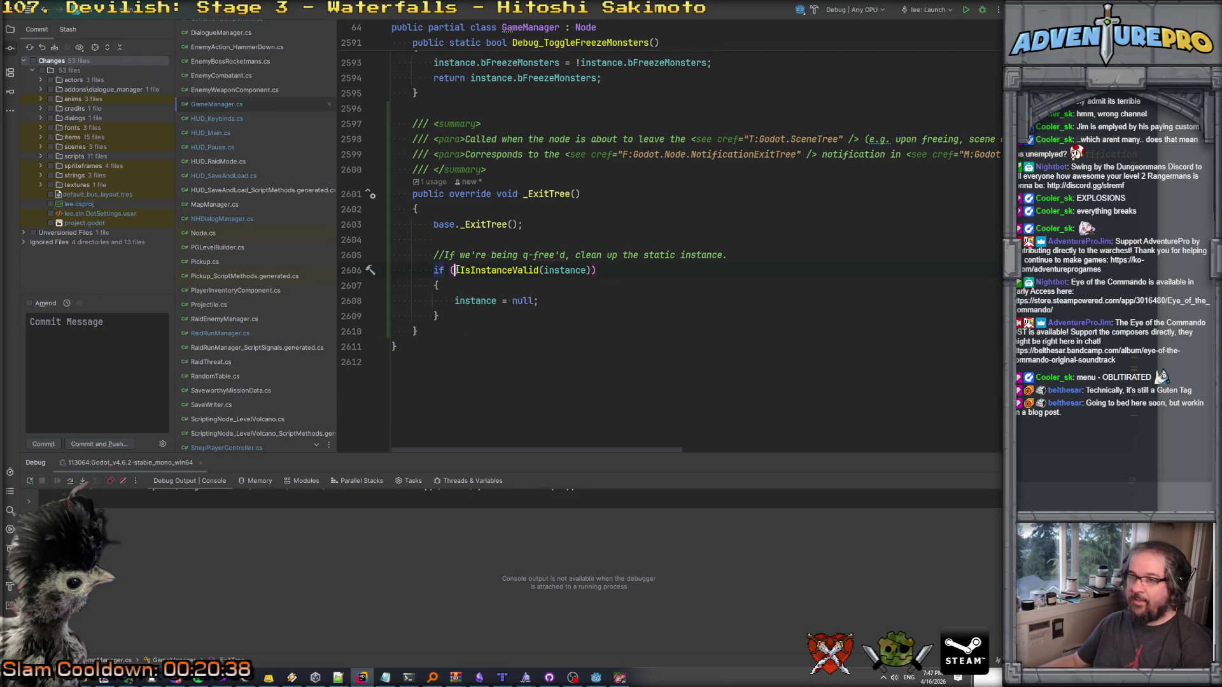
key("ctrl+f")
type("_not")
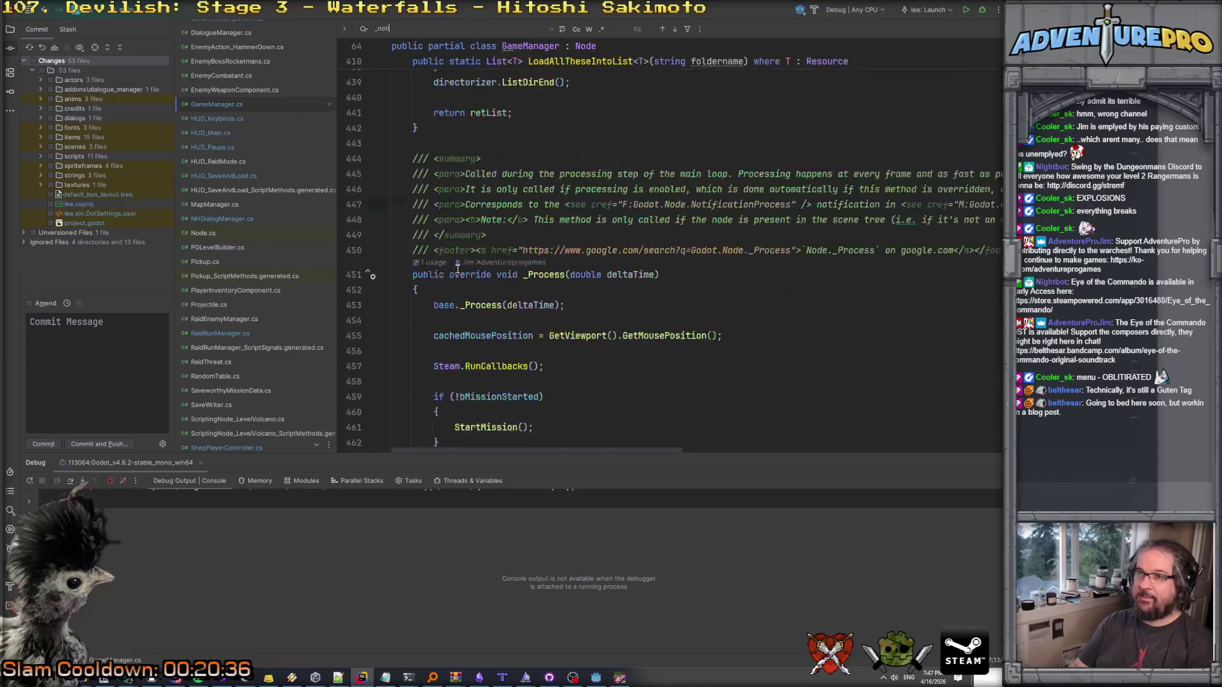
type("ification")
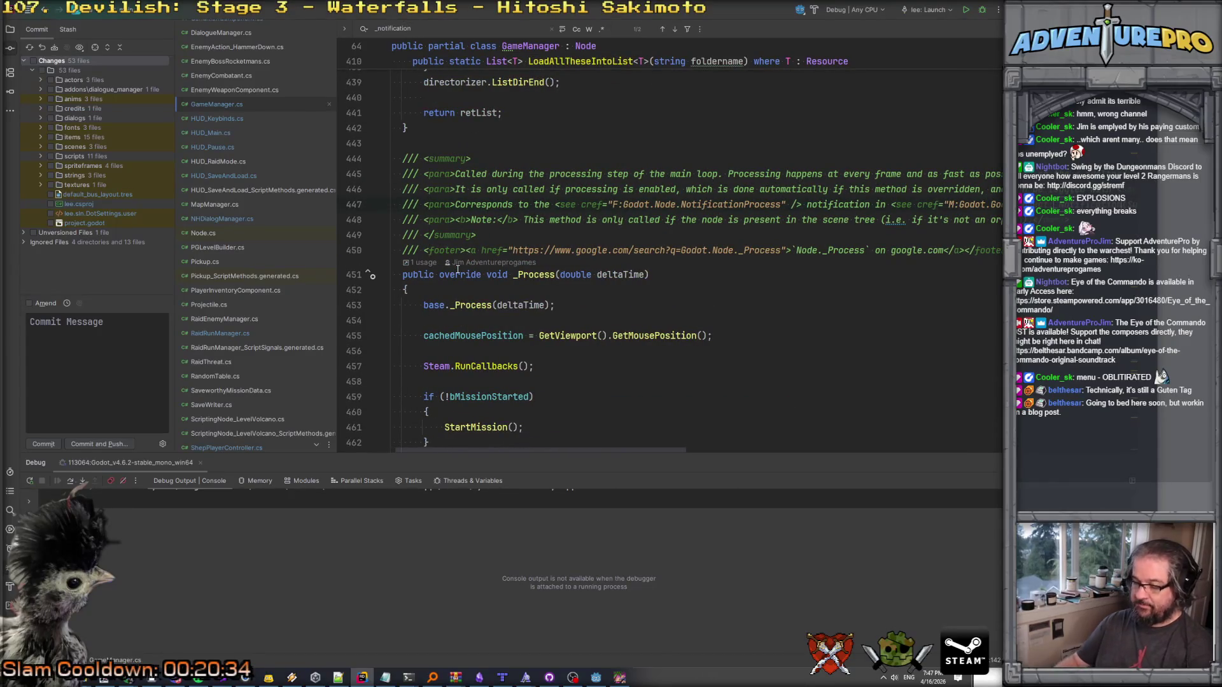
key("Return")
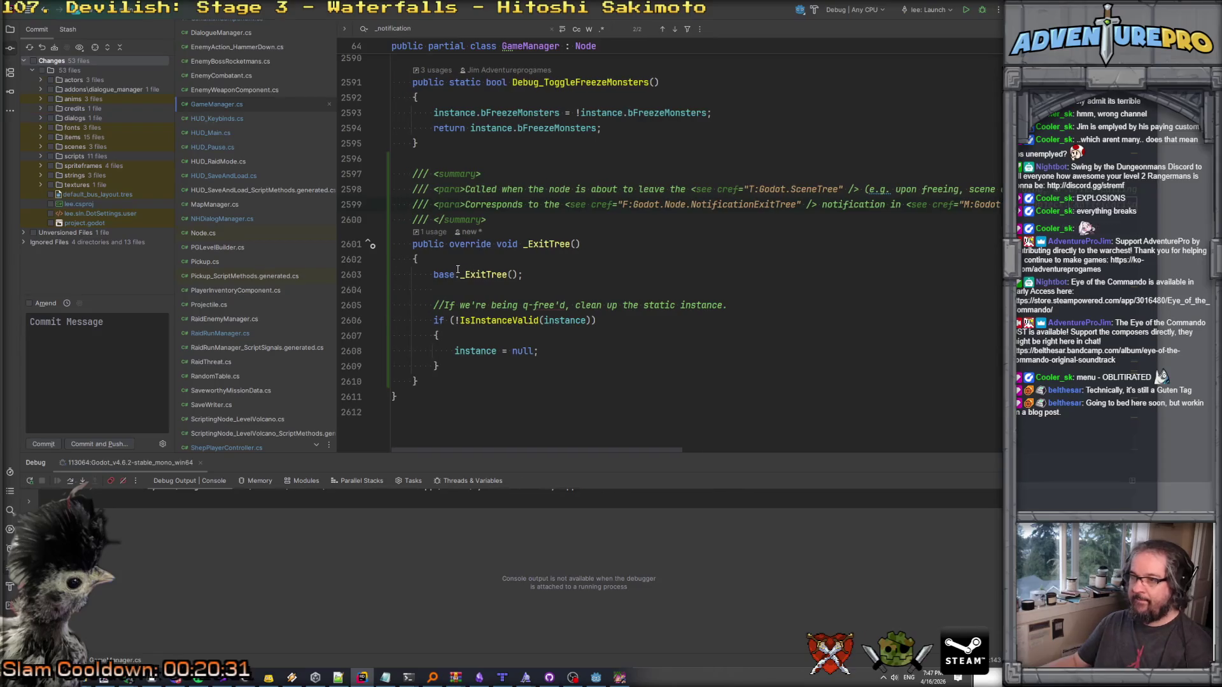
Add a _Notification override with a NotificationPredelete check and a Goodbye print line.
key("Down")
key("Return")
key("Return")
type("ove")
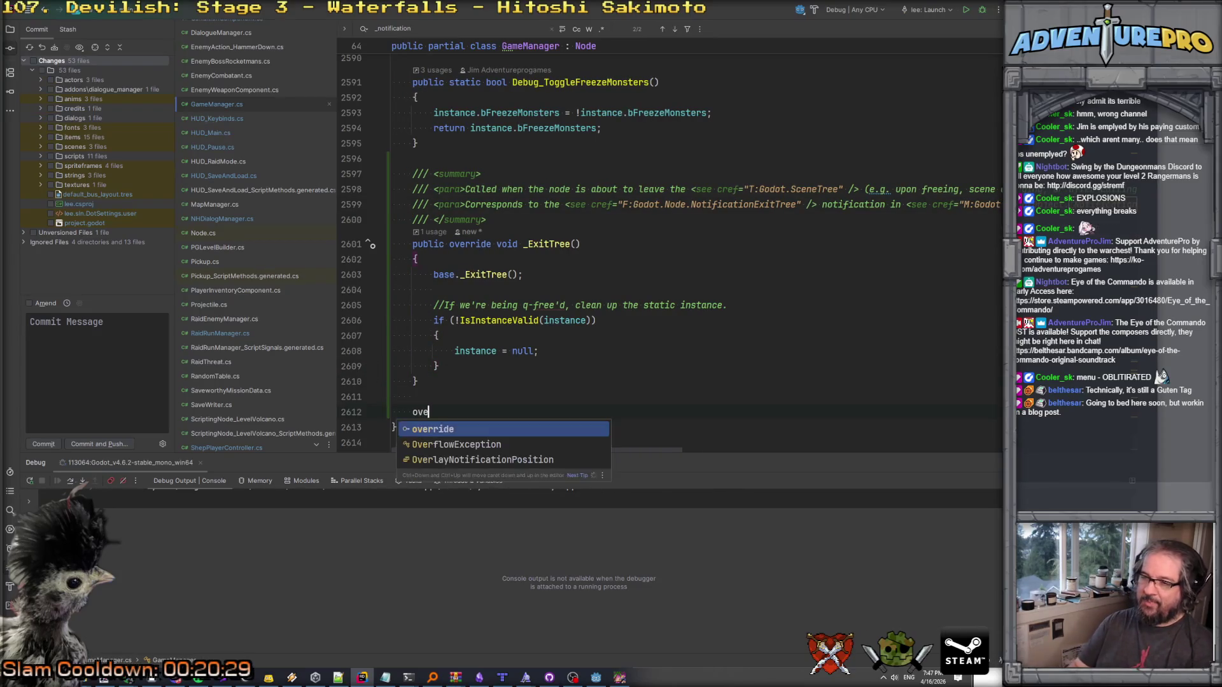
type("rride _Not")
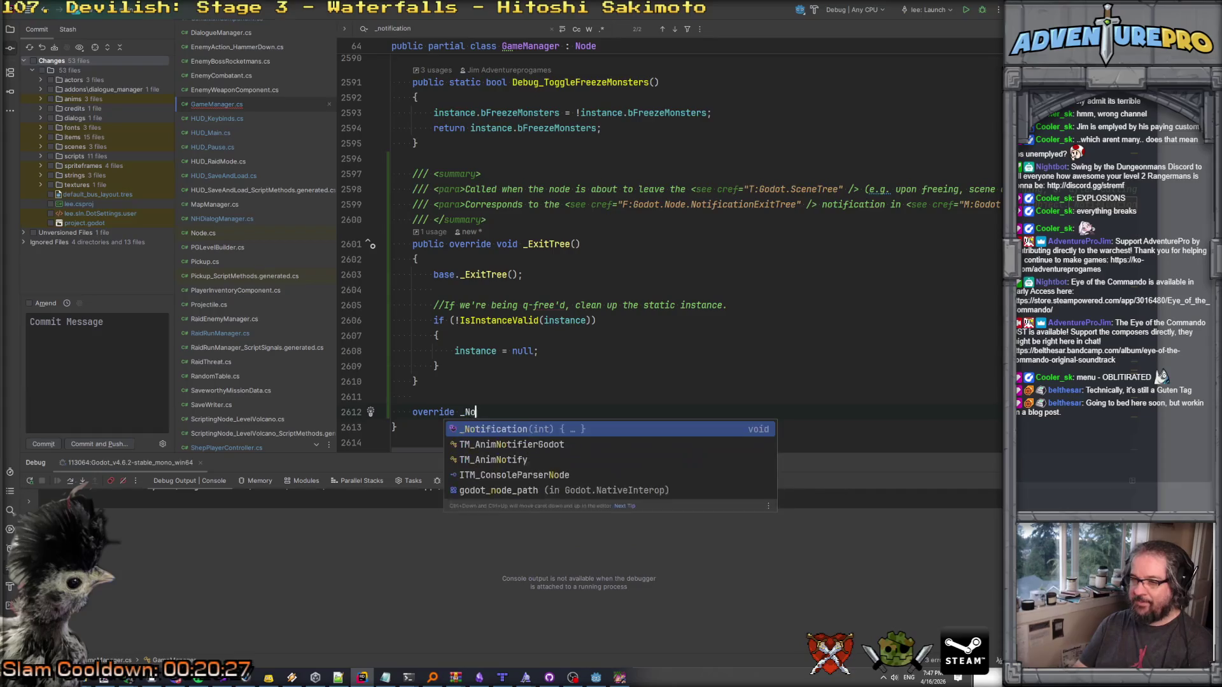
key("Return")
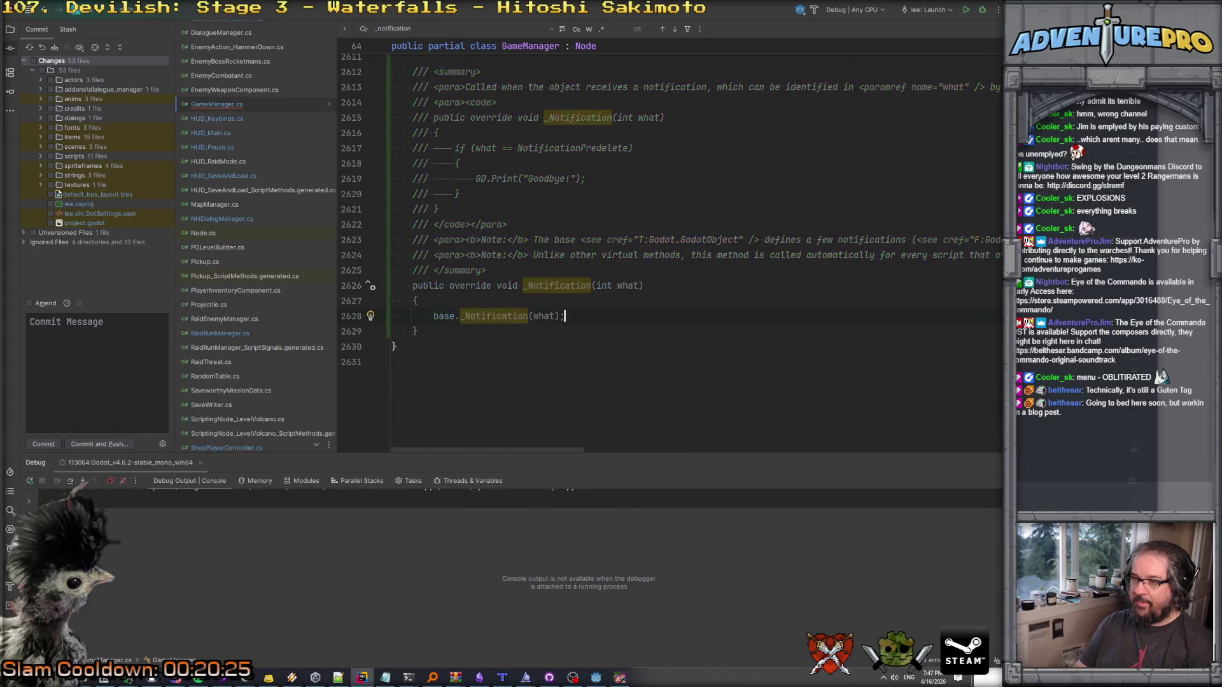
type("if( waht ==")
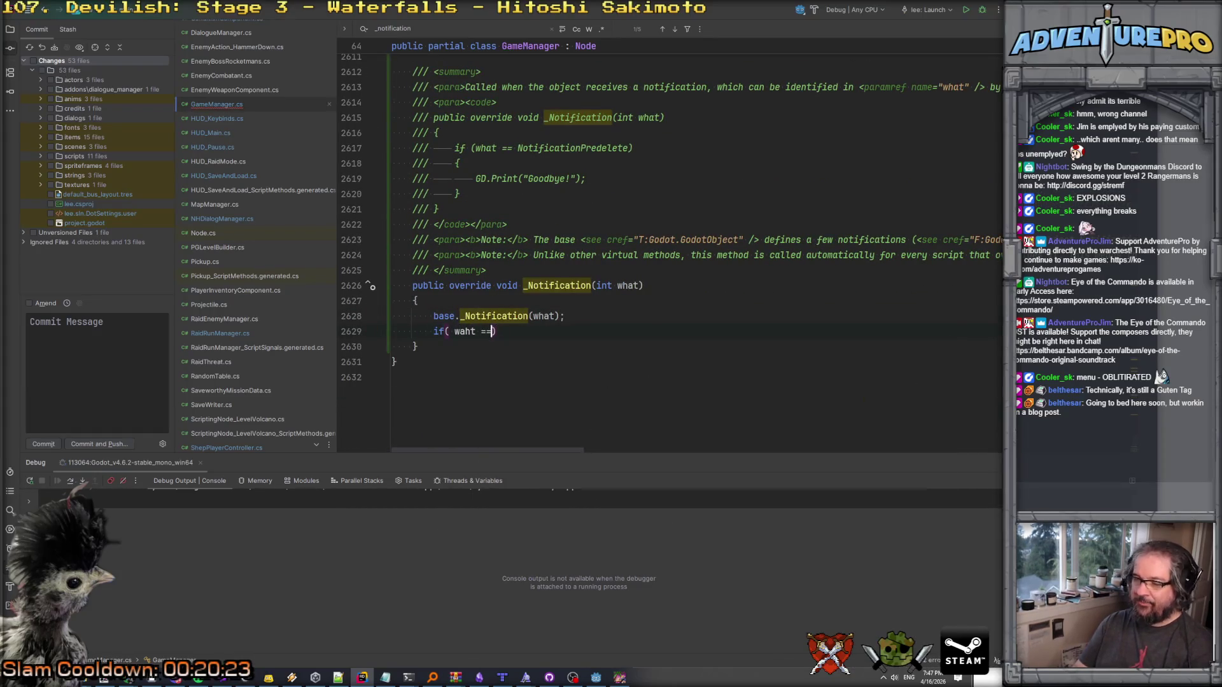
key("BackSpace")
key("BackSpace")
key("BackSpace")
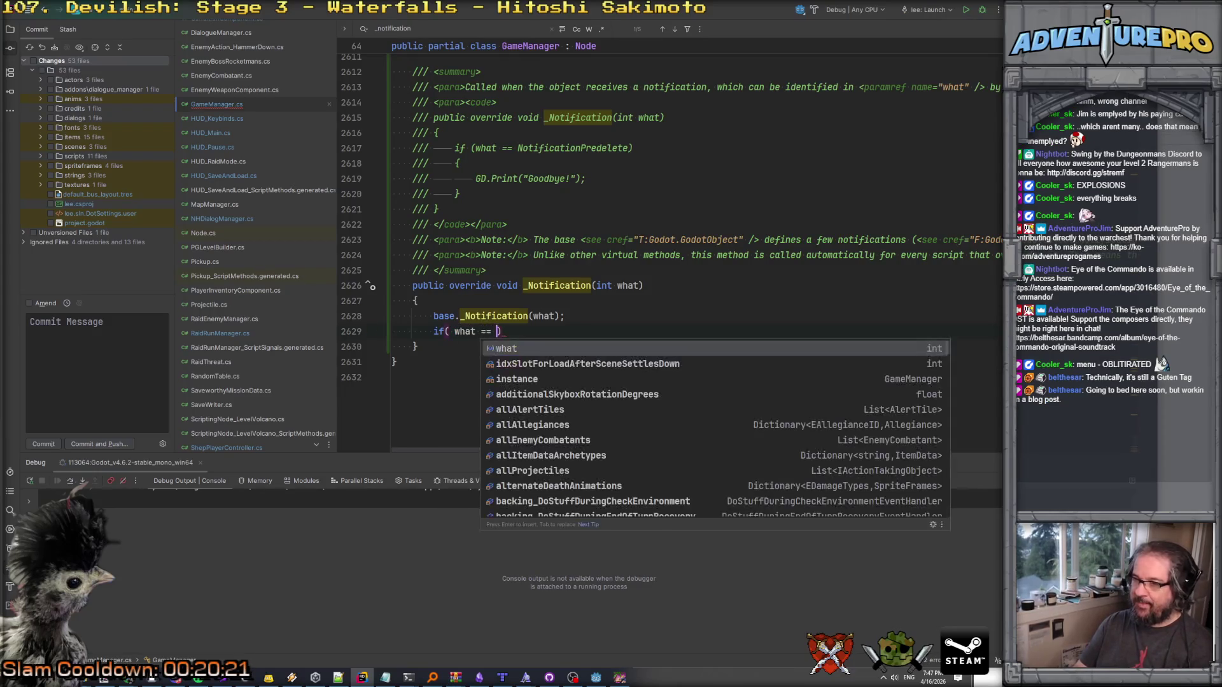
key("shift+Right")
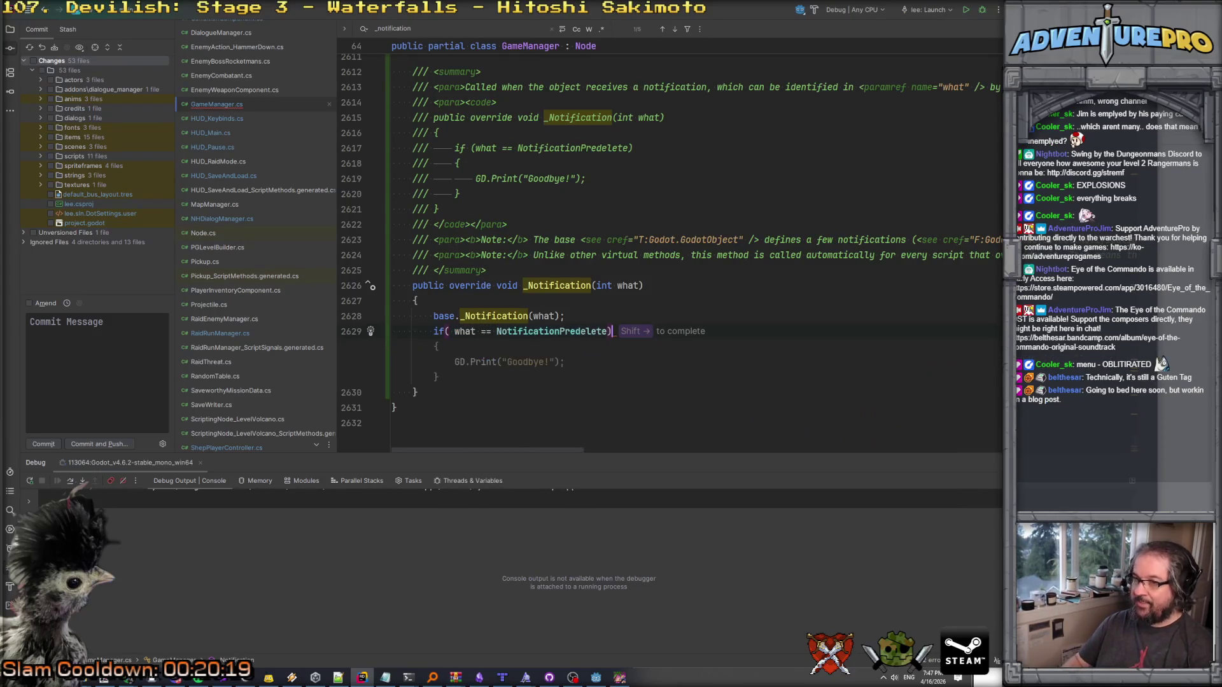
key("Return")
key("Tab")
Remove the generated doc comment, add instance = null, and make the message 'Goodbye to GameManager instance!'.
scroll(364, 419, "up", 3)
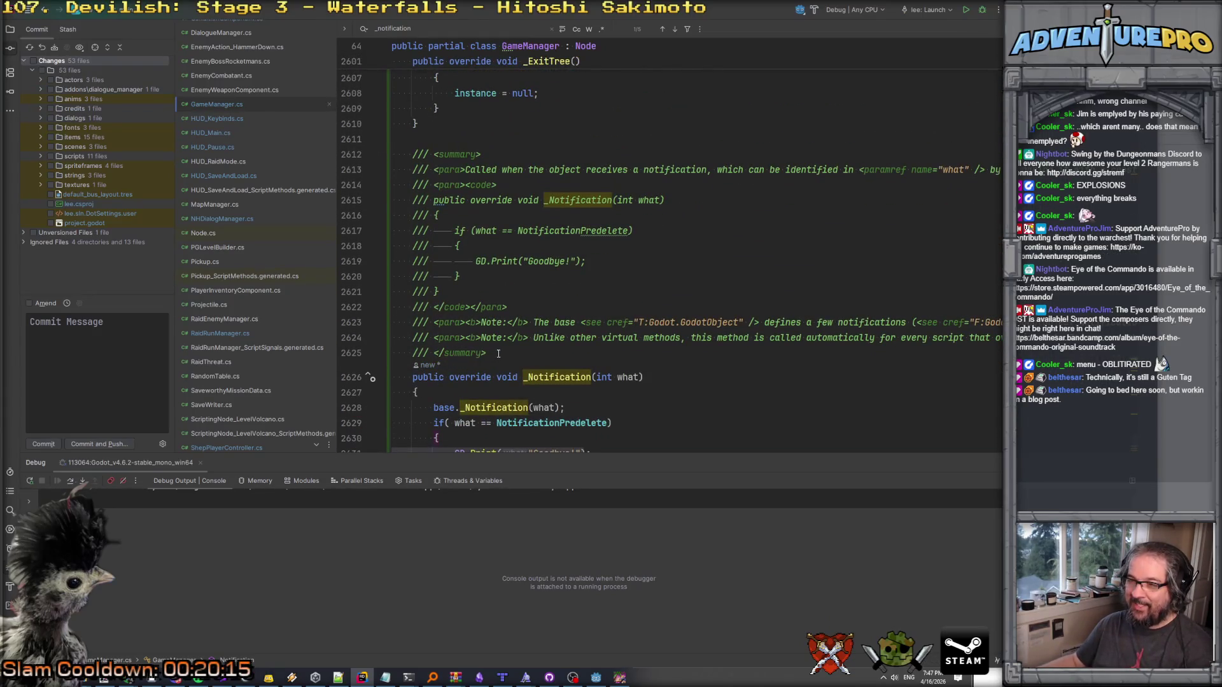
left_click_drag(498, 354, 365, 198)
key("Delete")
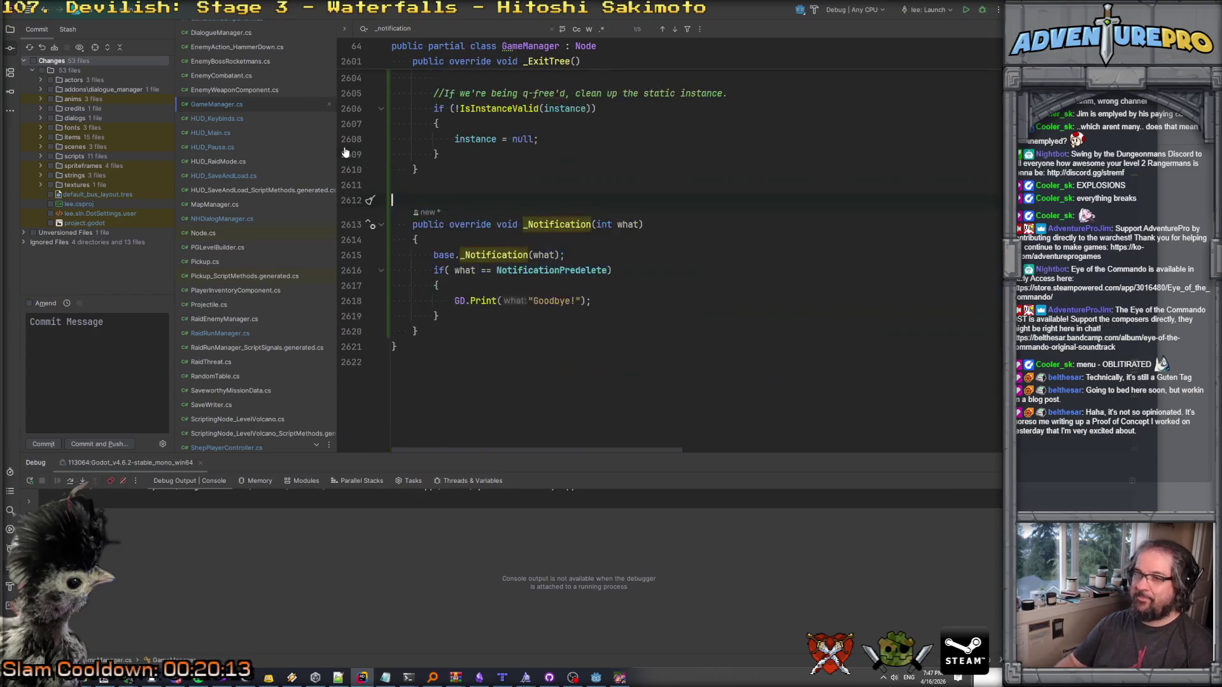
scroll(397, 89, "up", 2)
left_click_drag(455, 154, 578, 157)
key("ctrl+c")
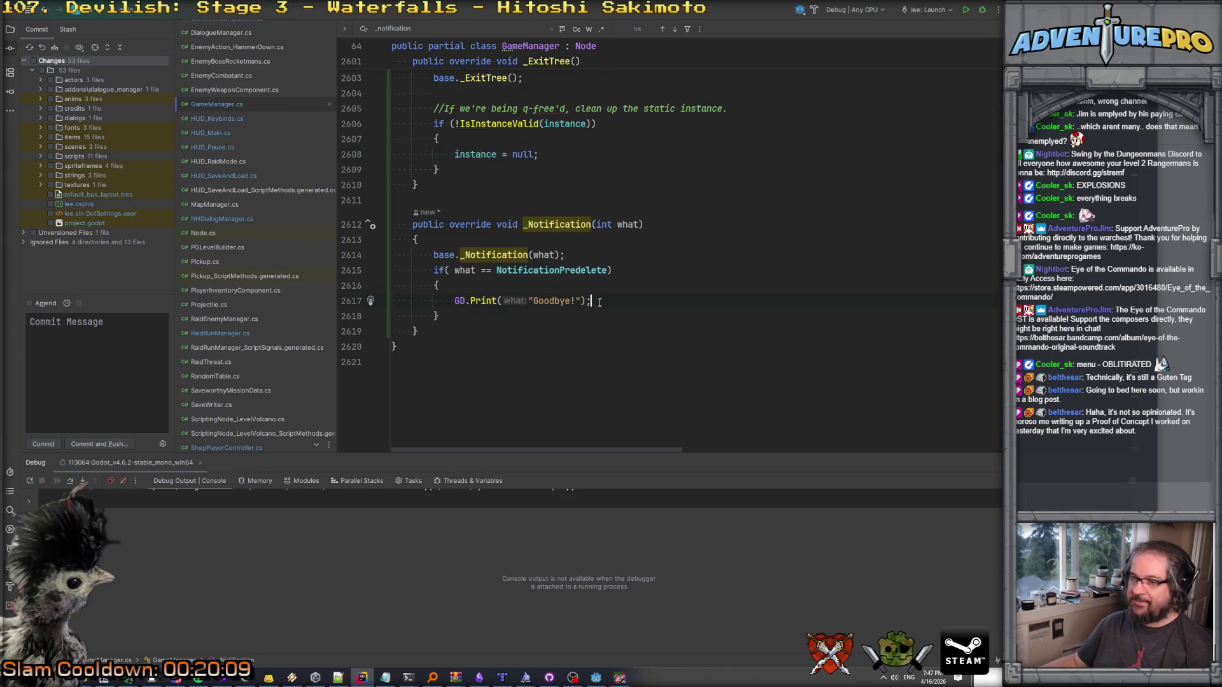
key("Return")
key("ctrl+v")
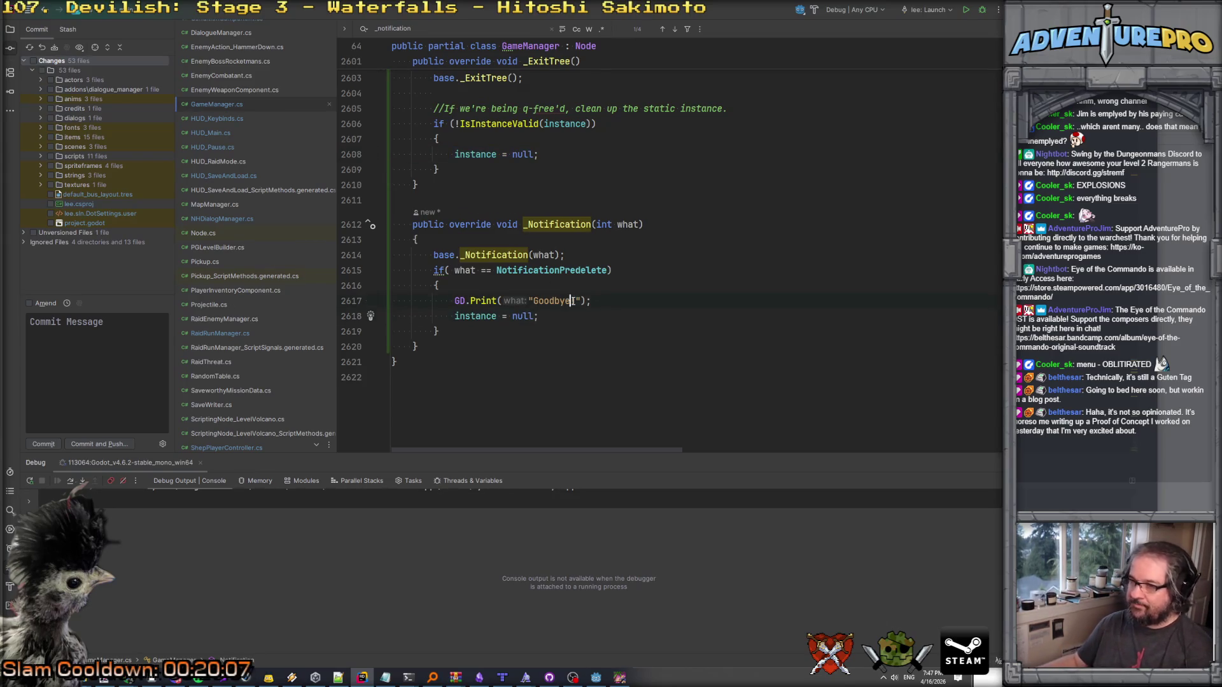
type("to Game")
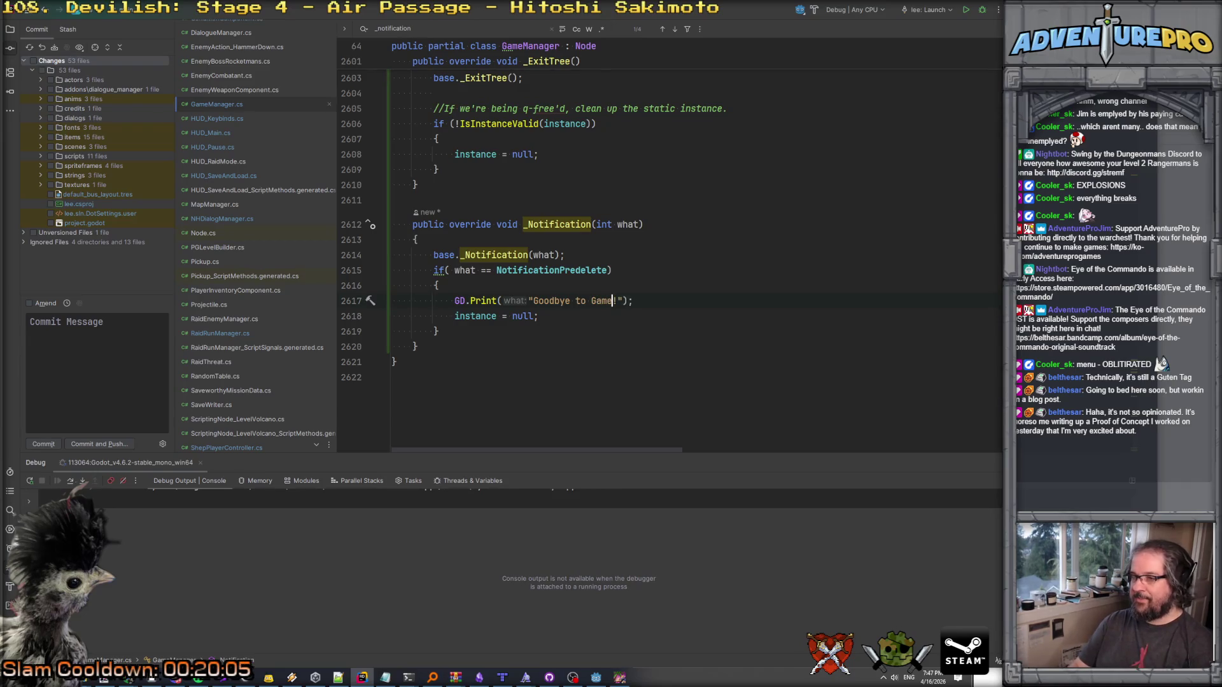
type("Manager instance")
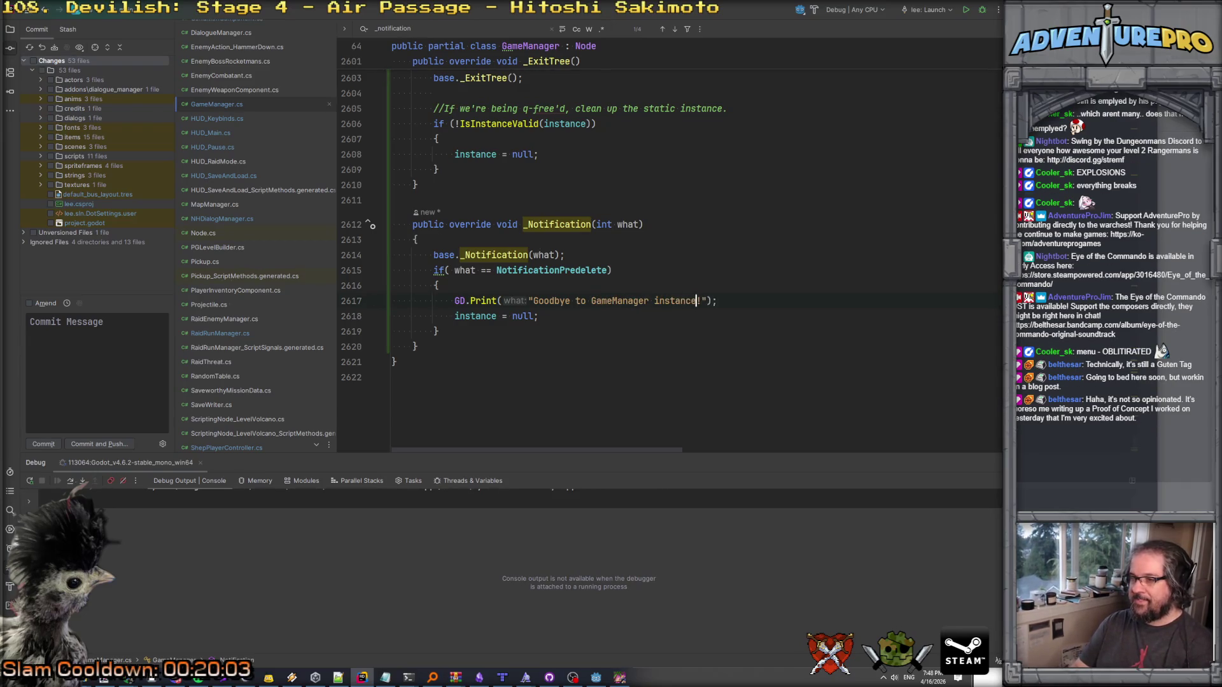
Delete the old _ExitTree method and leftover blank line, then open RaidRunManager.cs.
scroll(424, 320, "up", 3)
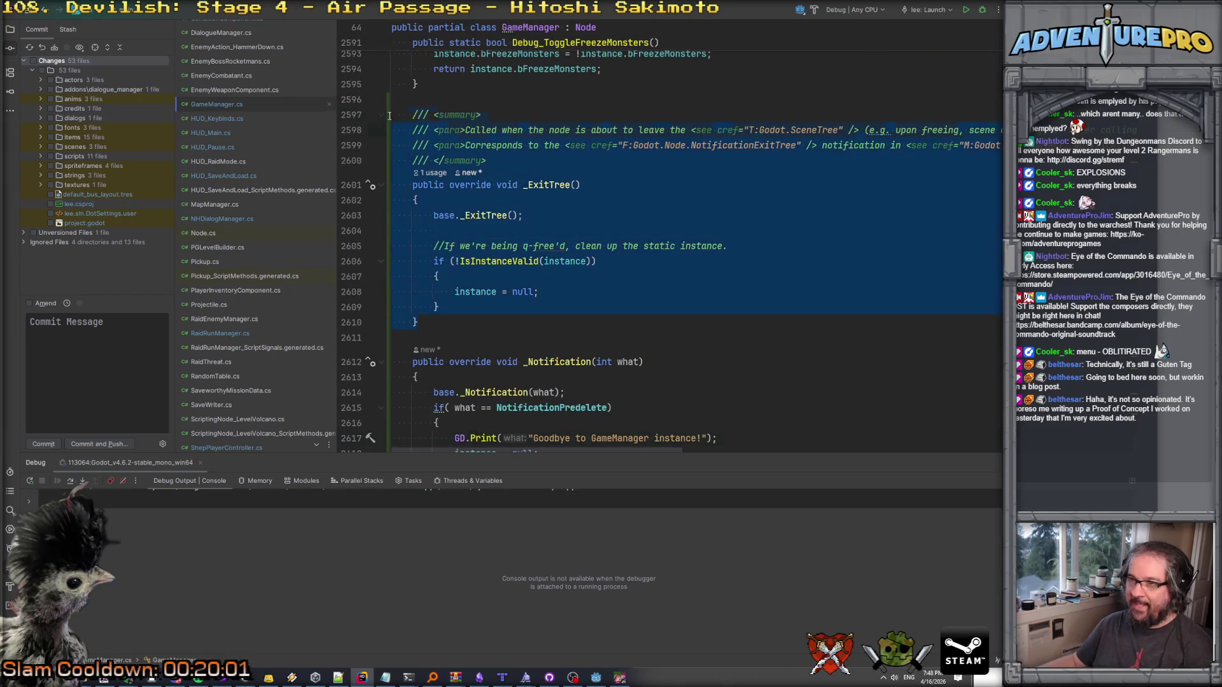
key("Delete")
key("shift+Down")
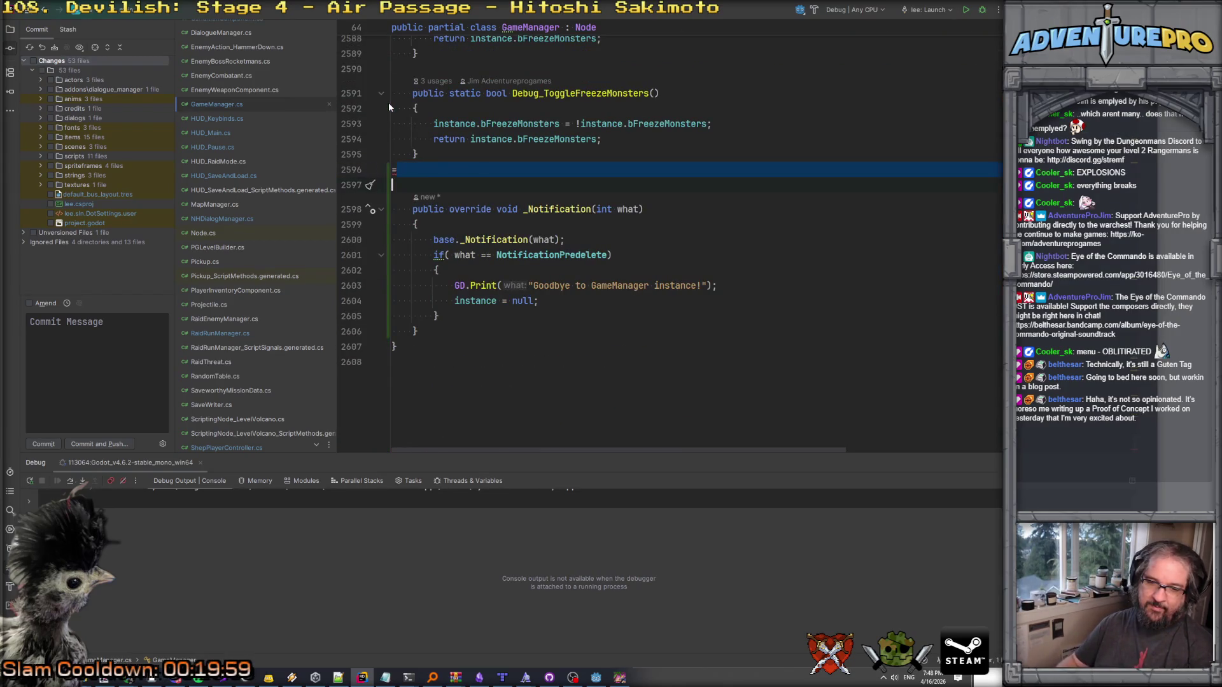
key("shift+Up")
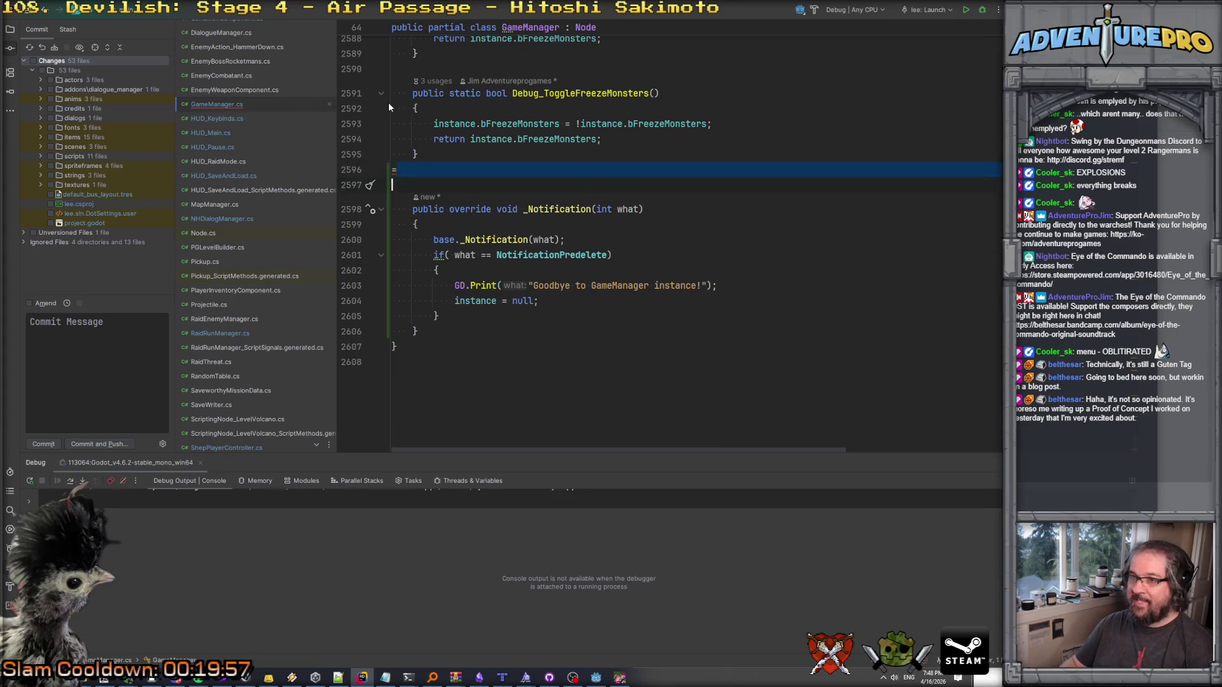
key("shift+Down")
key("Delete")
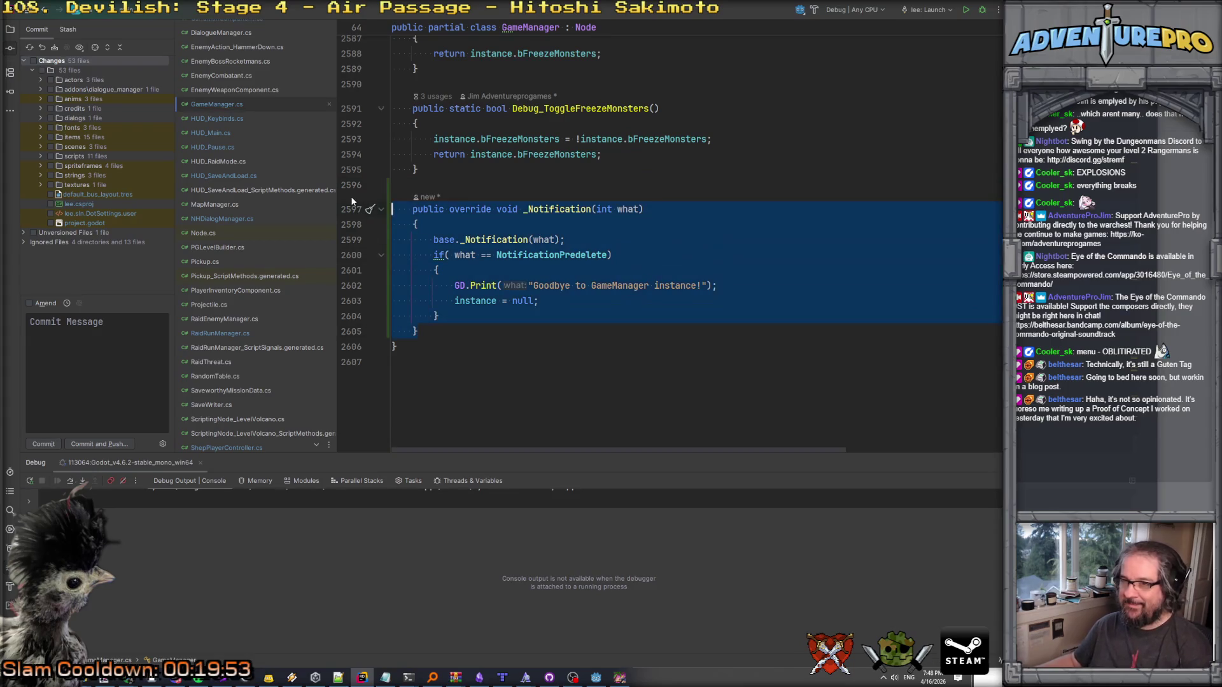
left_click(236, 333)
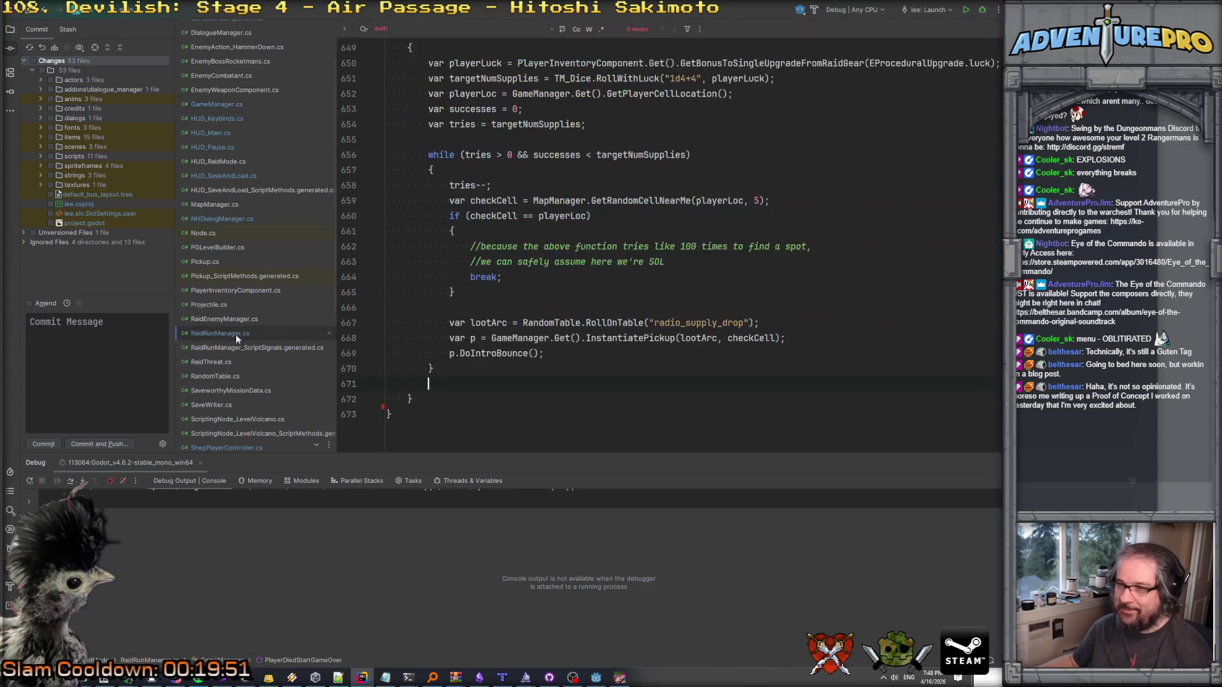
Paste the _Notification override at the end of RaidRunManager.cs, trying and undoing Invert if.
scroll(446, 390, "up", 3)
scroll(446, 390, "down", 5)
left_click(444, 357)
key("Return")
type("public override void _Notification(int what)     {         base._Notification(what);         if( what == NotificationPredelete)         {             GD.Print(\"Goodbye to GameManager instance!\");             instance = null;         }     }")
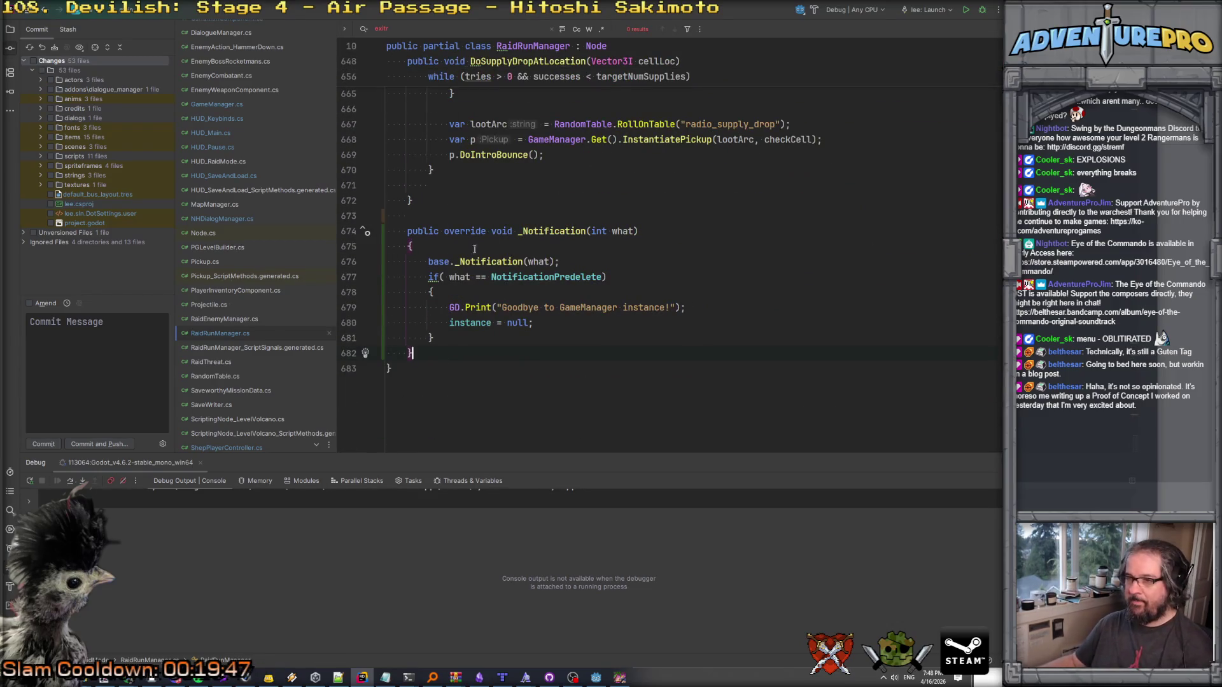
key("alt+Return")
key("Return")
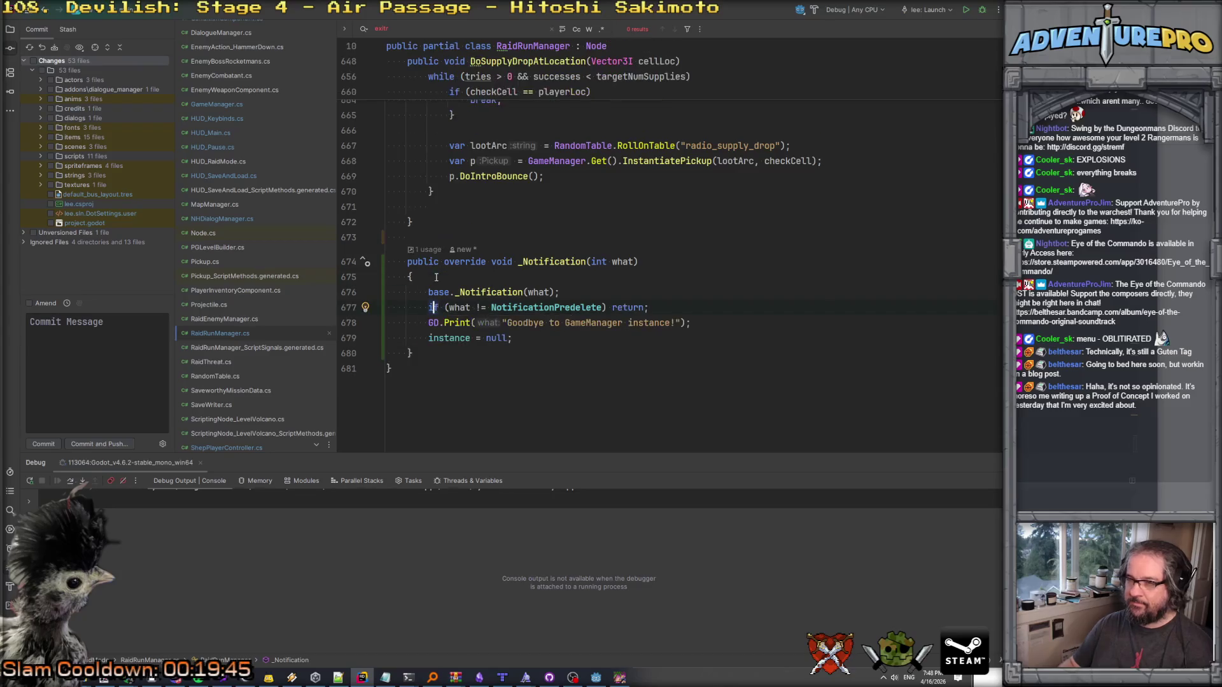
key("ctrl+z")
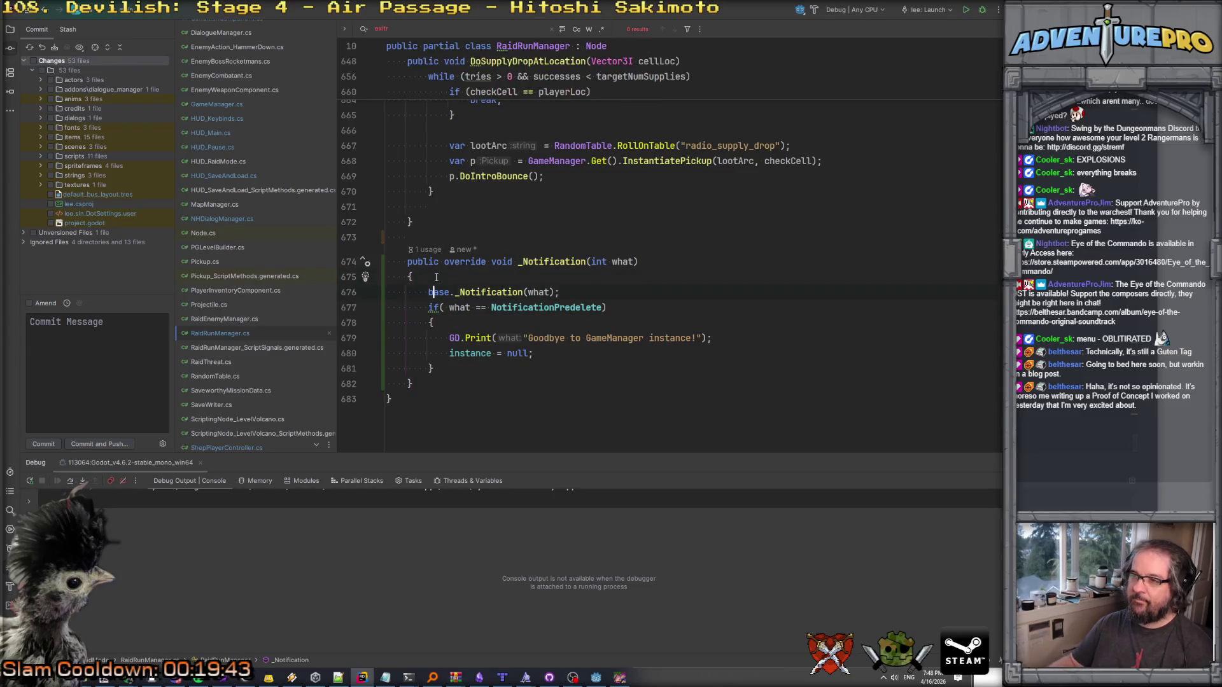
Change the message to 'Goodbye to RaidRunManager instance!' and open StartLoadingSongAndDance from Godot's stack trace.
type("RaidR")
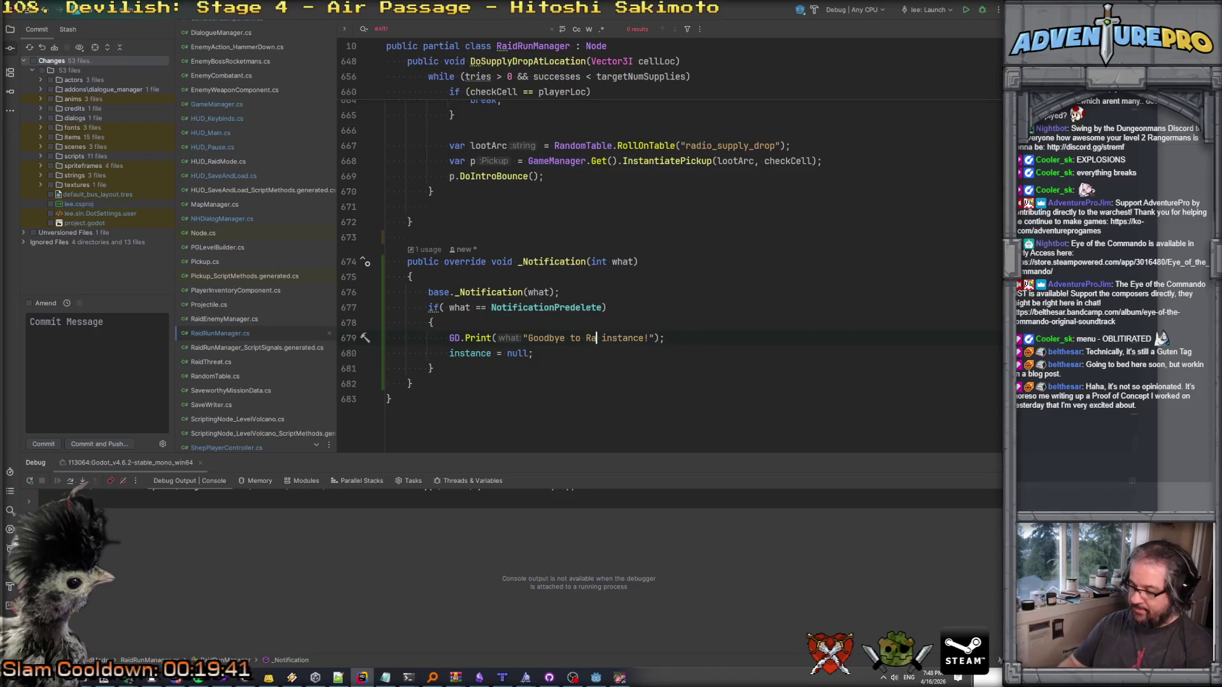
type("unManager")
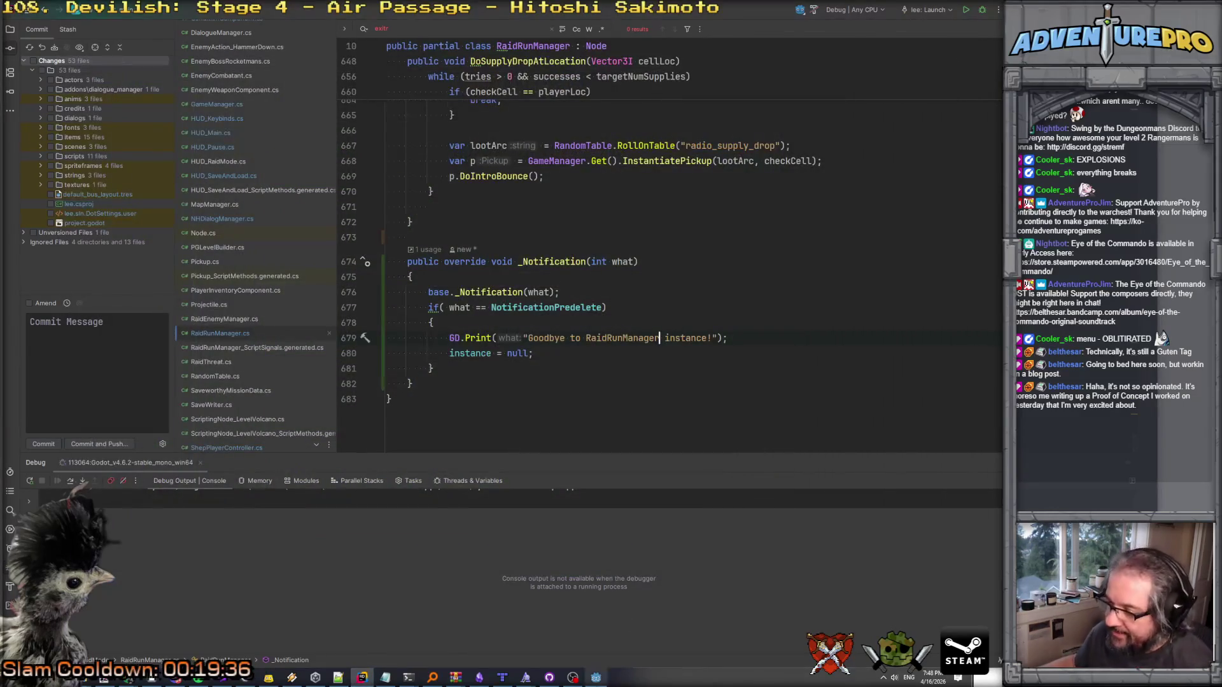
left_click(595, 677)
left_click(405, 604)
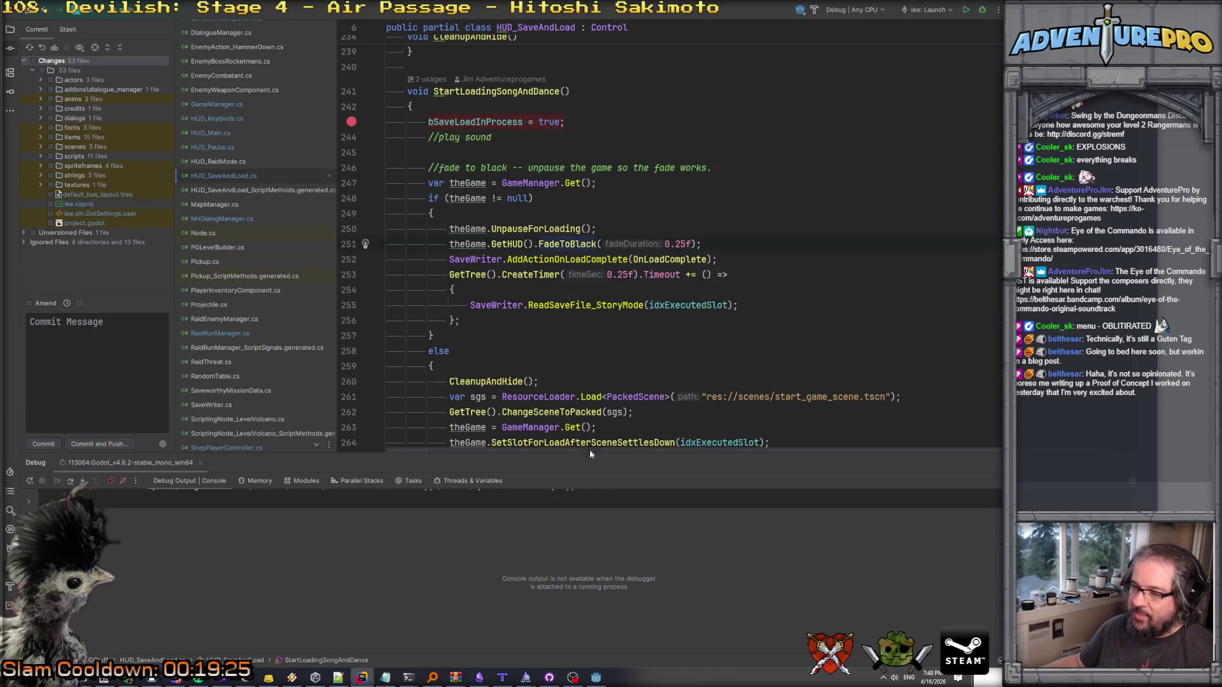
Make the HUD_SaveLoadScreen node visible in the start scene and run the project.
left_click(596, 677)
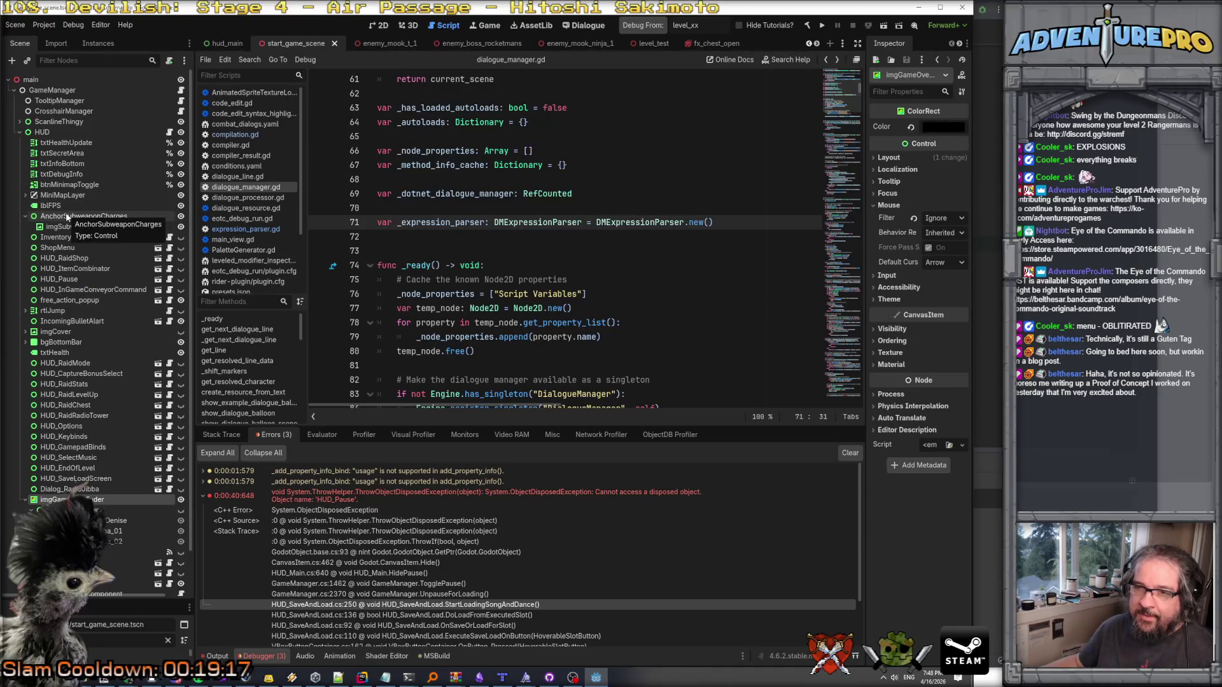
left_click(73, 478)
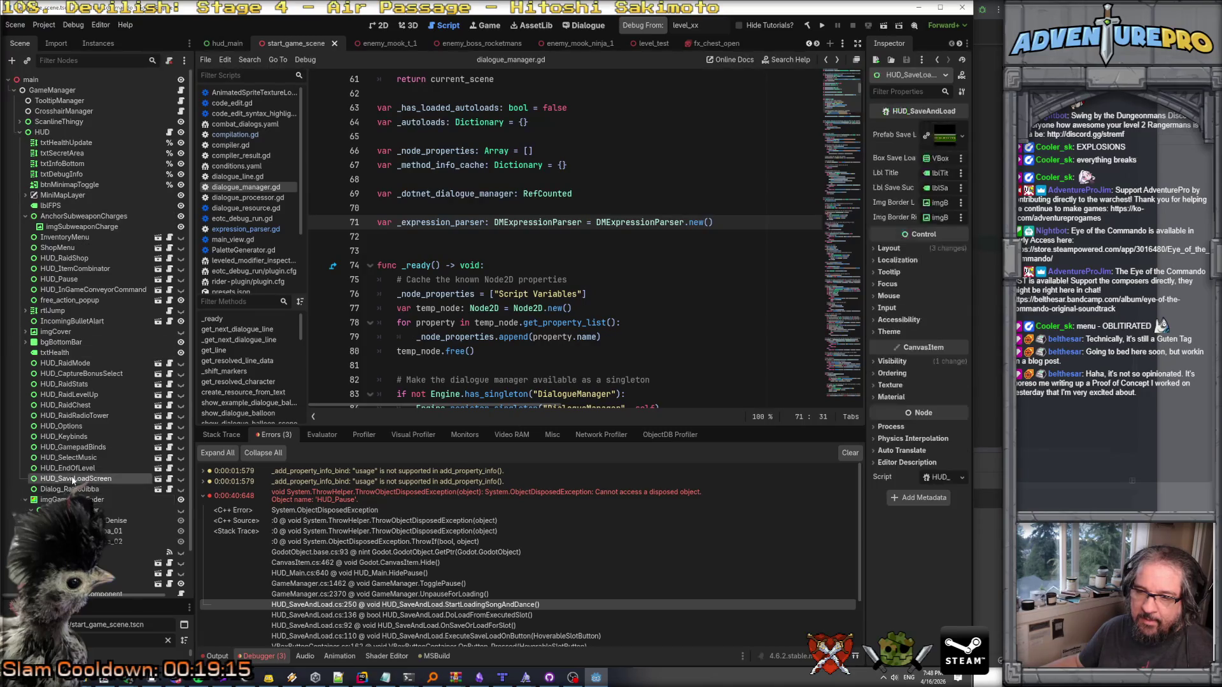
left_click(181, 479)
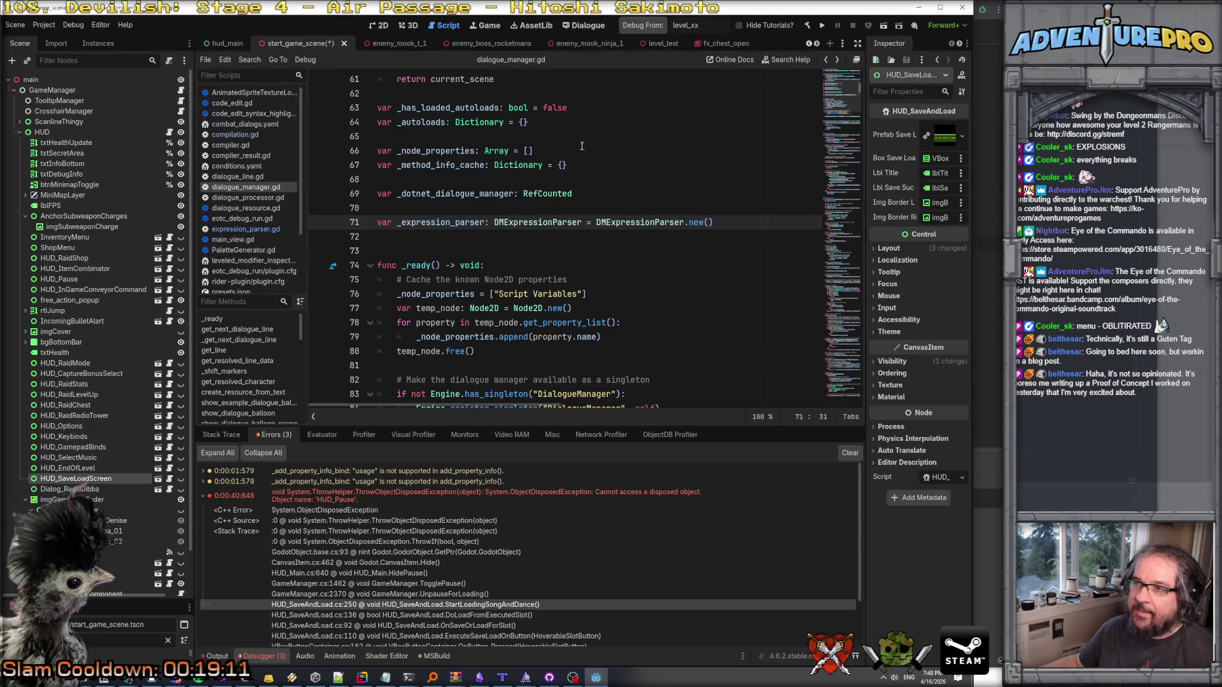
left_click(598, 679)
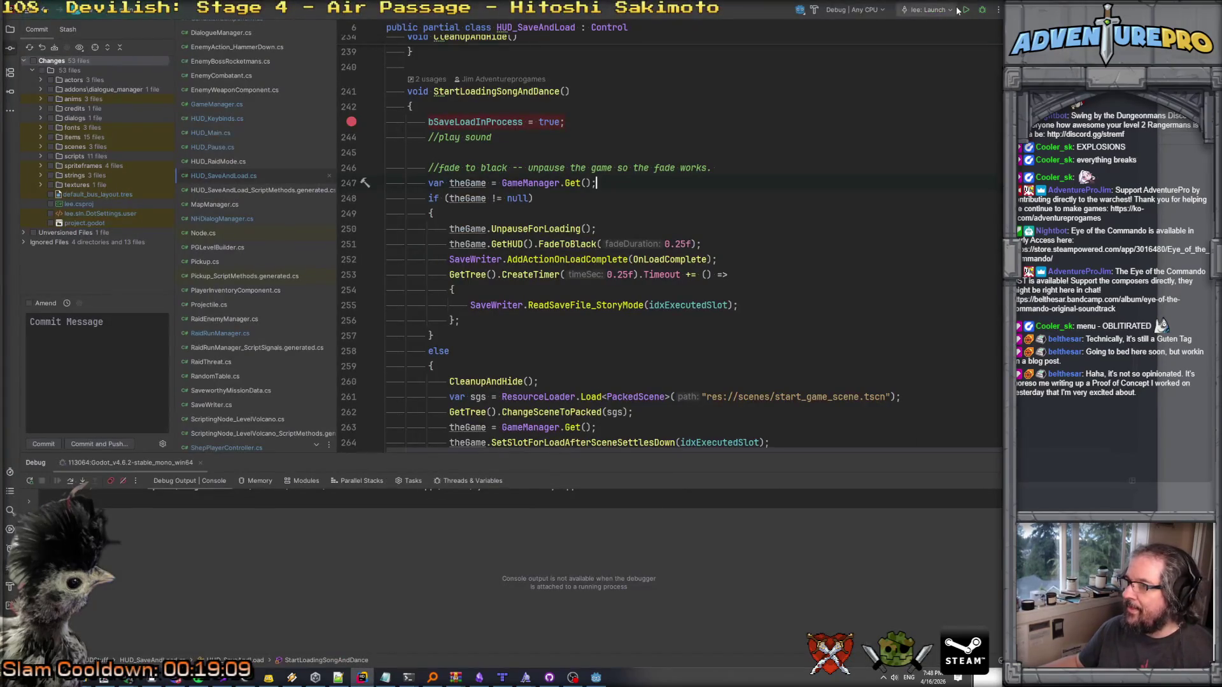
left_click(602, 680)
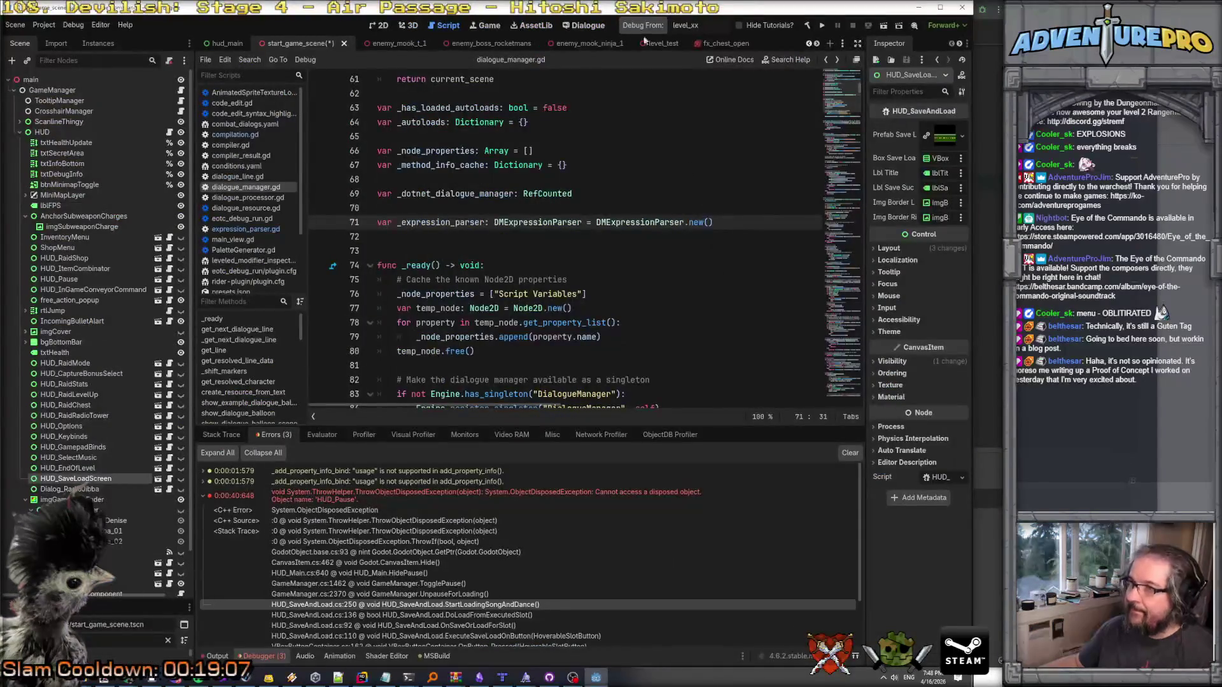
left_click(821, 25)
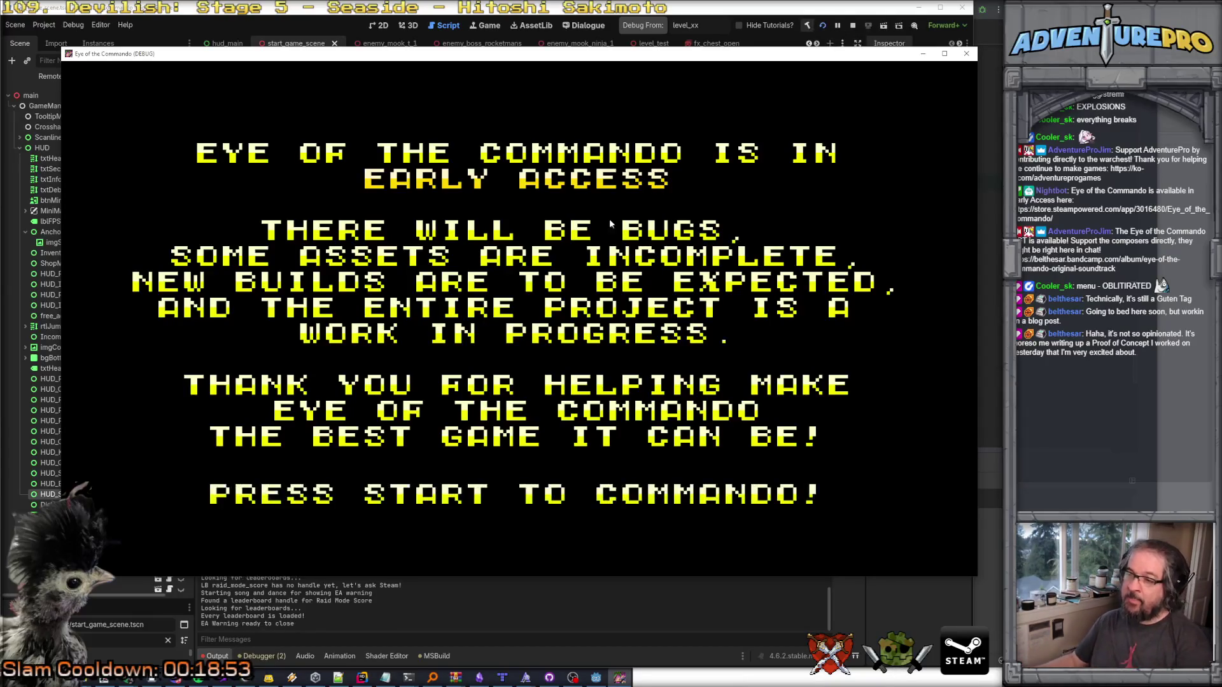
Skip the early-access notice and splash, open Load Game, and pick a save record.
left_click(529, 327)
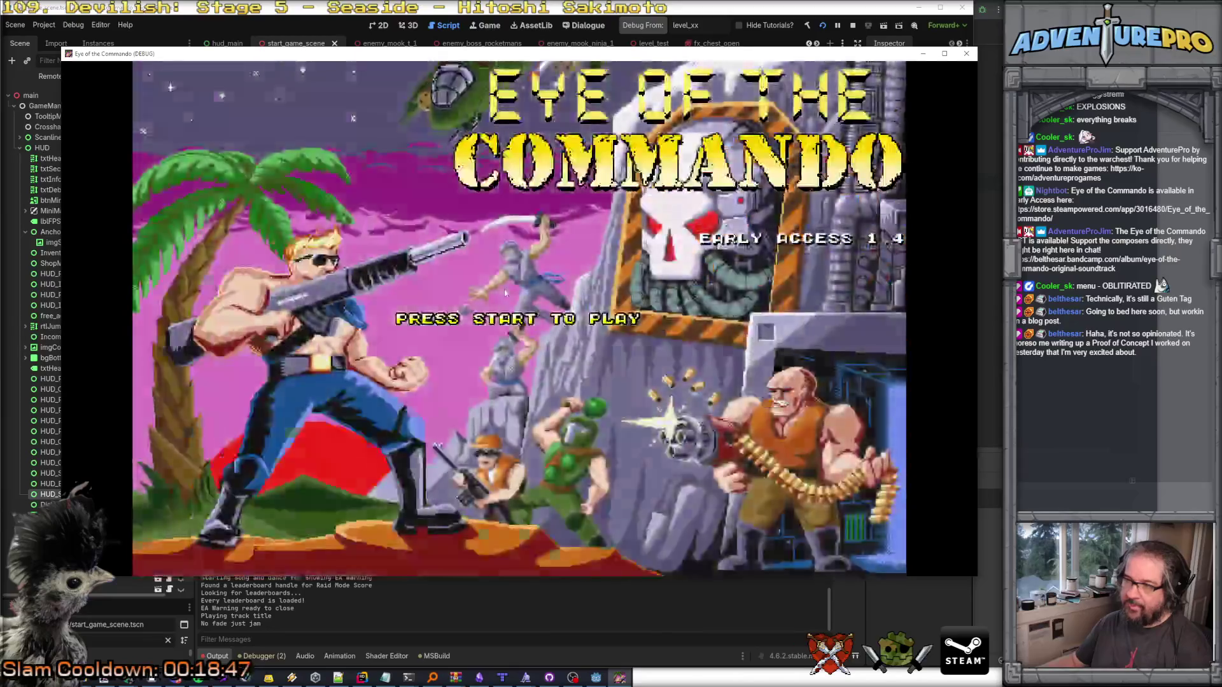
left_click(504, 292)
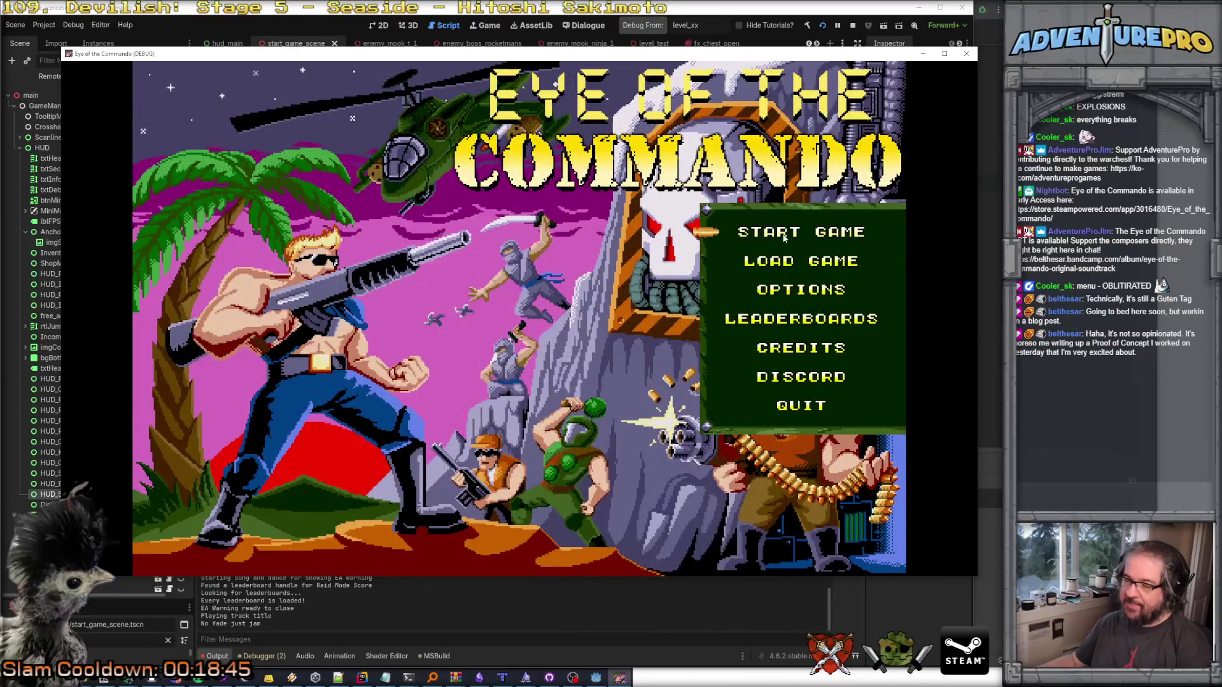
left_click(789, 261)
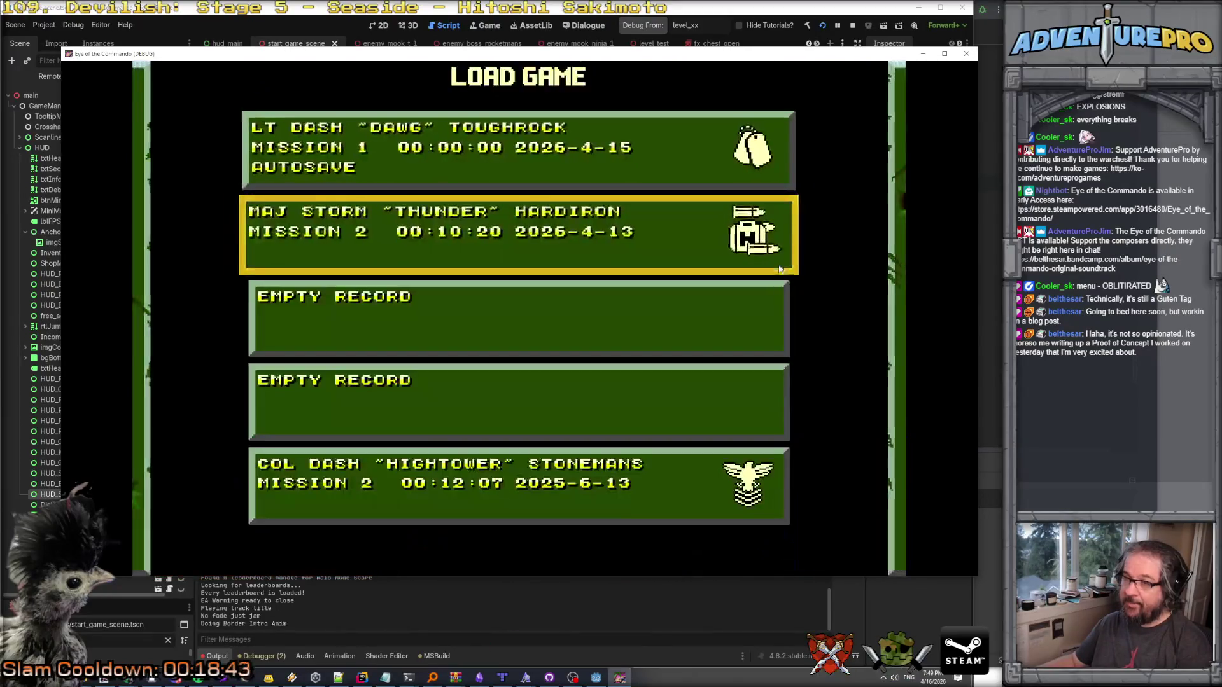
left_click(753, 434)
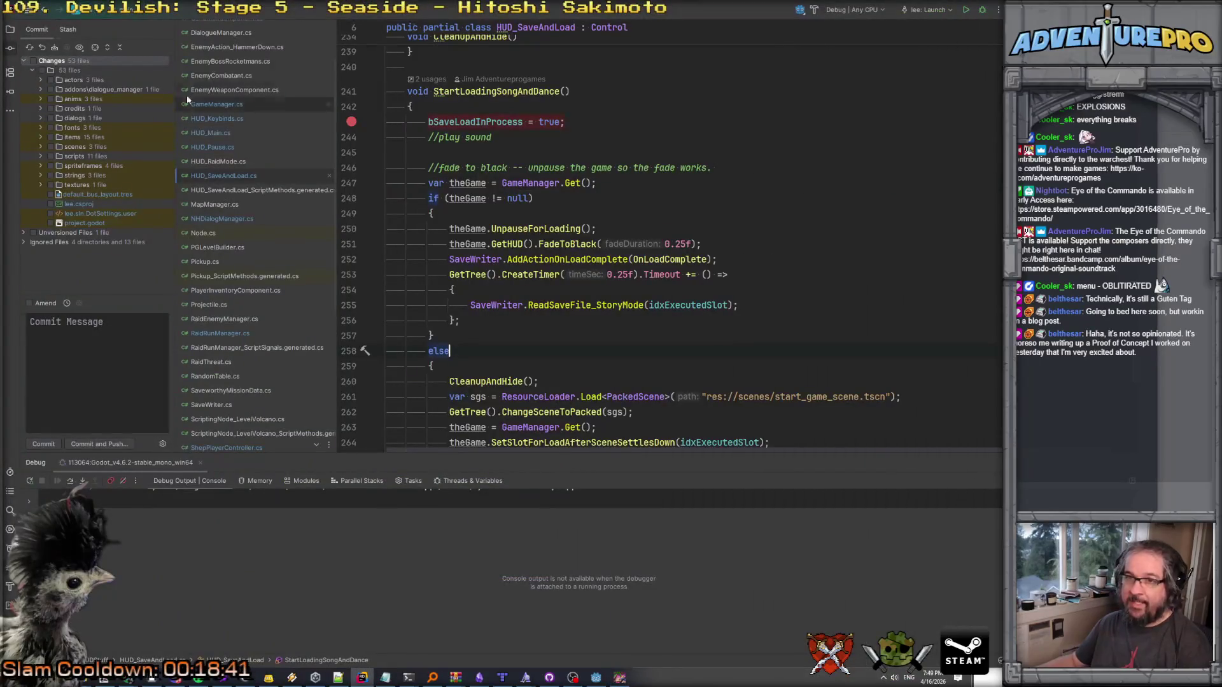
Expand the running game's remote tree, inspecting HUD_Options and HUD_SaveLoadScreen, then select MainMenu's ColorRect.
left_click(596, 677)
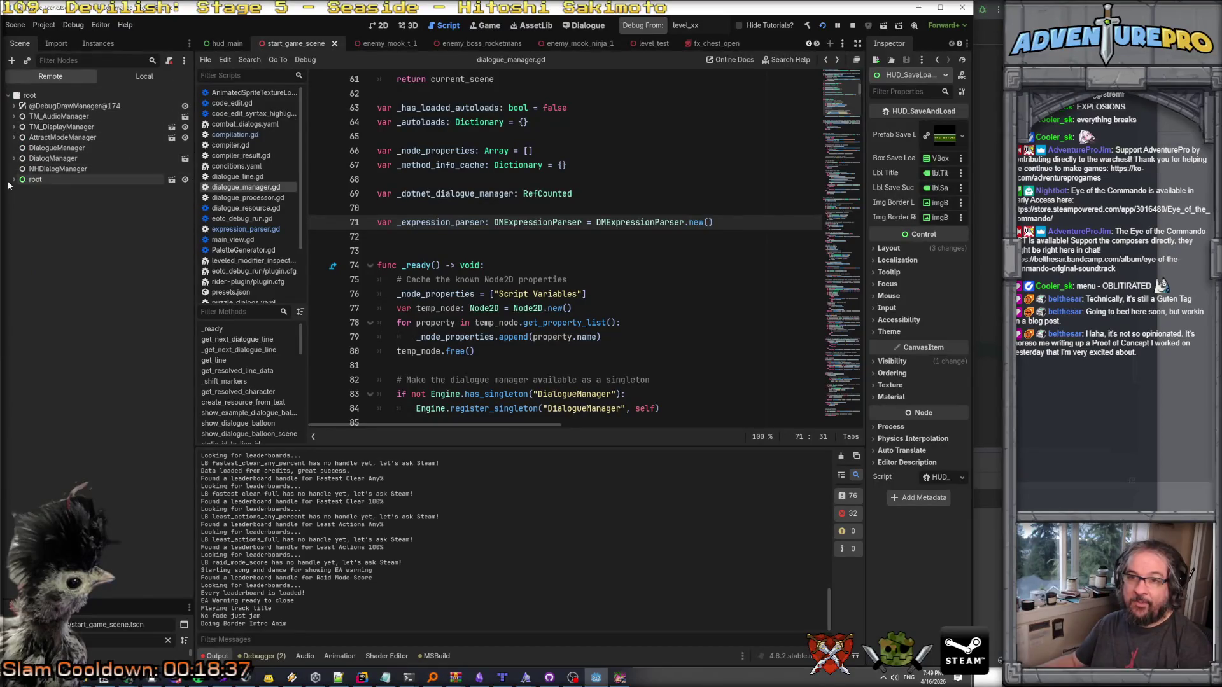
left_click(14, 180)
double_click(51, 202)
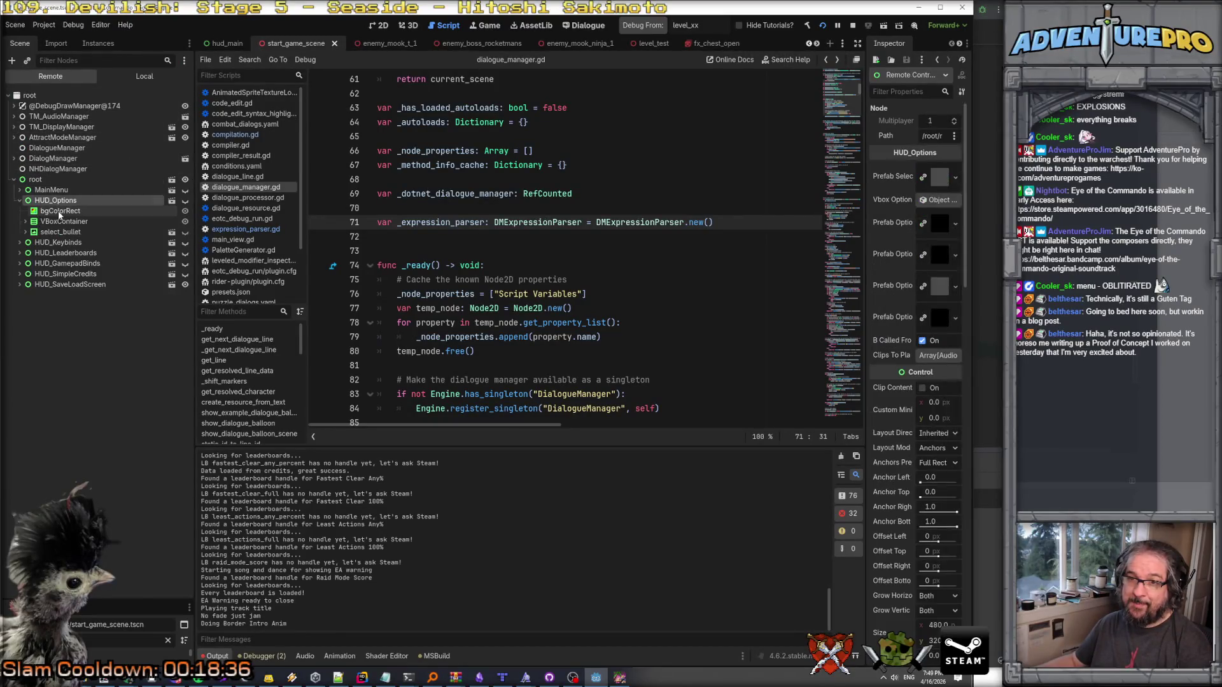
left_click(20, 202)
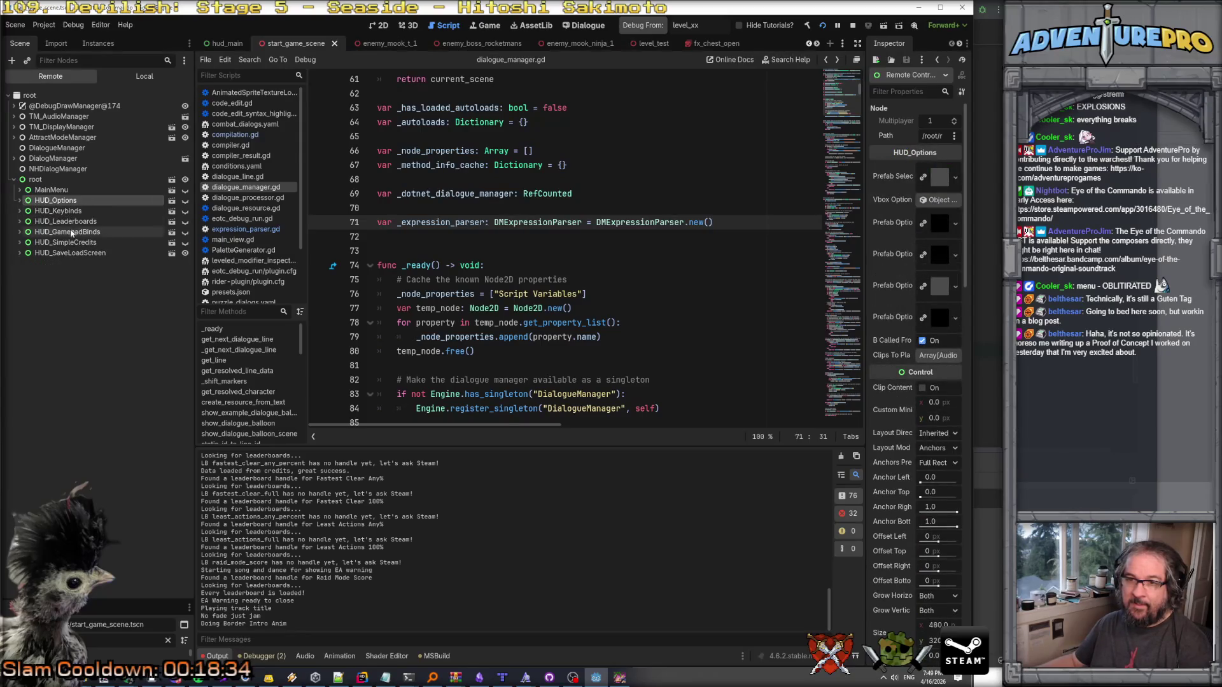
left_click(75, 253)
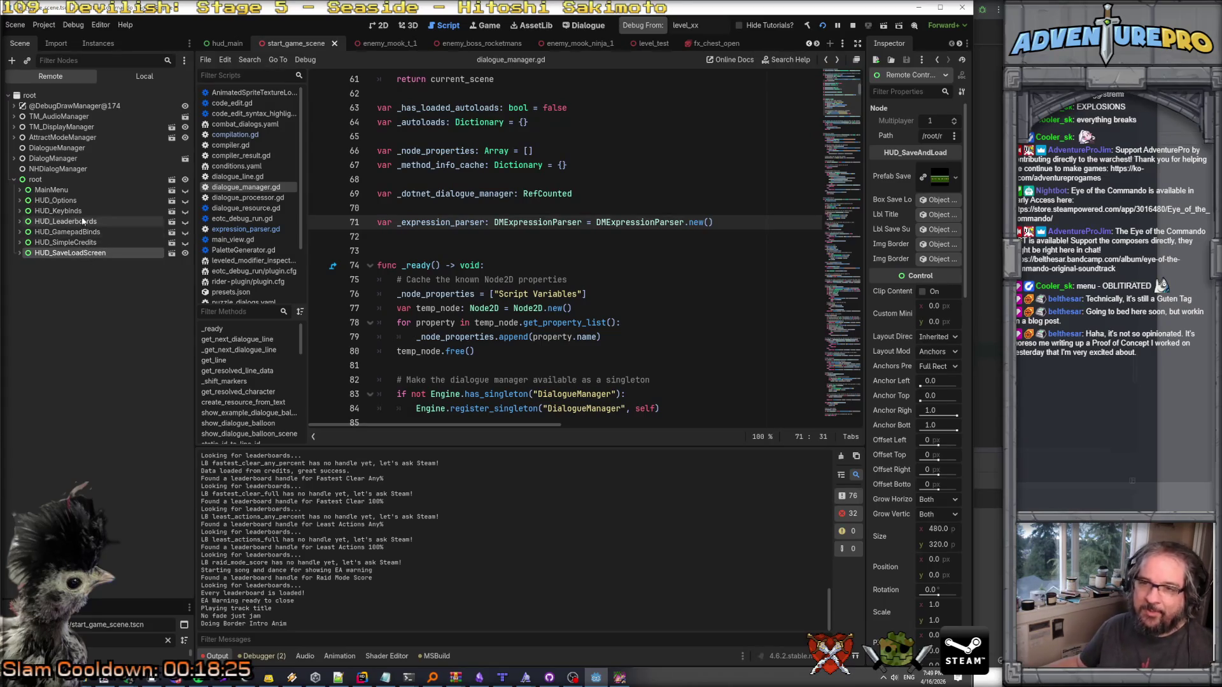
left_click(39, 201)
left_click(19, 201)
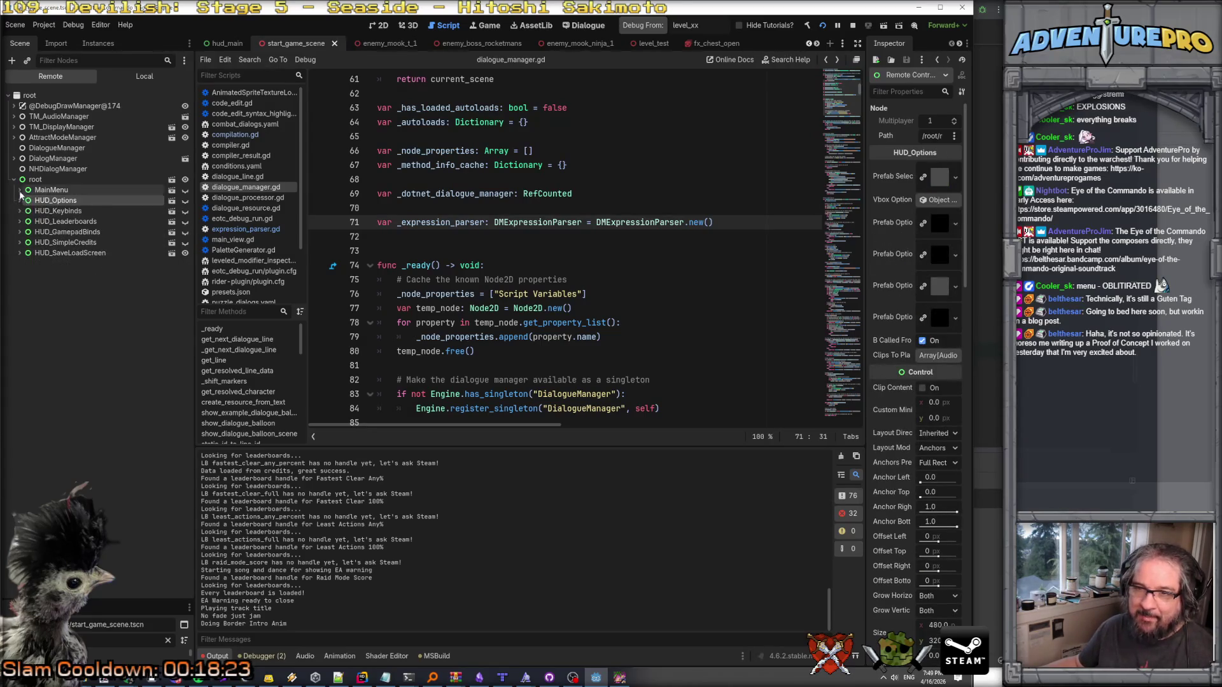
left_click(20, 190)
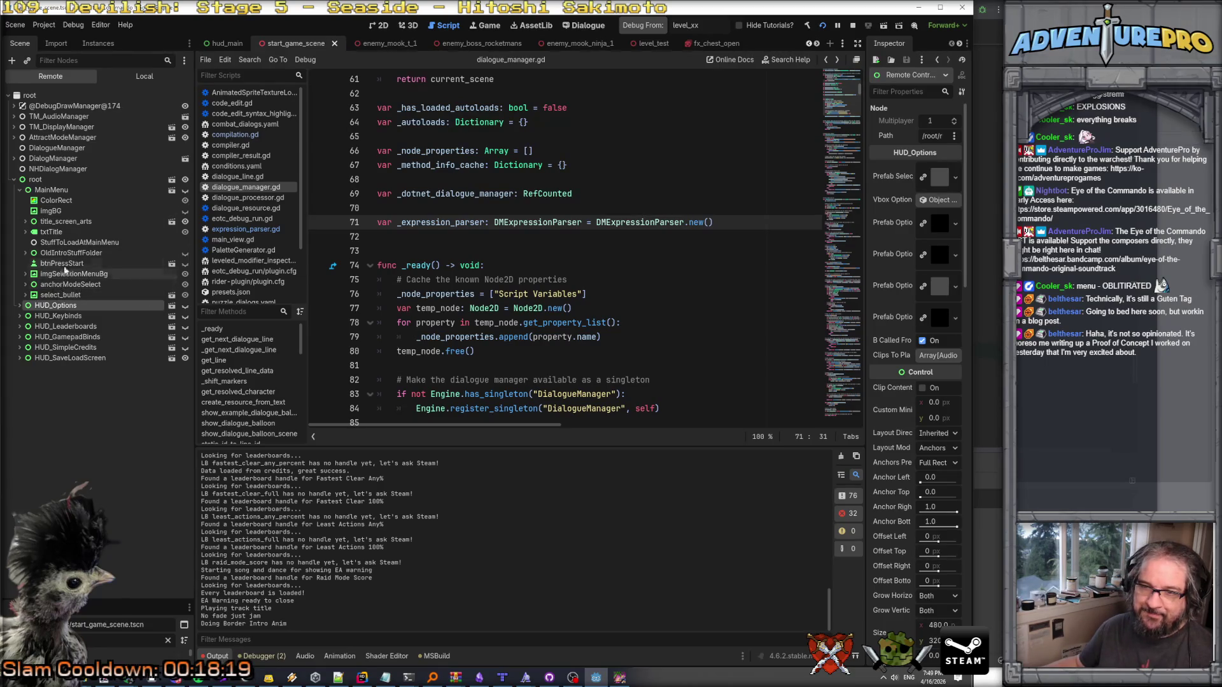
left_click(57, 202)
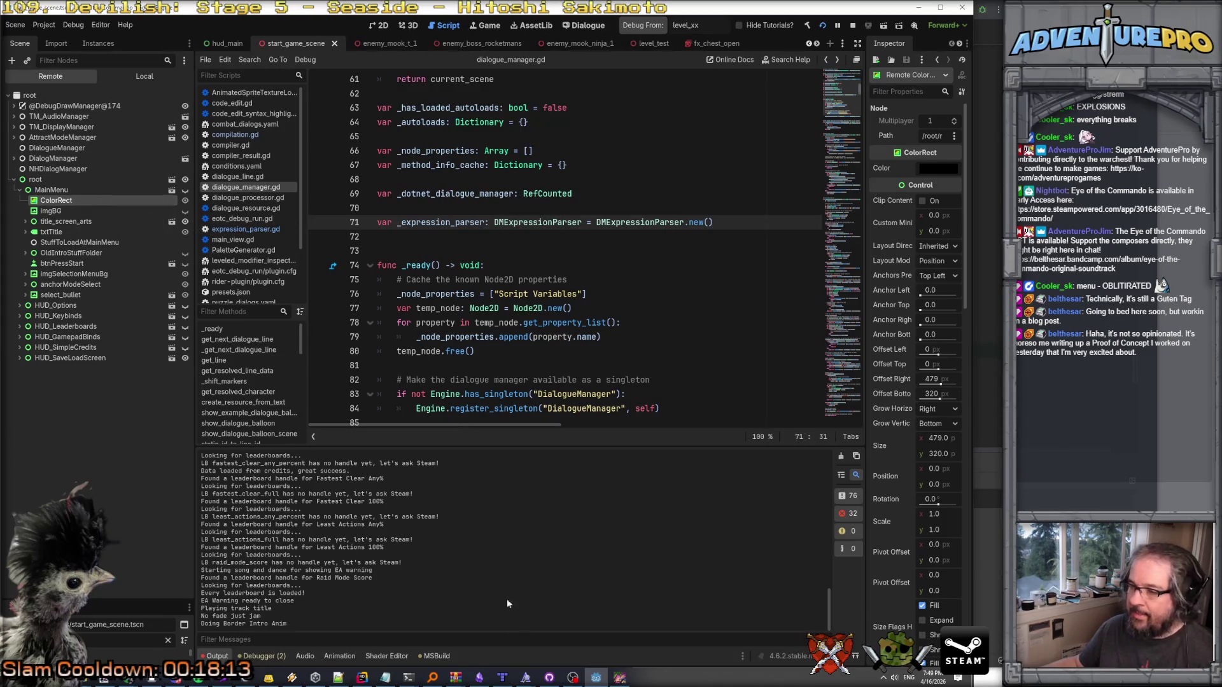
Move the game window aside, make the MainMenu ColorRect visible, and widen the Inspector.
left_click(636, 682)
left_click_drag(419, 58, 920, 57)
left_click(189, 201)
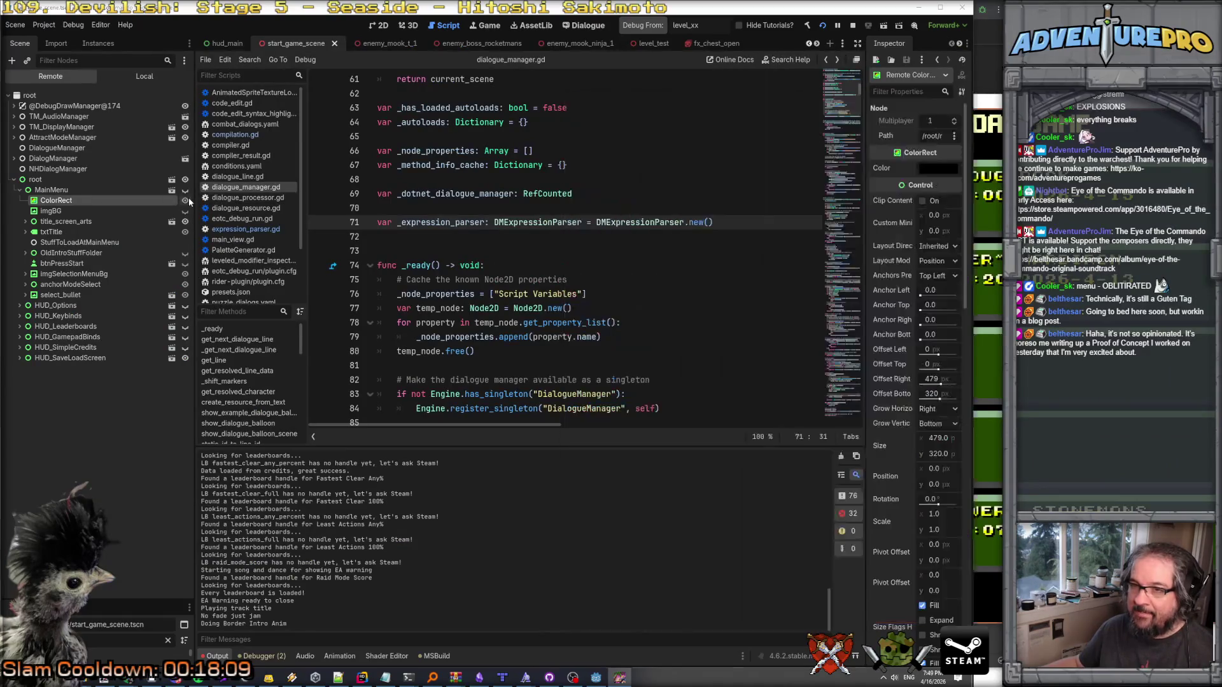
left_click(186, 201)
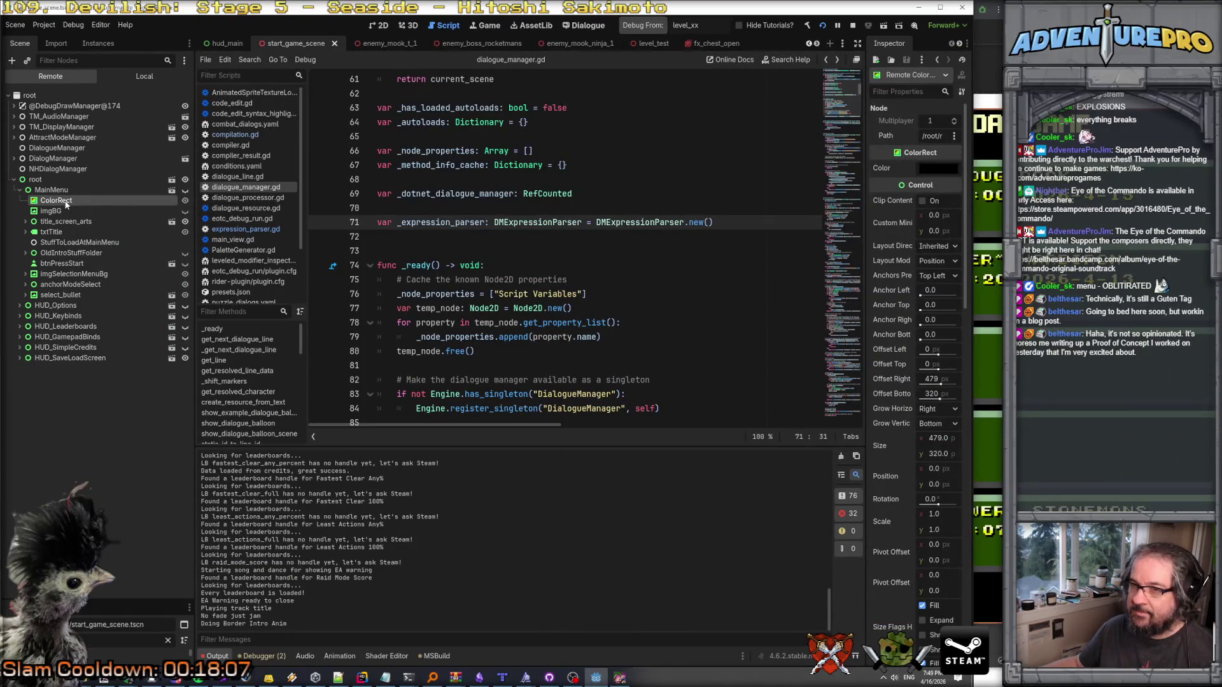
left_click(54, 191)
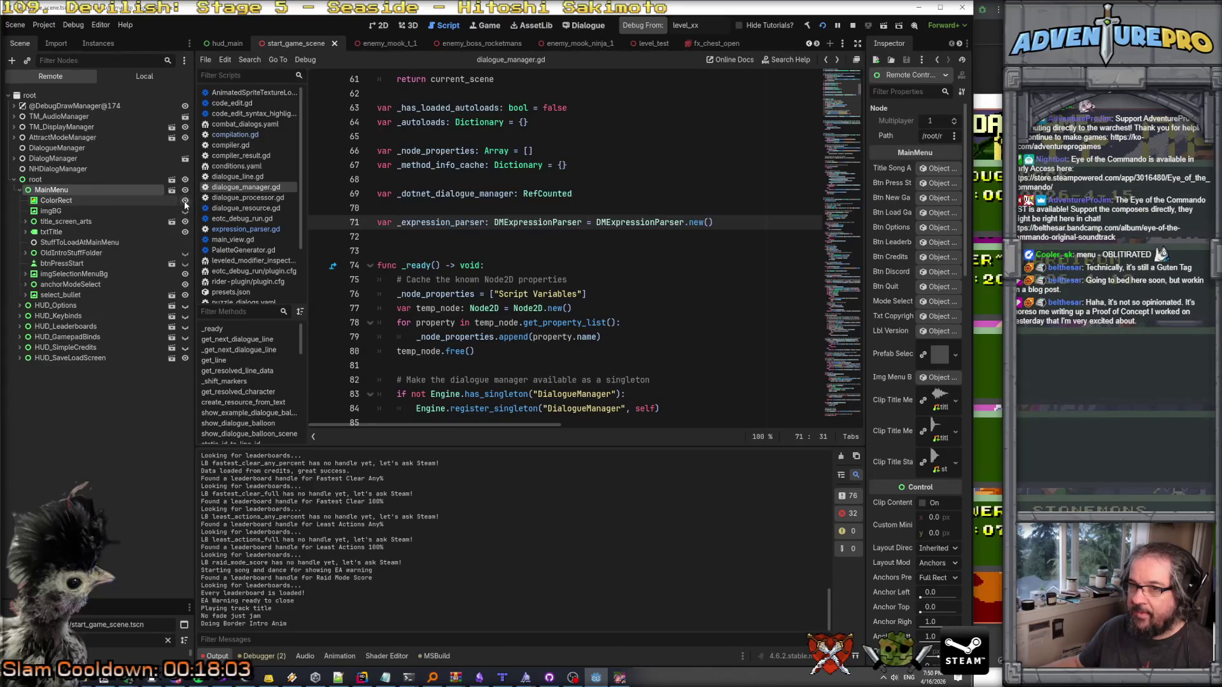
left_click(133, 203)
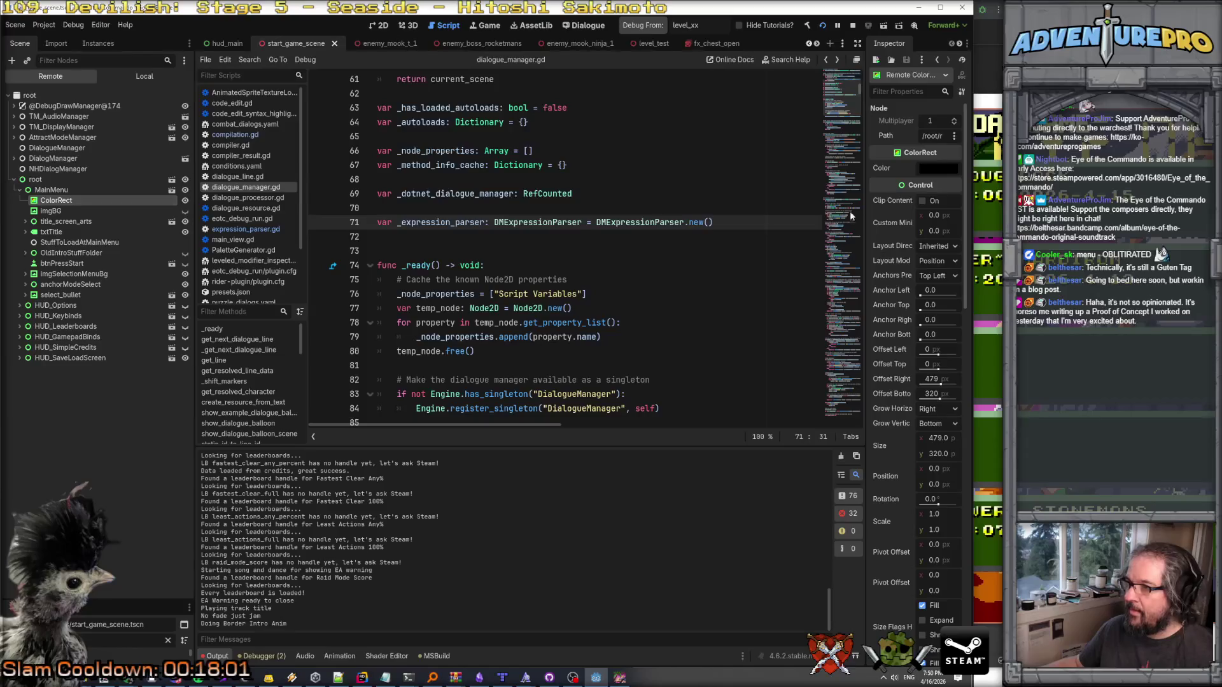
left_click_drag(864, 202, 606, 191)
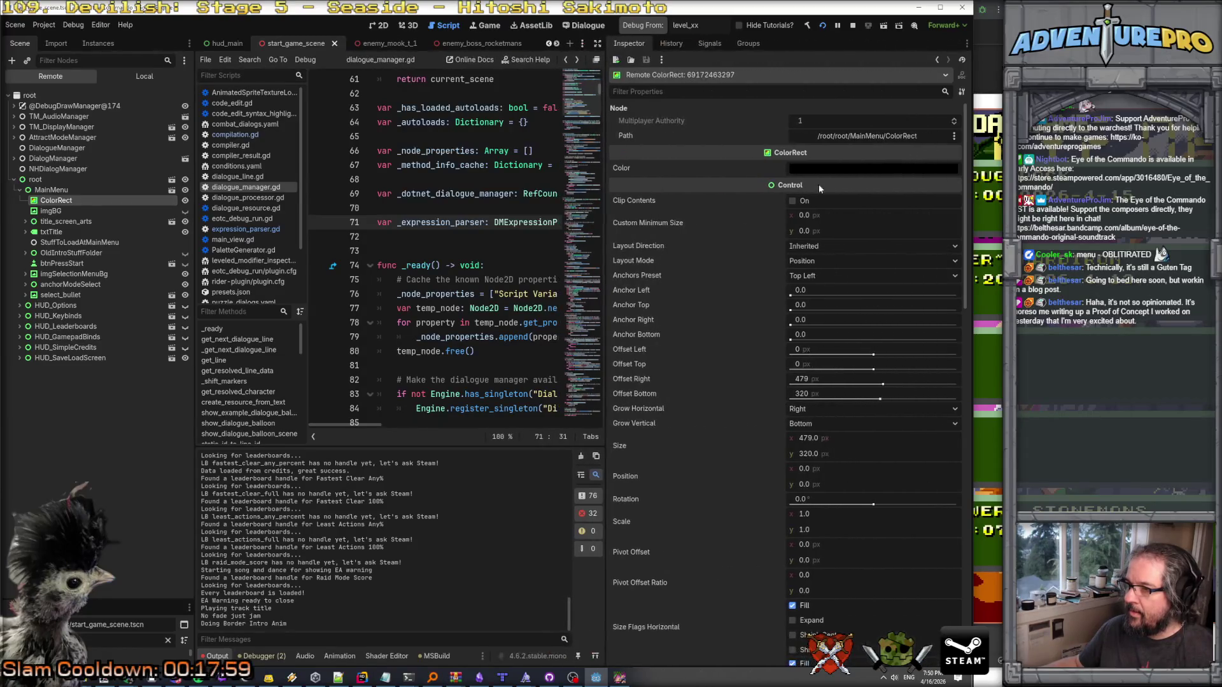
Reapply black to the remote ColorRect's colour and hide MainMenu in the running game.
left_click(844, 173)
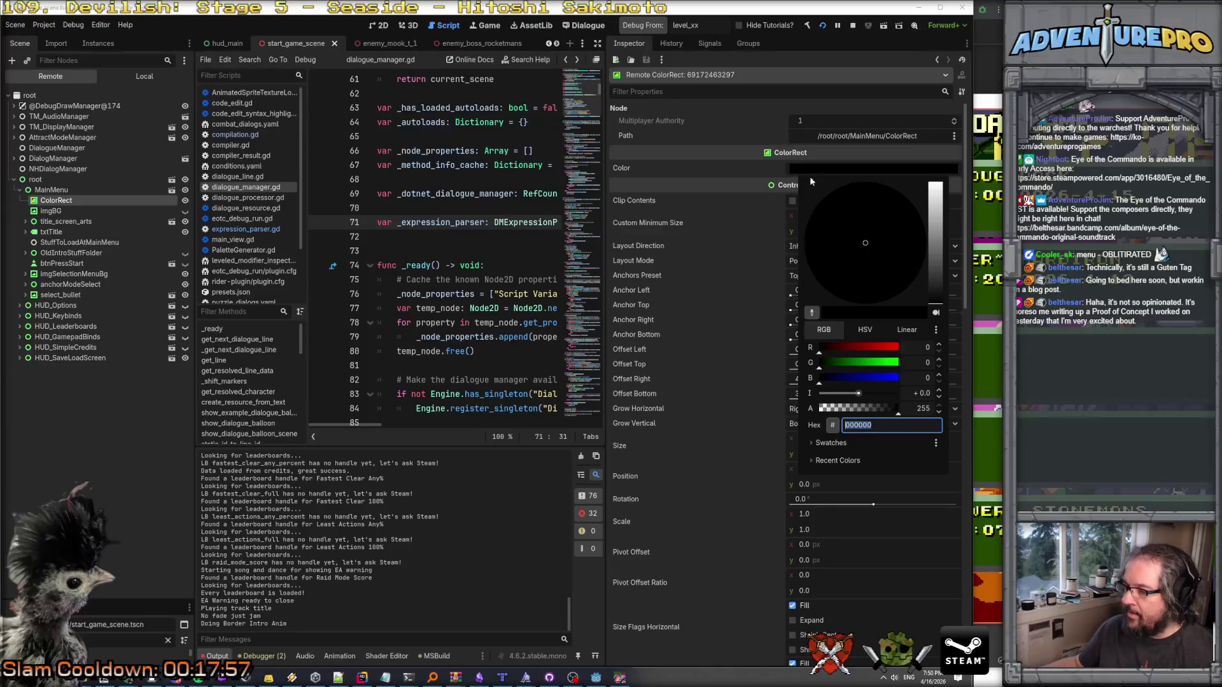
left_click(187, 203)
left_click(185, 191)
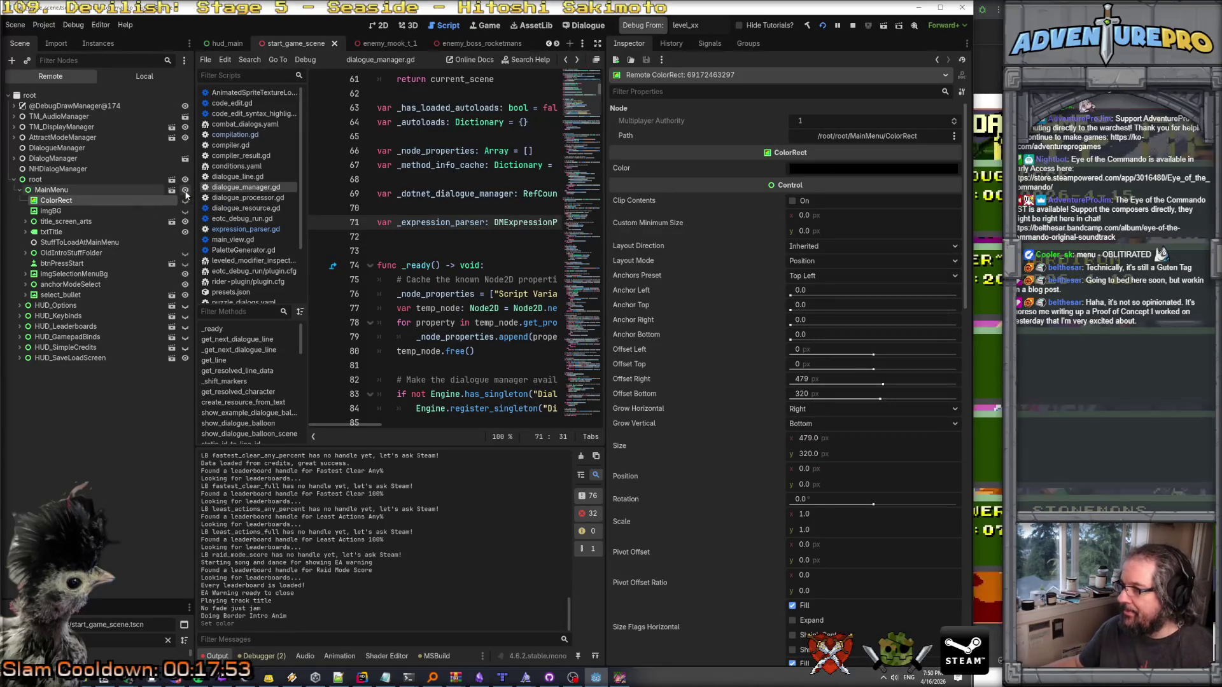
Move the game window into full view and load the fifth save record.
left_click(997, 102)
left_click_drag(997, 101, 790, 86)
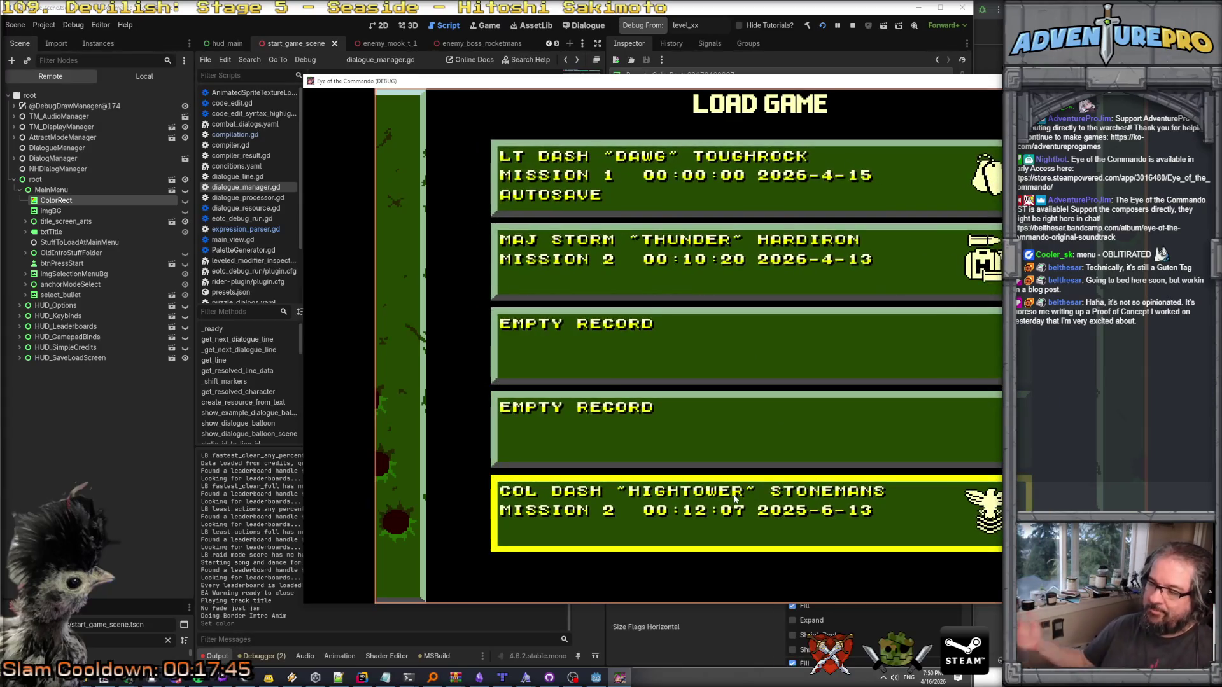
left_click(732, 495)
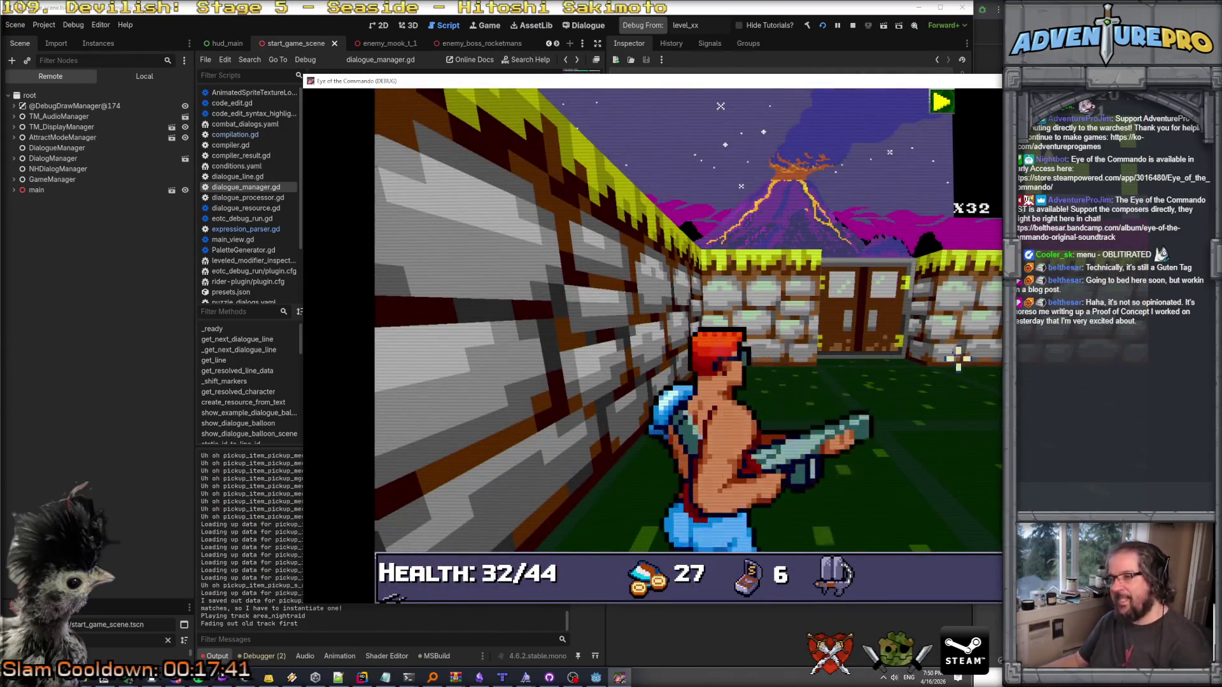
Walk down the corridor, quit to the main menu from pause, and return to Godot's error list.
key("Right")
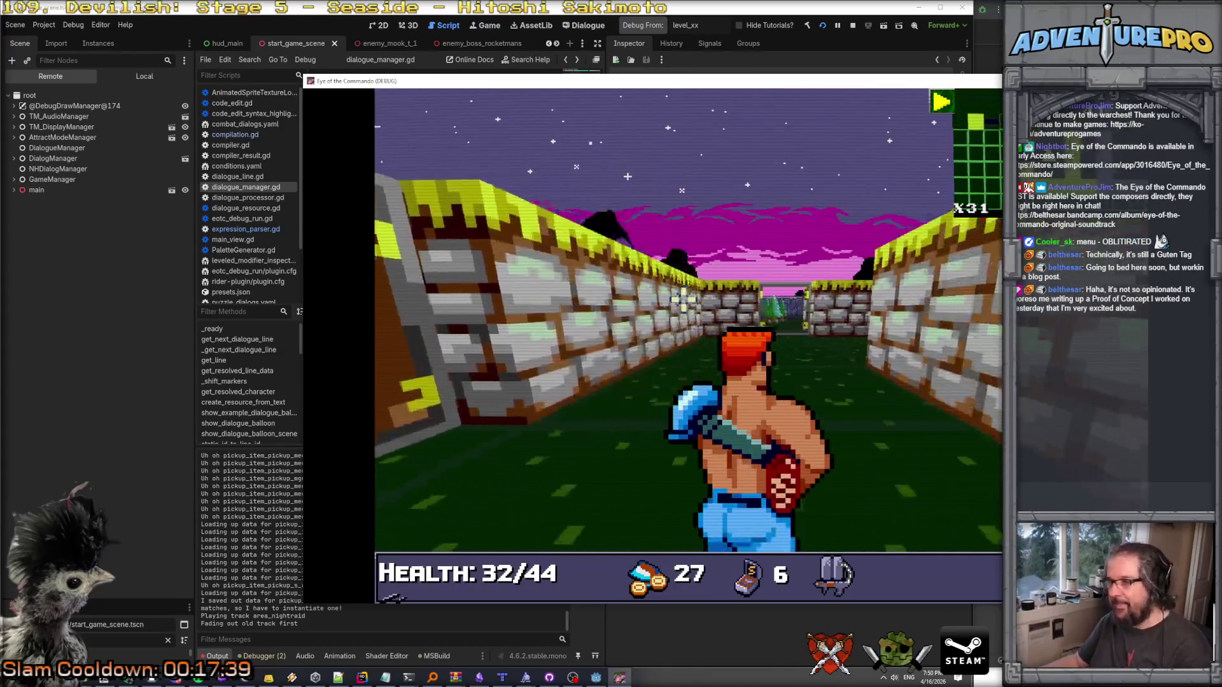
key("Up")
key("Escape")
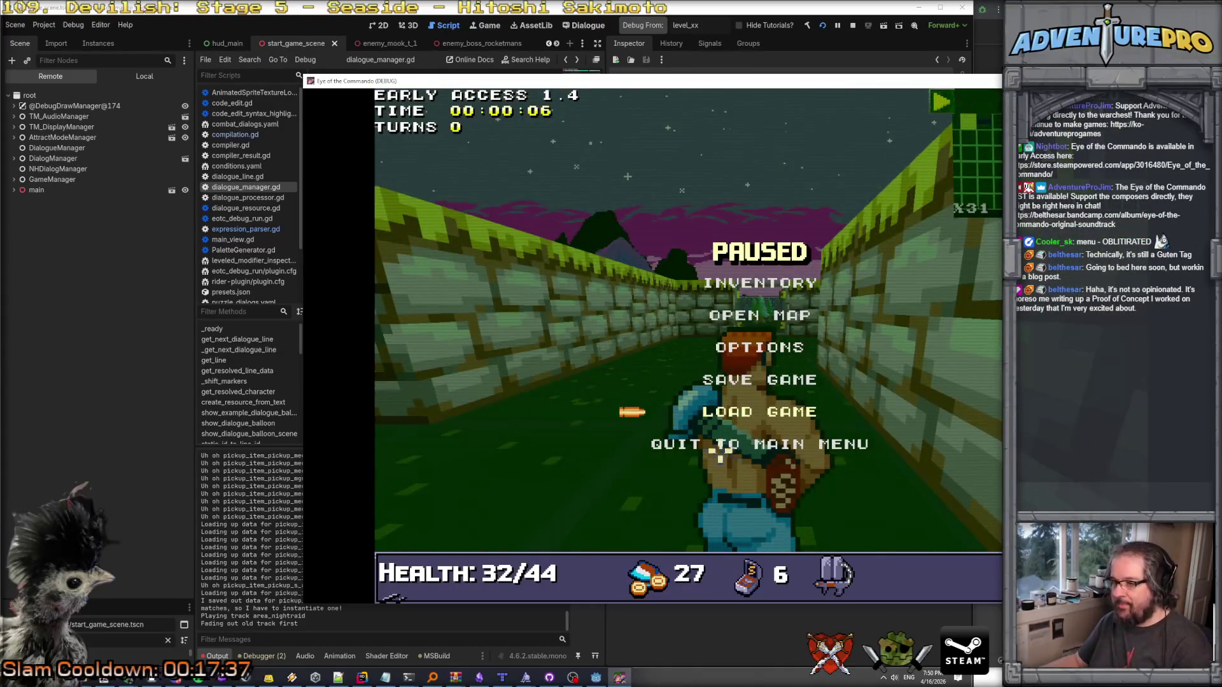
left_click(667, 446)
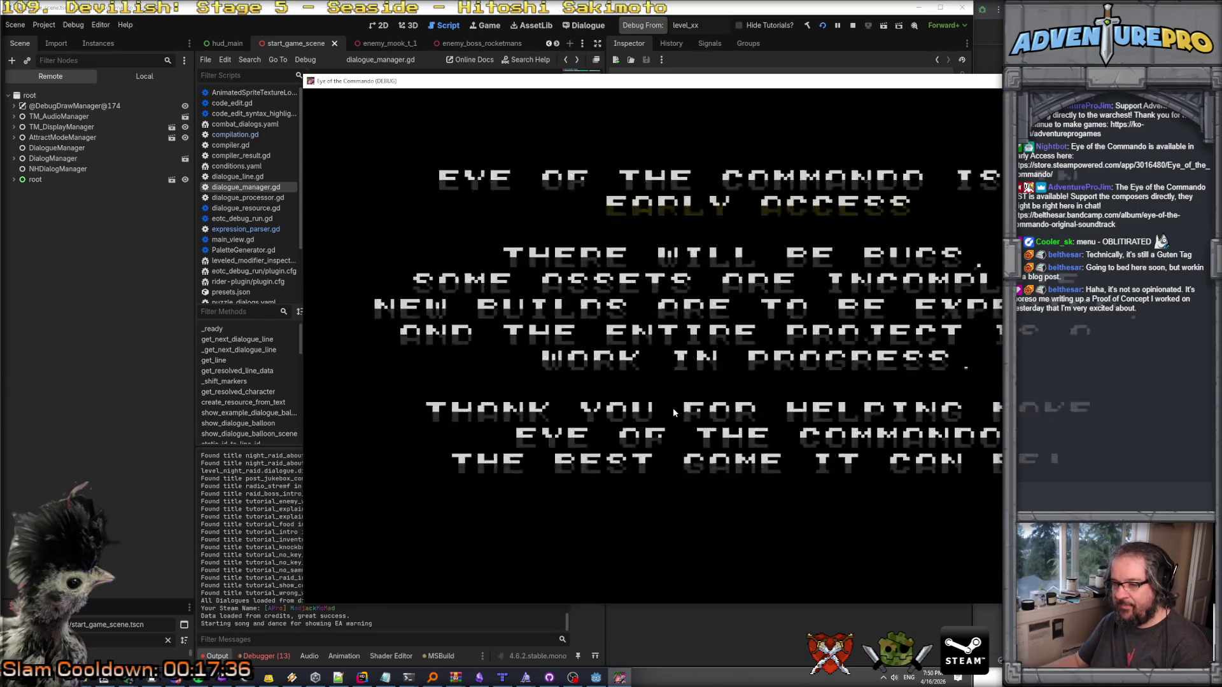
left_click(261, 656)
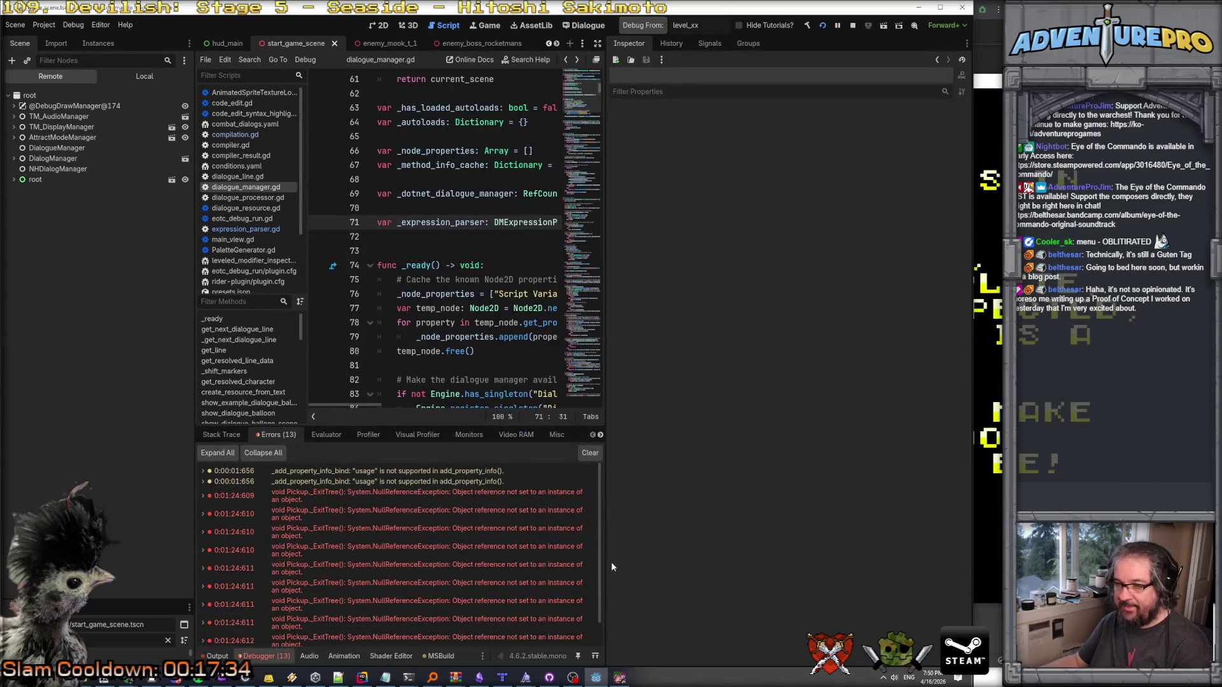
Widen the Debugger Errors panel listing the Pickup._ExitTree null-reference errors.
left_click_drag(603, 561, 763, 561)
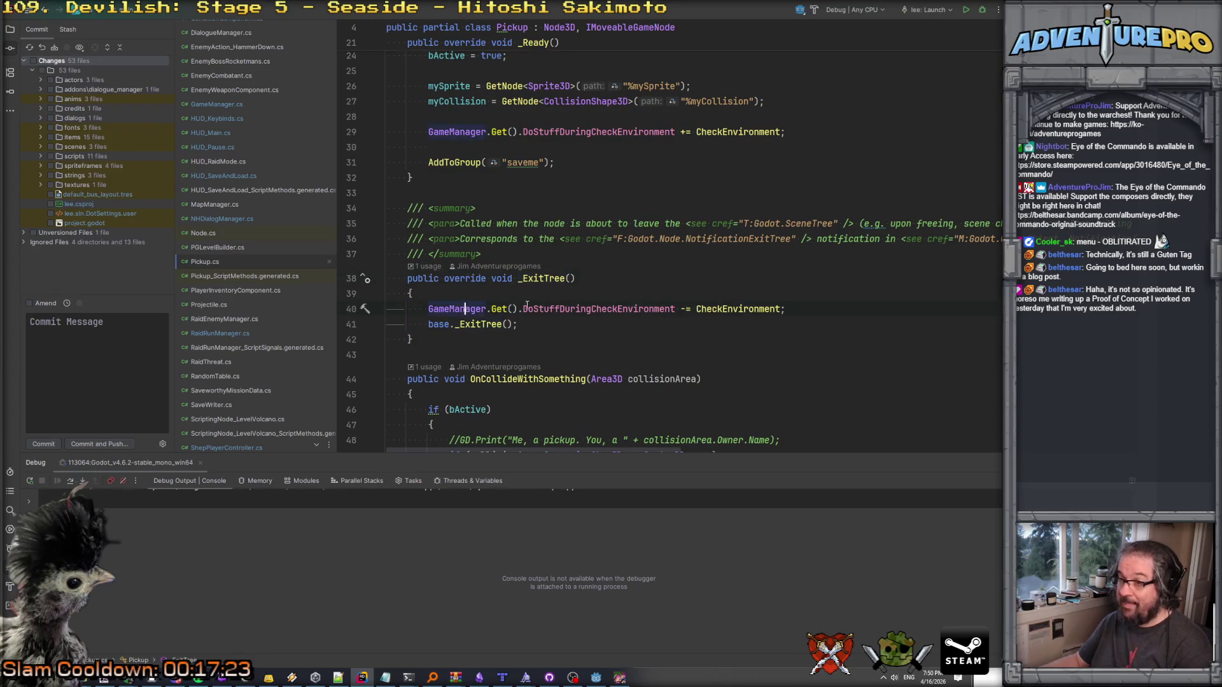
Try making the CheckEnvironment unsubscribe null-conditional with '?', then undo it.
left_click(549, 314)
left_click(496, 309)
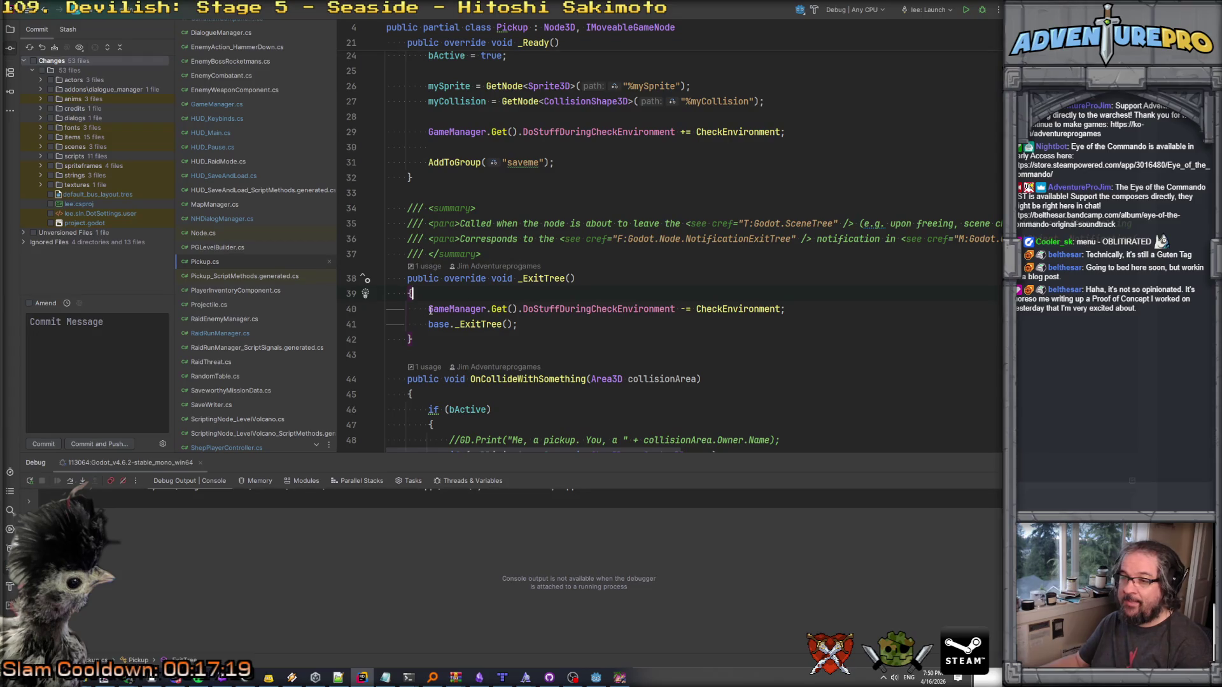
left_click(522, 310)
key("Left")
type("?")
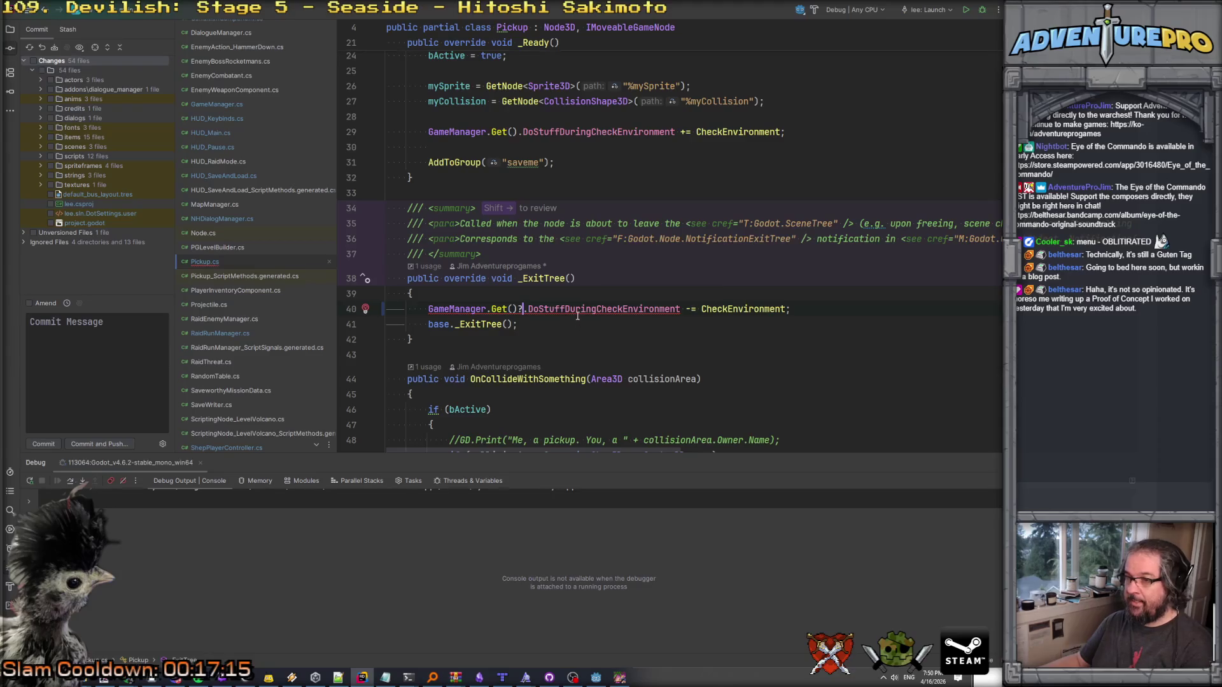
mouse_move(577, 315)
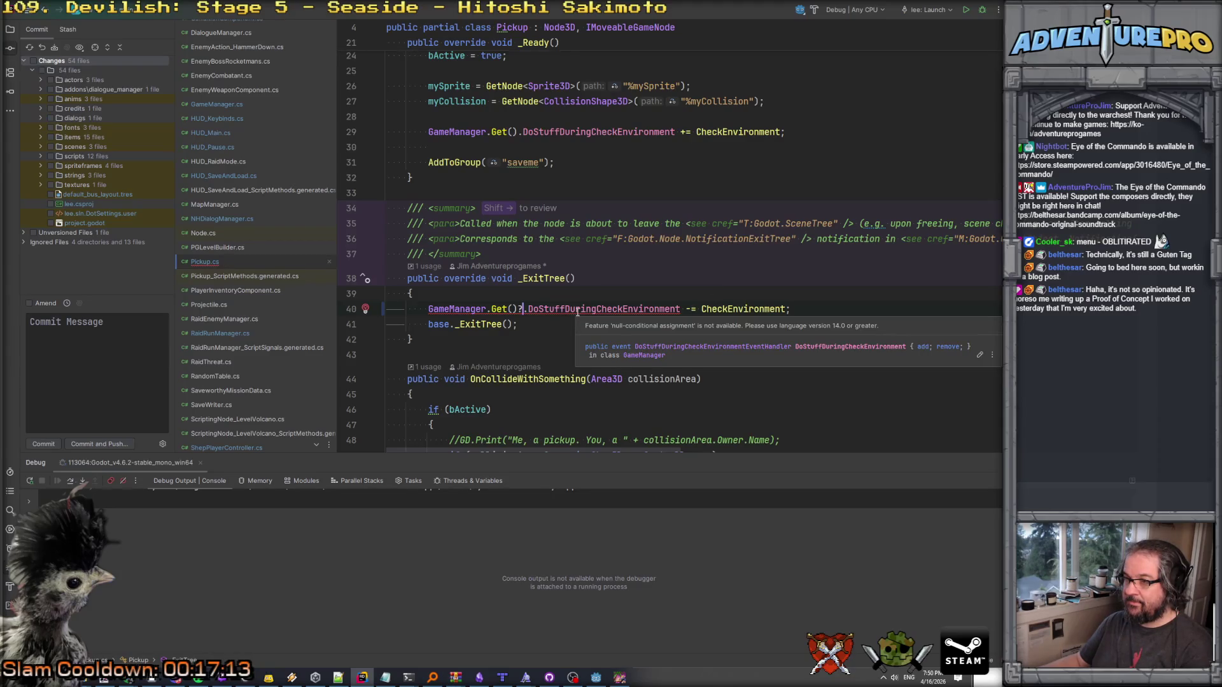
key("ctrl+z")
key("ctrl+z")
key("ctrl+shift+z")
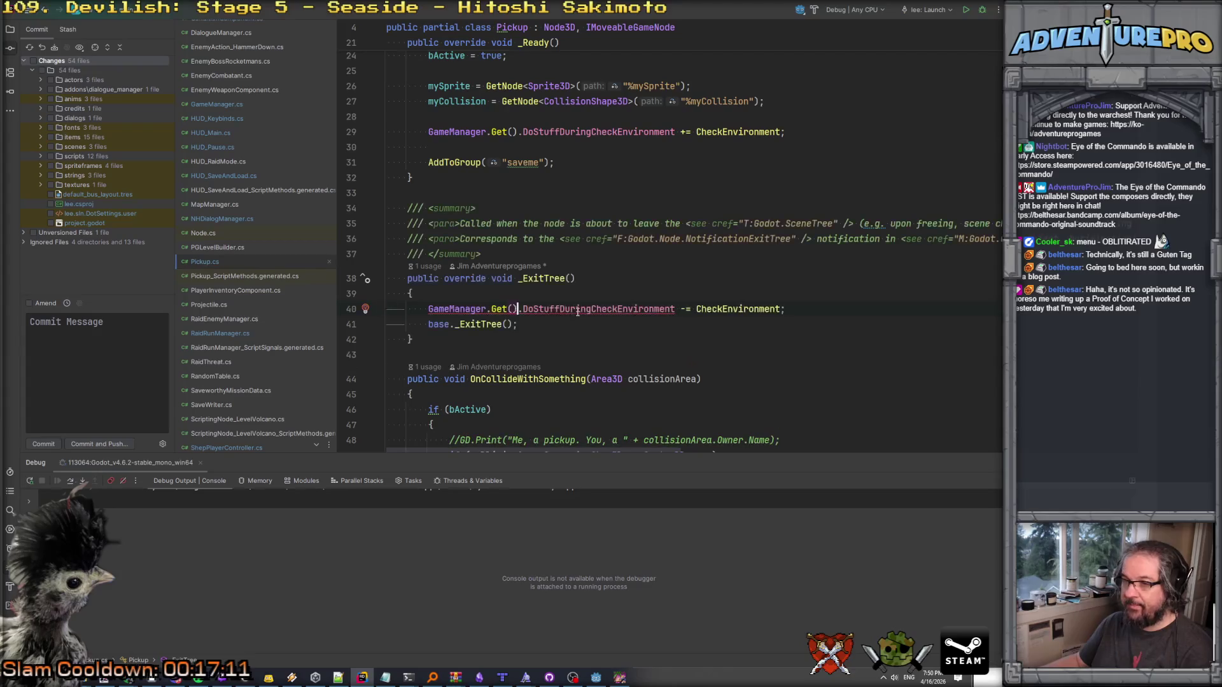
Add 'var theGame = GameManager.Get();' on a new line above the unsubscribe line.
key("Home")
key("Return")
key("Up")
type("va")
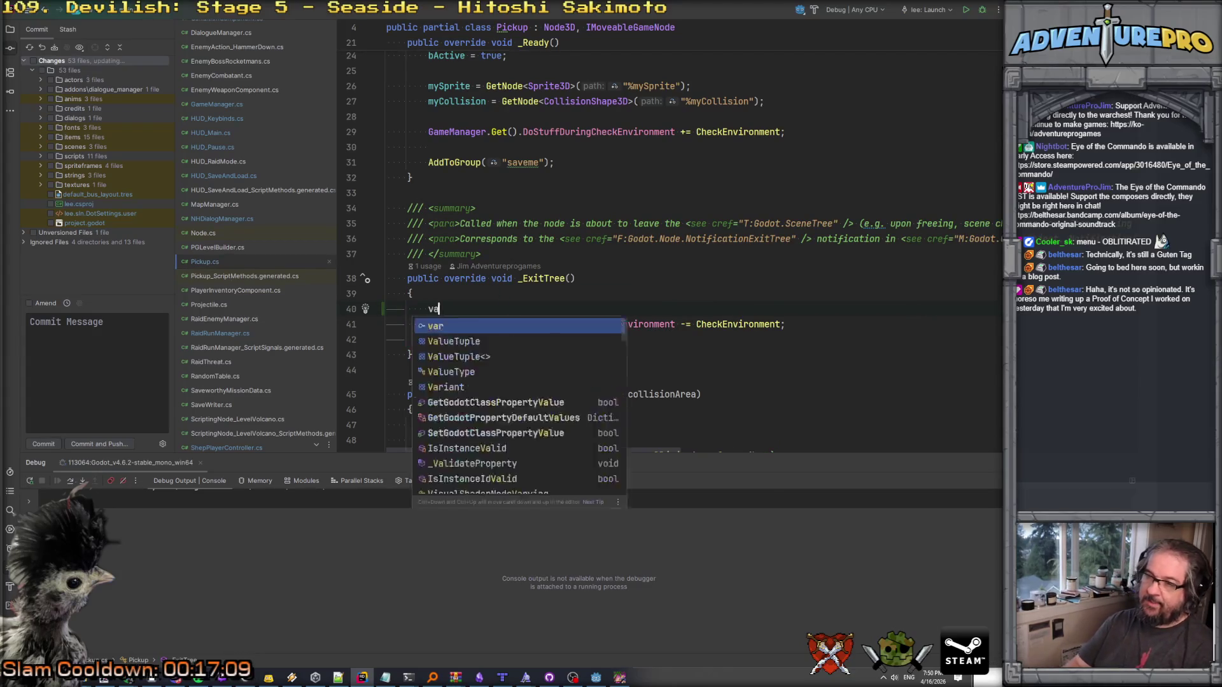
type("r theGame = GameManager.G")
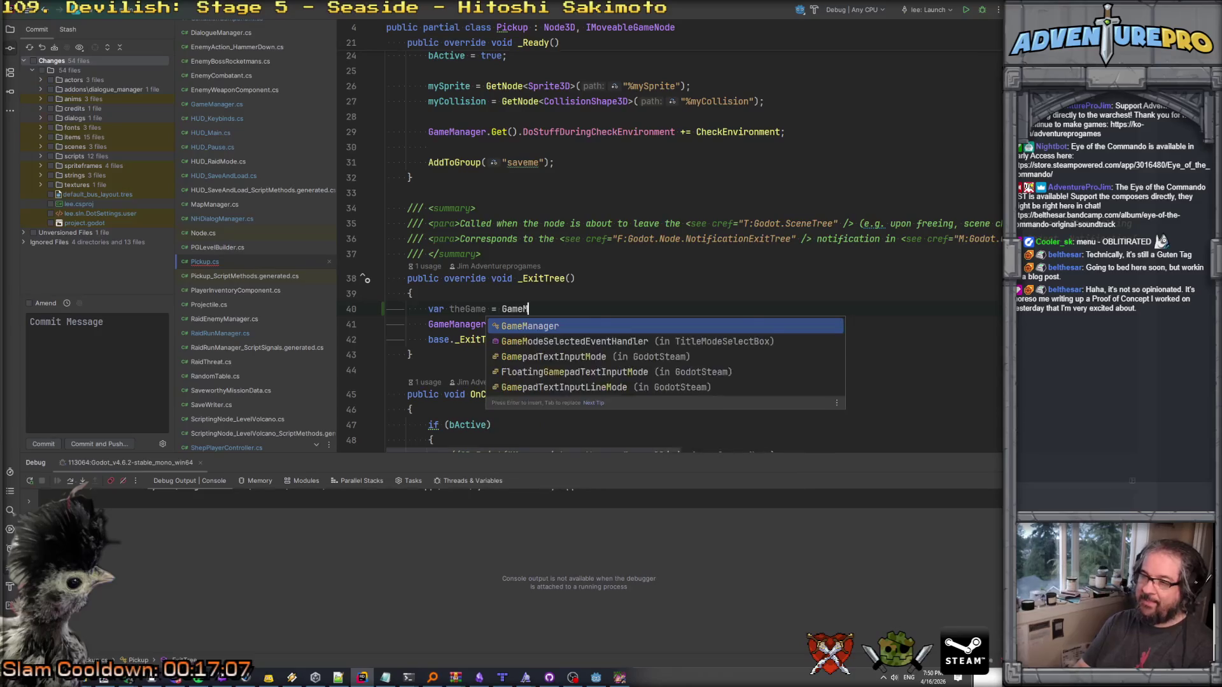
key("Return")
type(";")
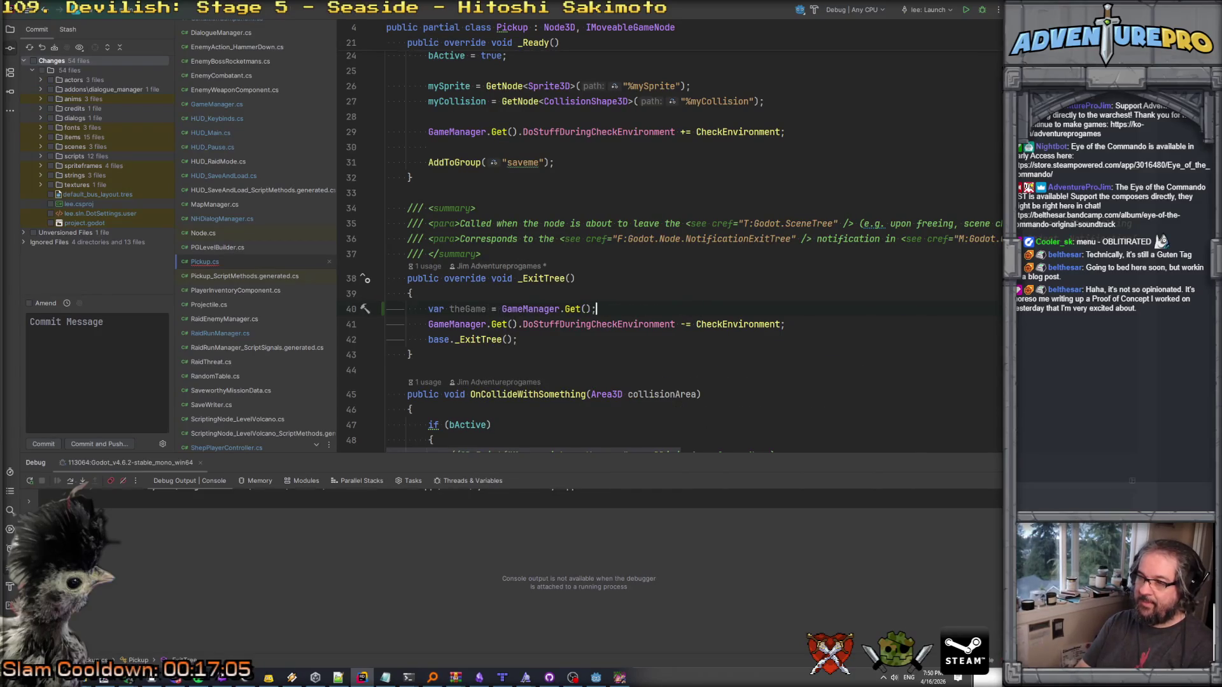
Add an 'if( theGame != null' condition on the next line.
key("Return")
type("if( theGame")
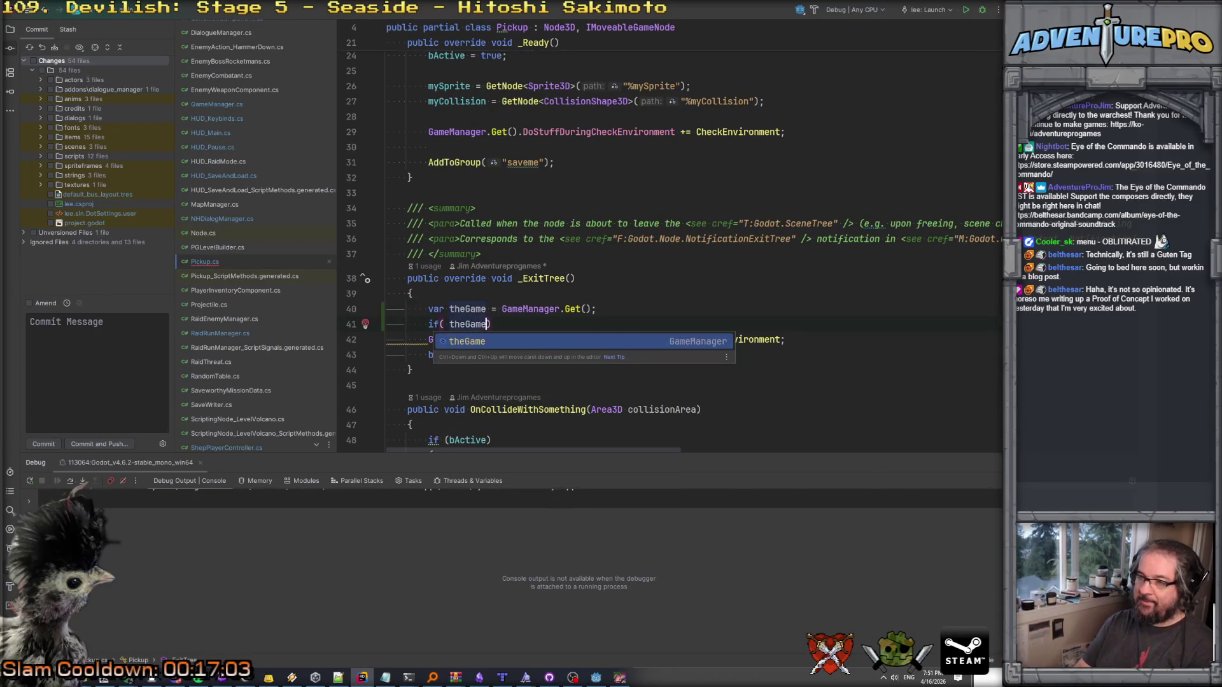
type("!")
key("BackSpace")
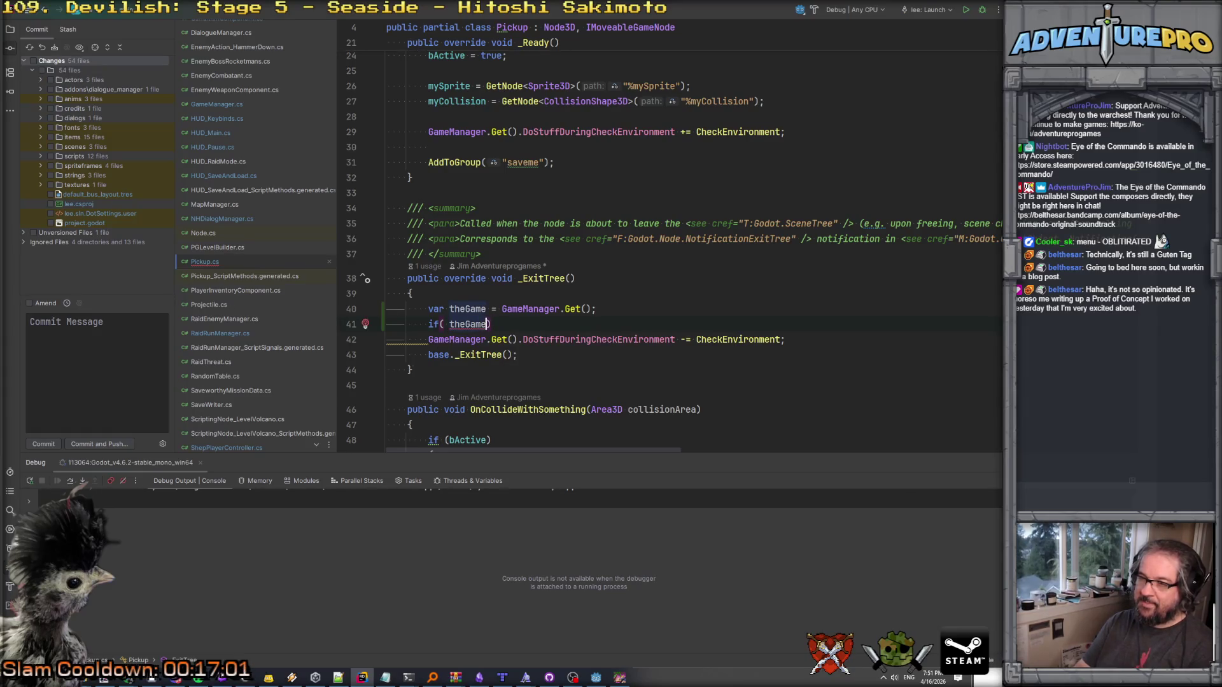
type(".")
key("BackSpace")
type("!=")
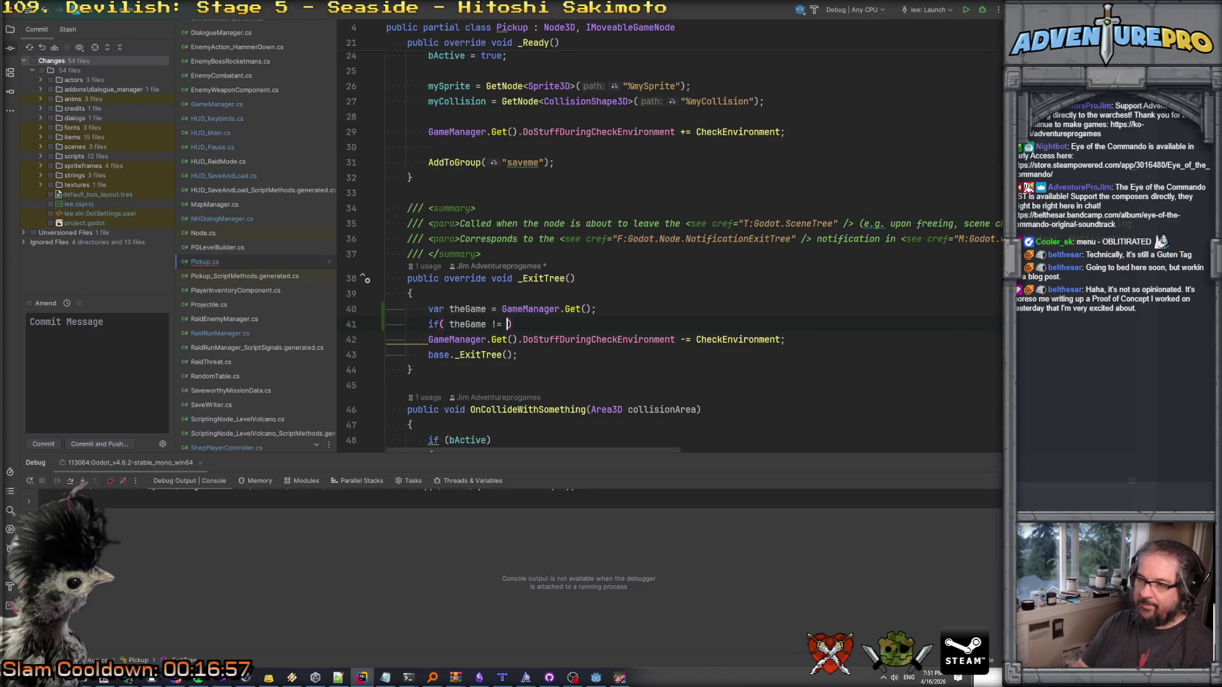
type(" null")
Open a brace block under the if and move the CheckEnvironment unsubscribe line into it.
key("End")
key("Return")
type("{")
key("Return")
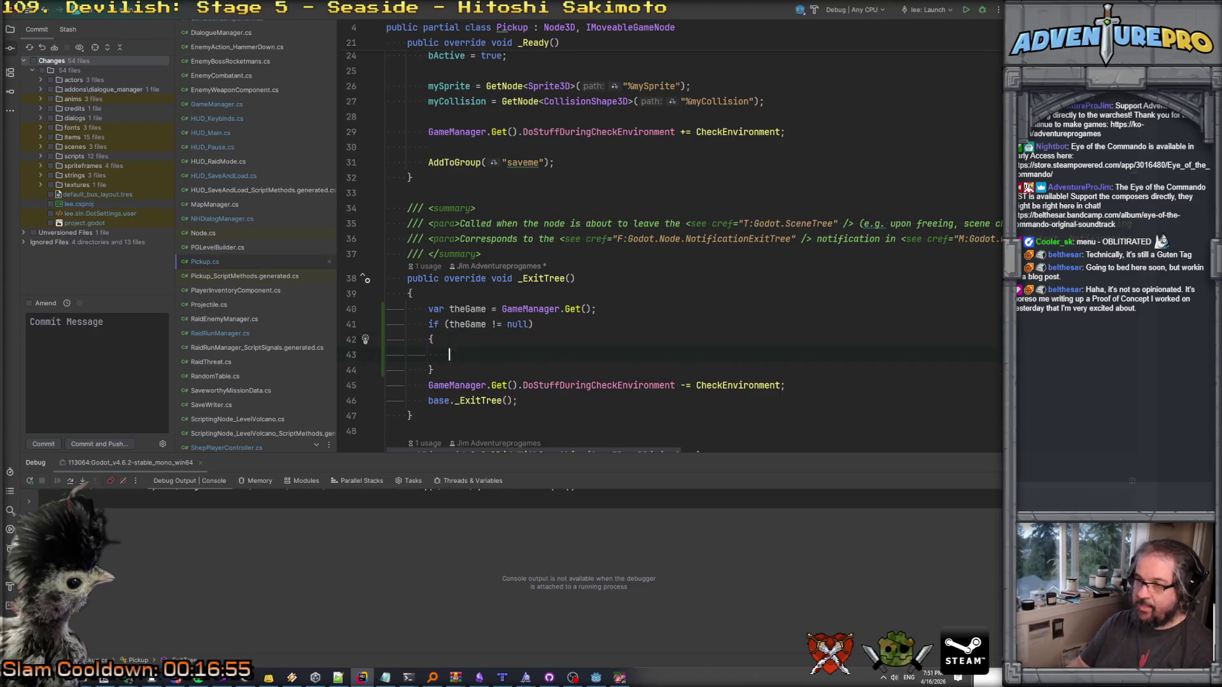
key("shift+Up")
key("ctrl+x")
key("Up")
key("Up")
key("ctrl+v")
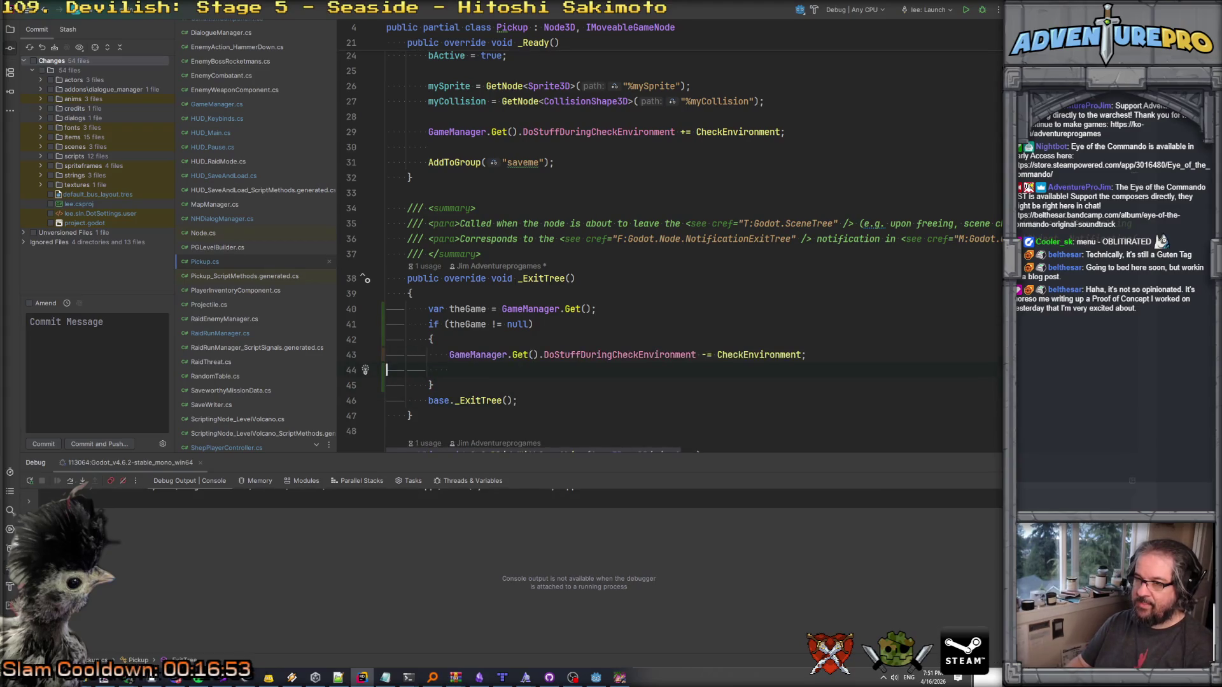
Replace GameManager.Get() with theGame in the unsubscribe line and add a blank line after the block.
left_click(486, 324)
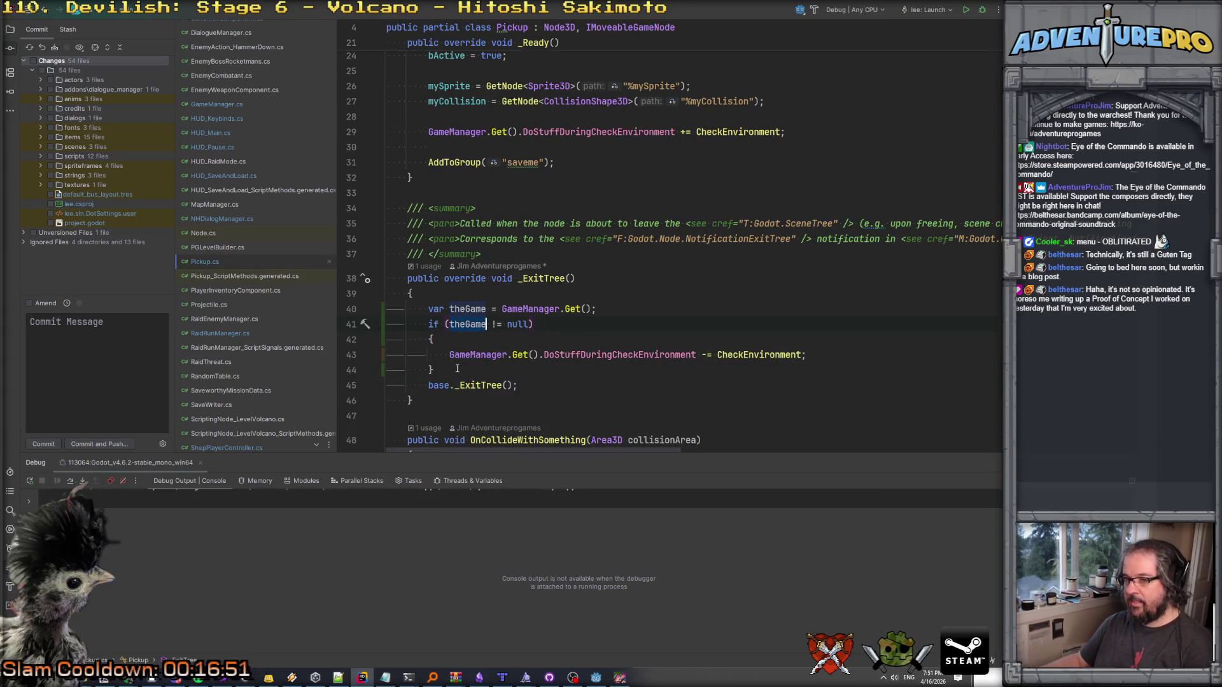
left_click_drag(450, 355, 540, 355)
type("theGame")
left_click(595, 344)
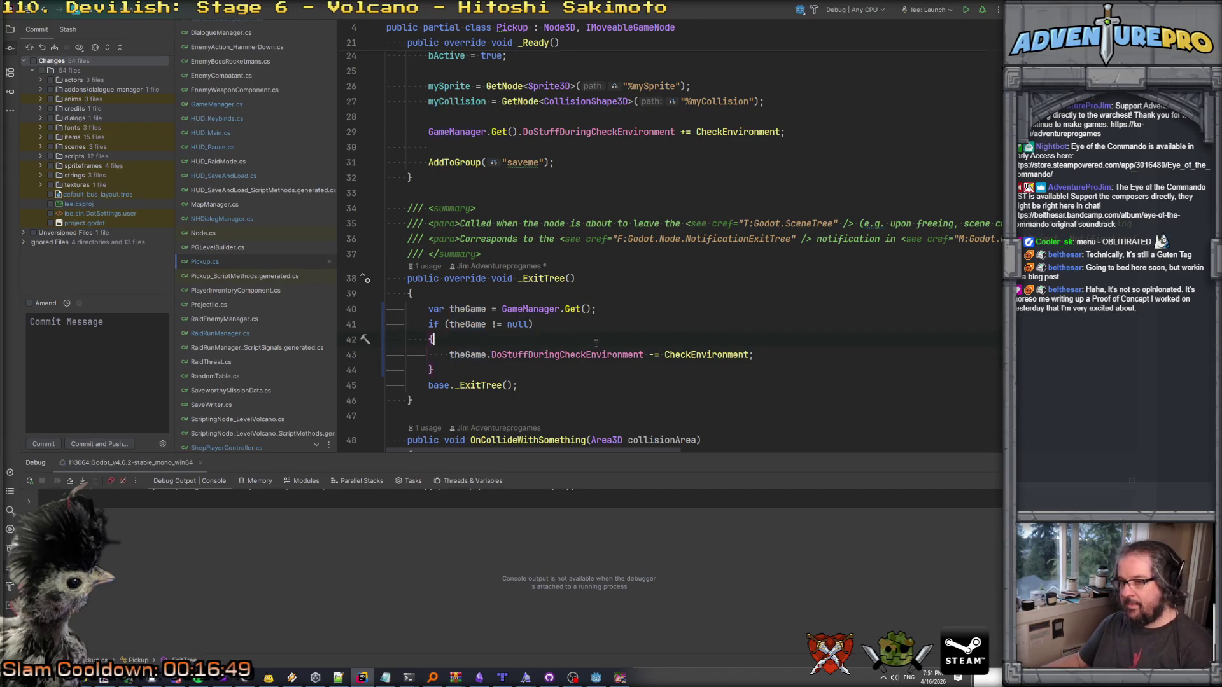
left_click(518, 368)
key("Return")
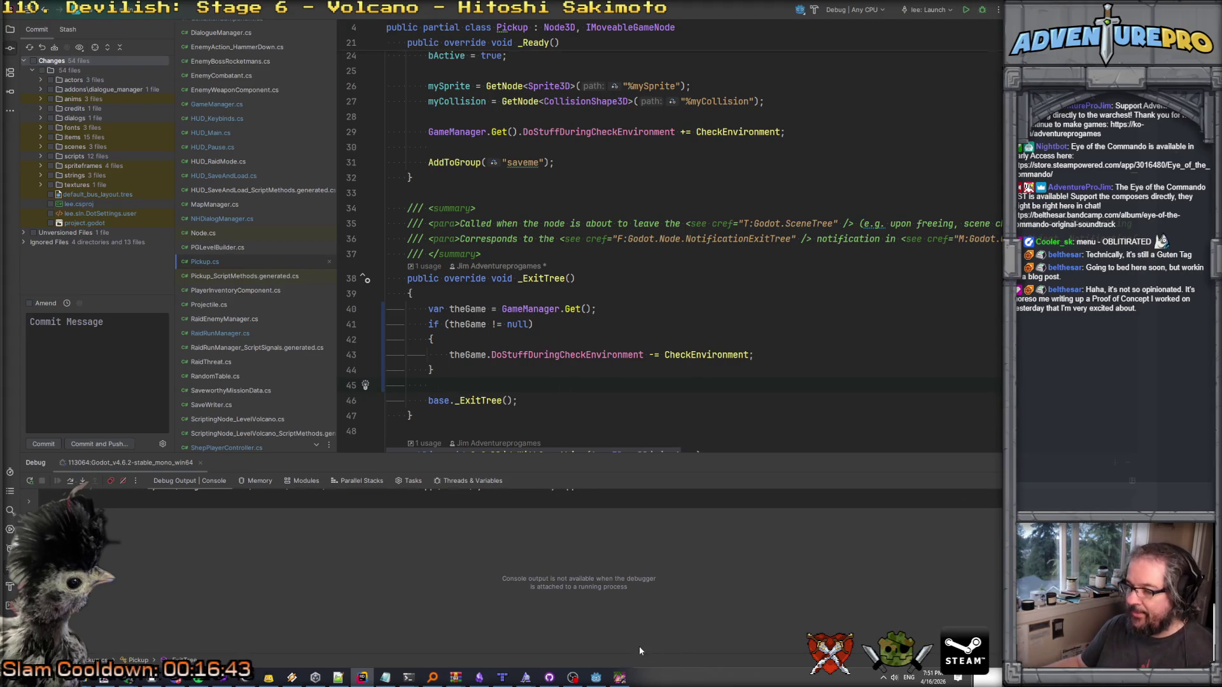
left_click(595, 678)
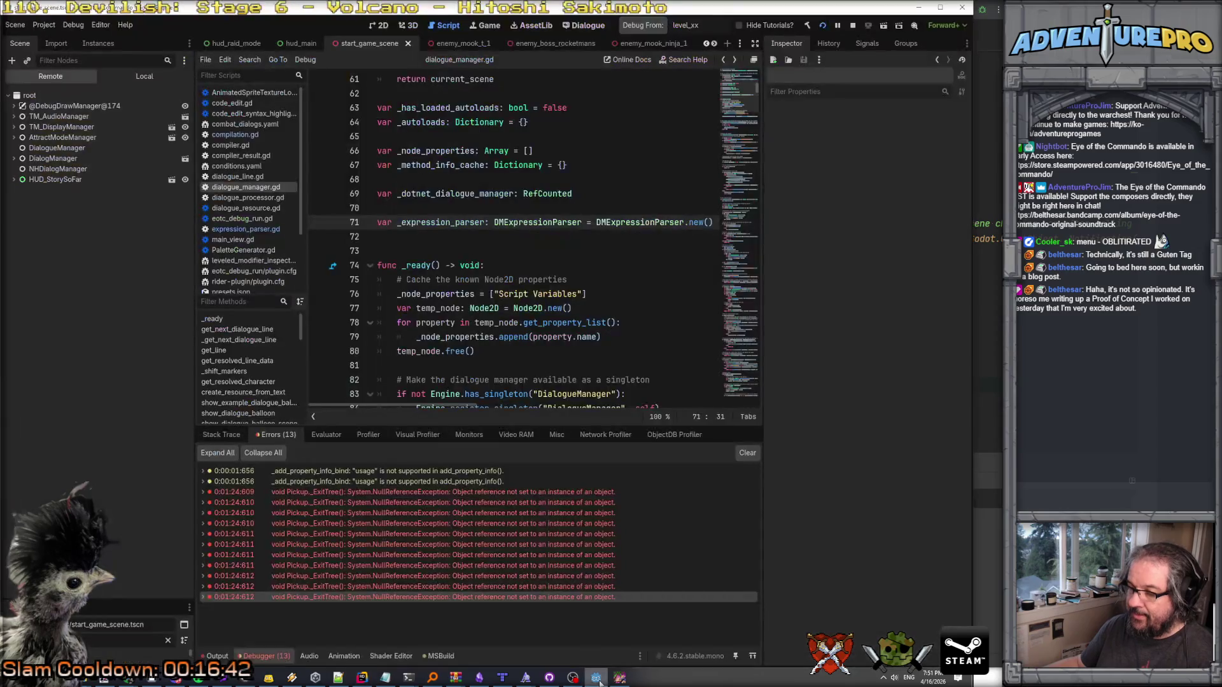
Stop the running game, rebuild and relaunch it, and dismiss the Early Access warning.
left_click(852, 25)
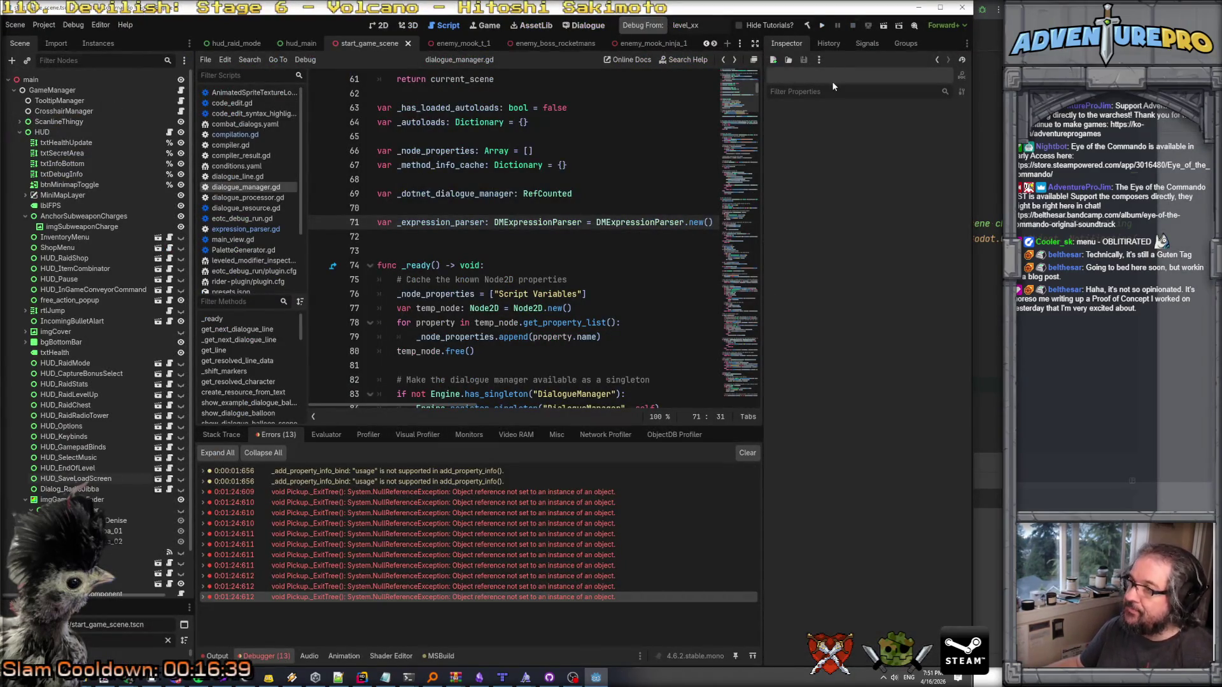
left_click(821, 29)
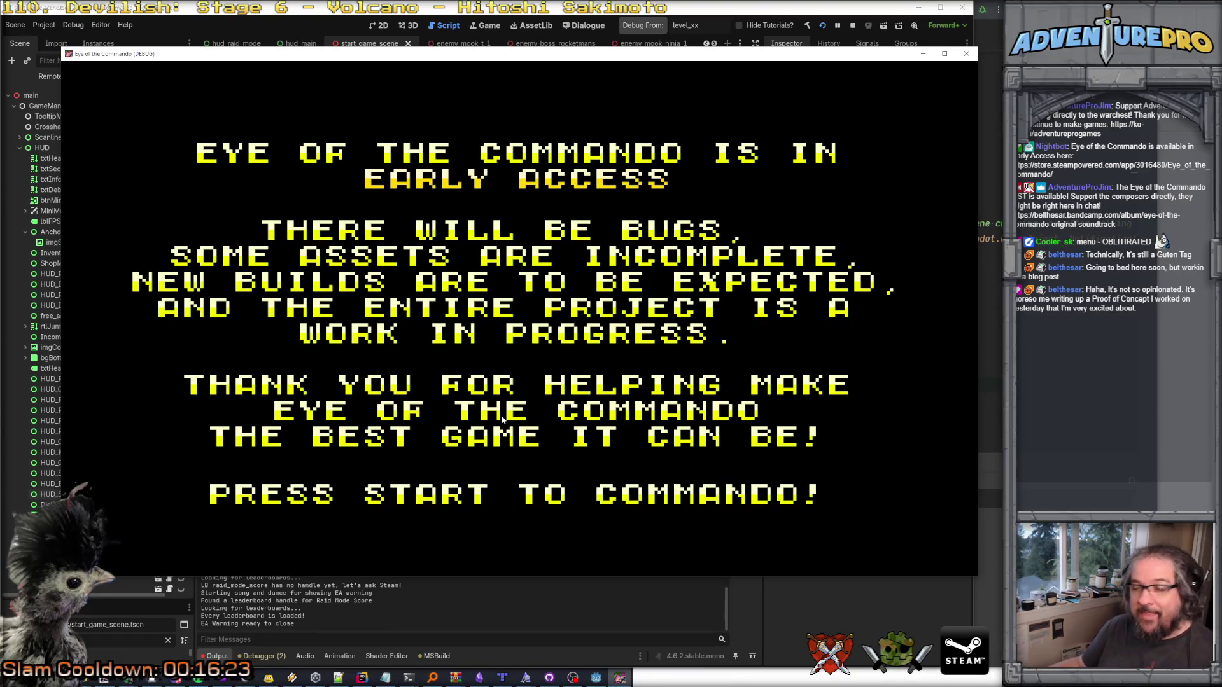
left_click(482, 493)
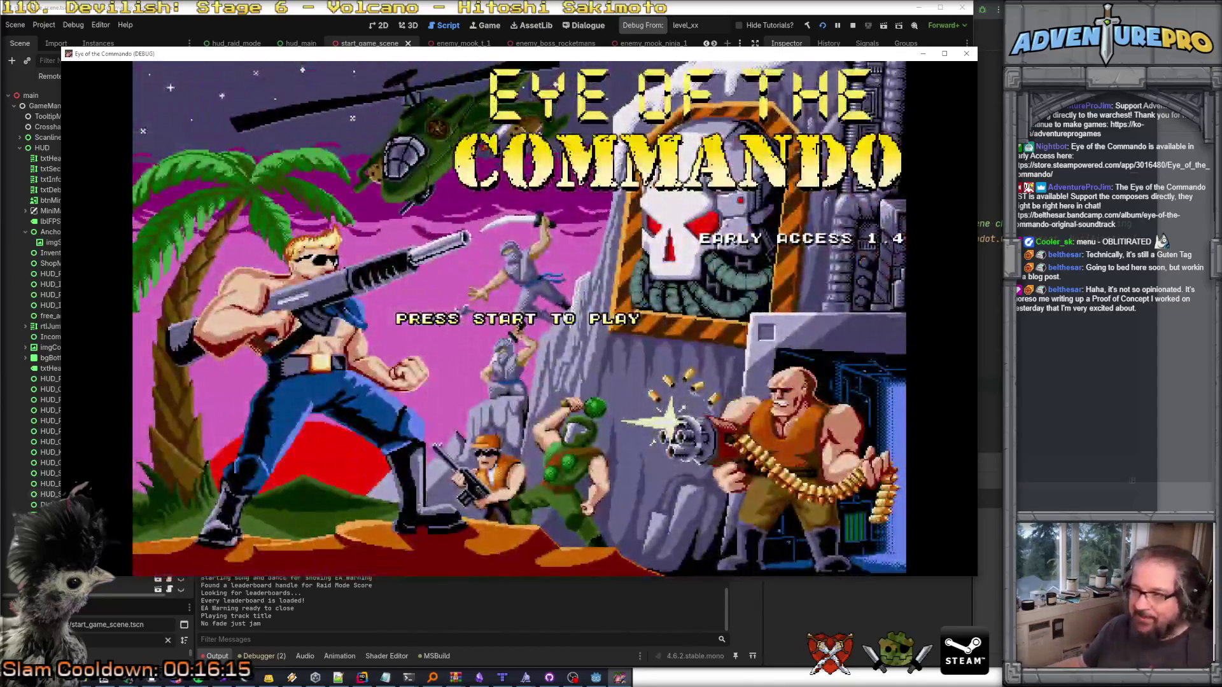
Load the bottom COL DASH save, pause with Escape, and choose Quit to Main Menu.
left_click(582, 245)
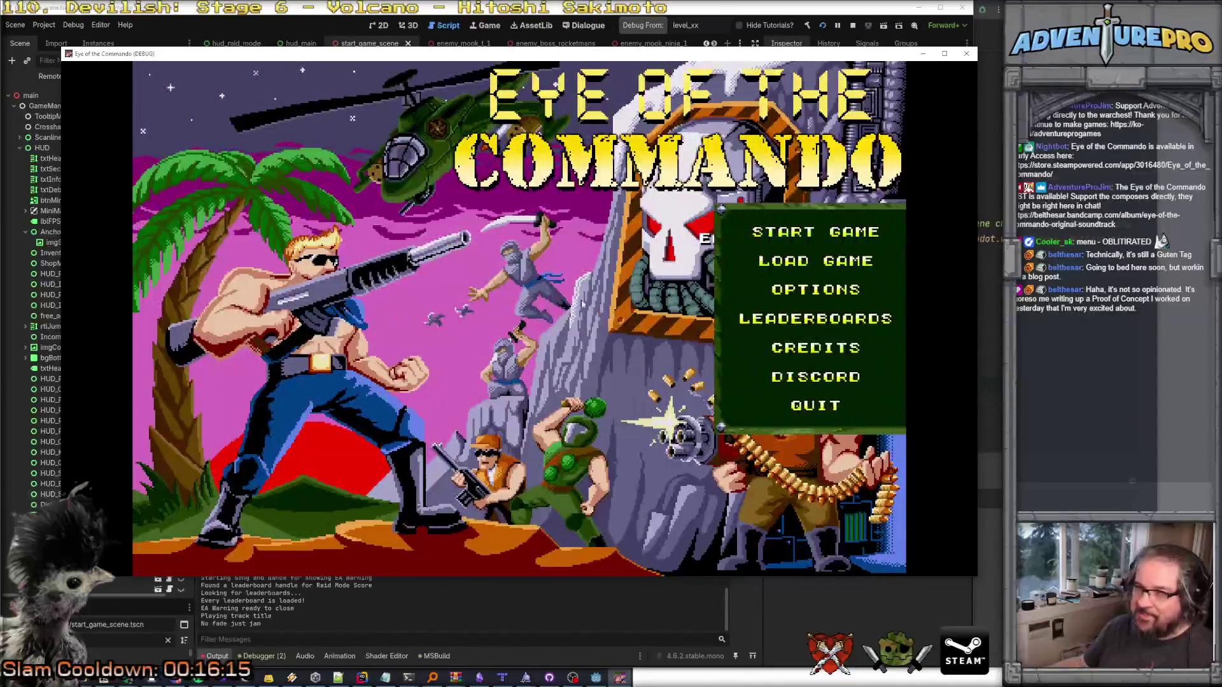
left_click(777, 261)
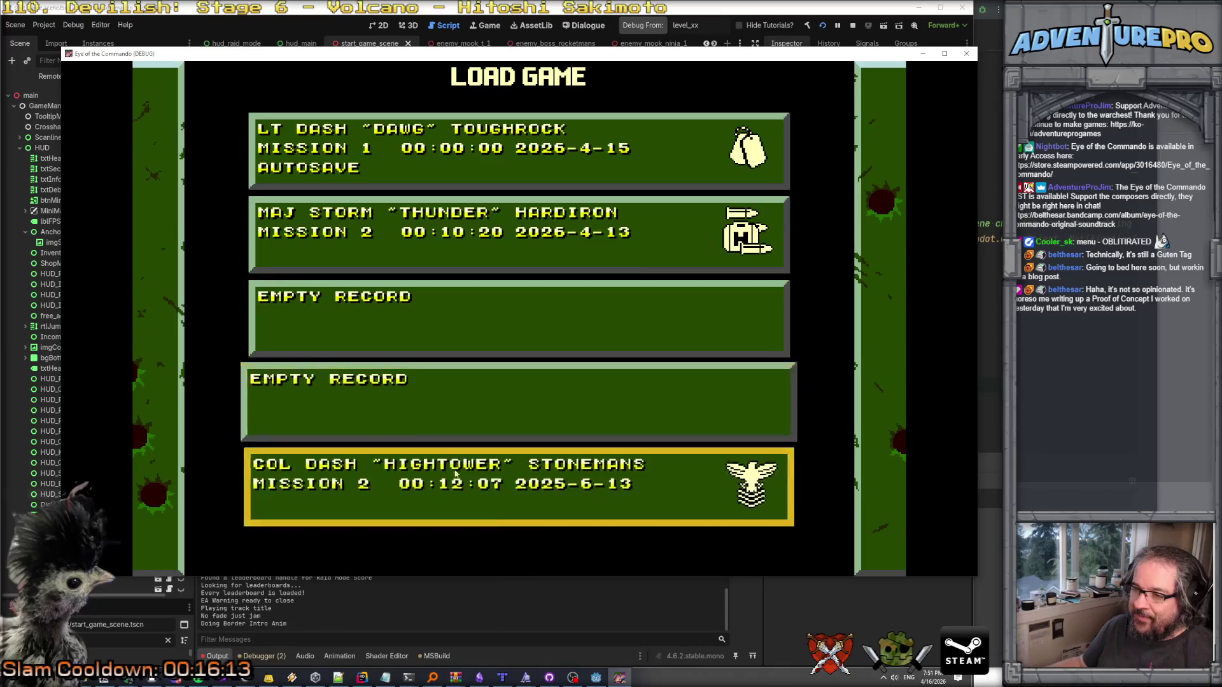
left_click(467, 440)
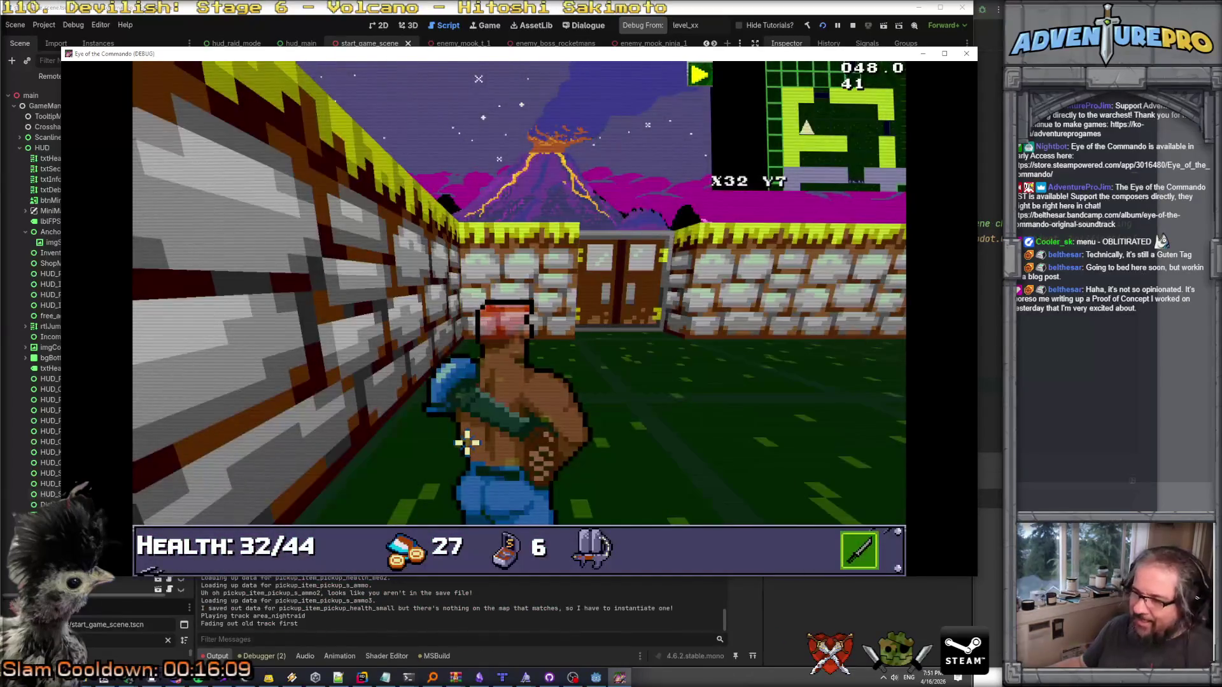
key("Escape")
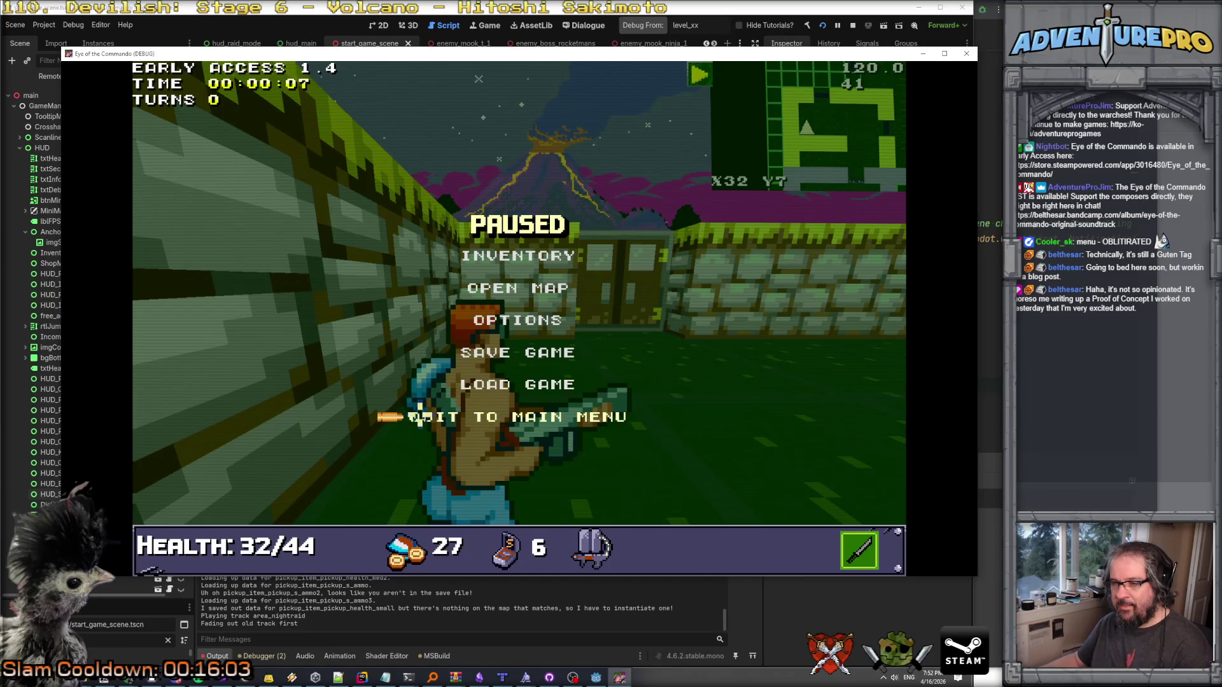
left_click(420, 415)
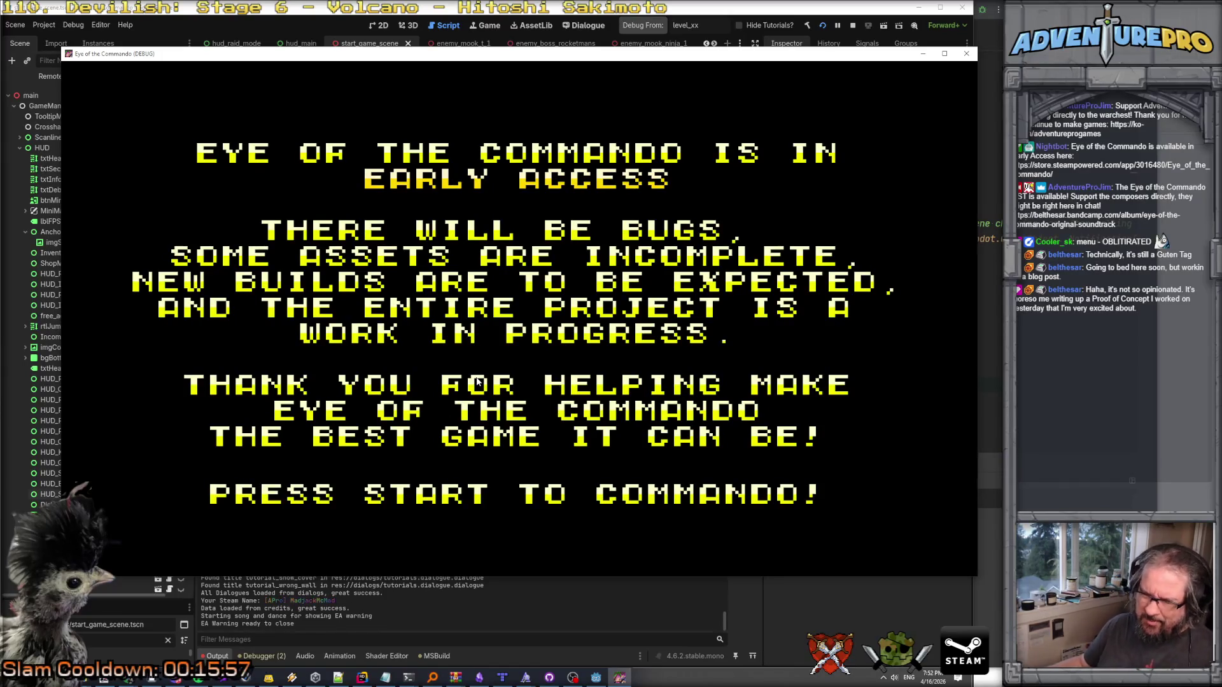
Get past the Early Access warning and title screen, then choose Load Game.
left_click(477, 381)
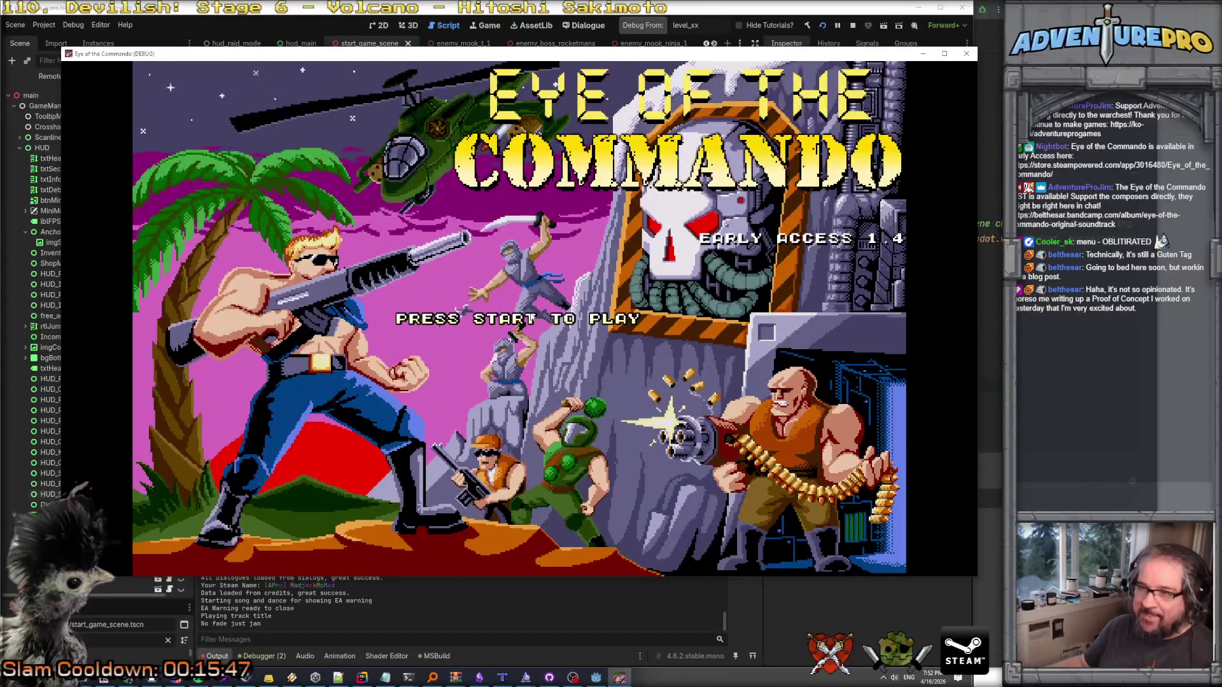
key("Return")
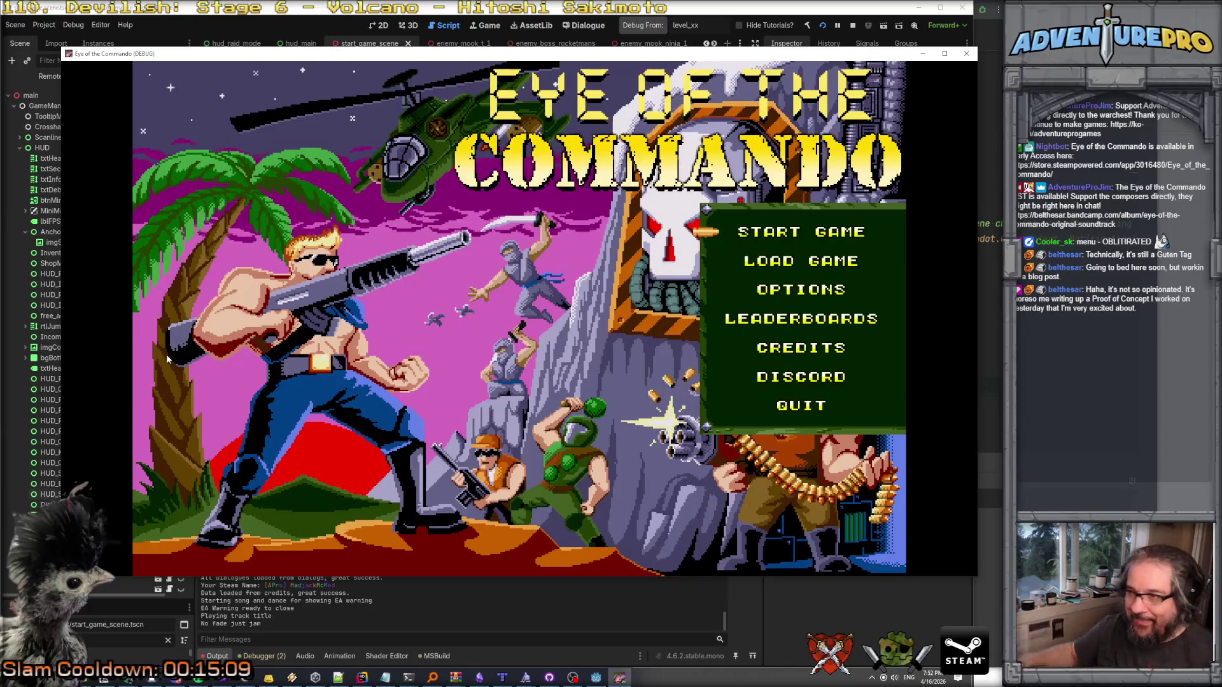
left_click(801, 260)
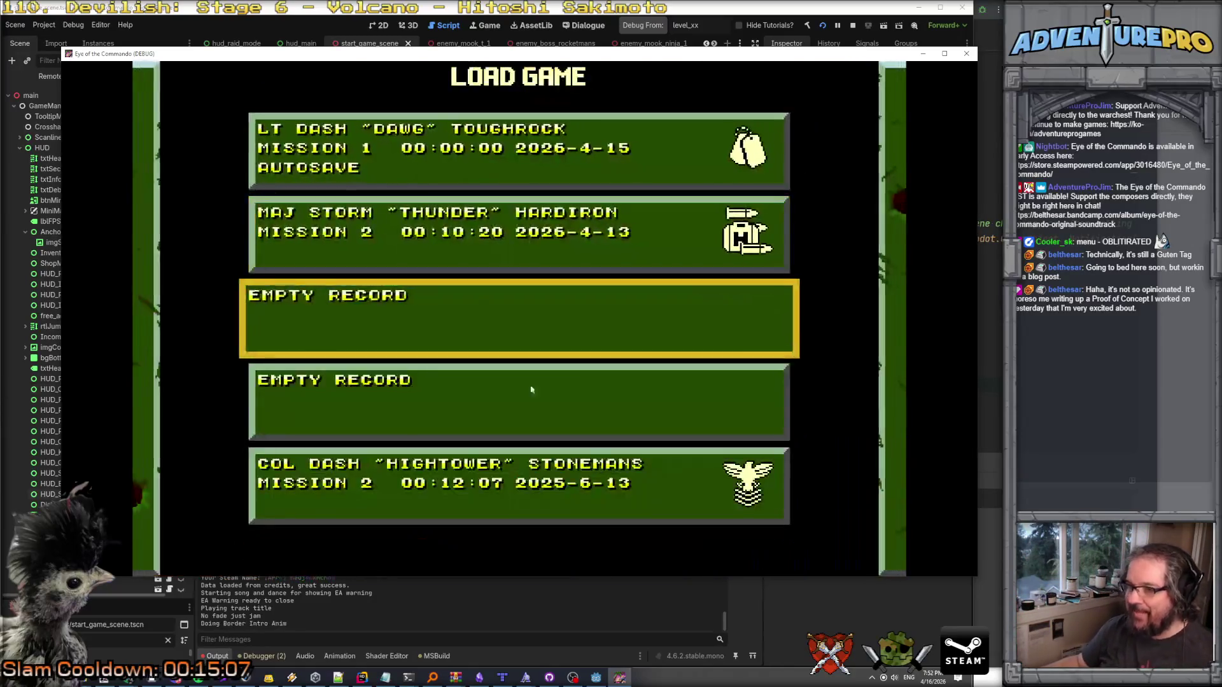
Load the bottom Col Dash save, pause, and quit back to the main menu.
left_click(425, 483)
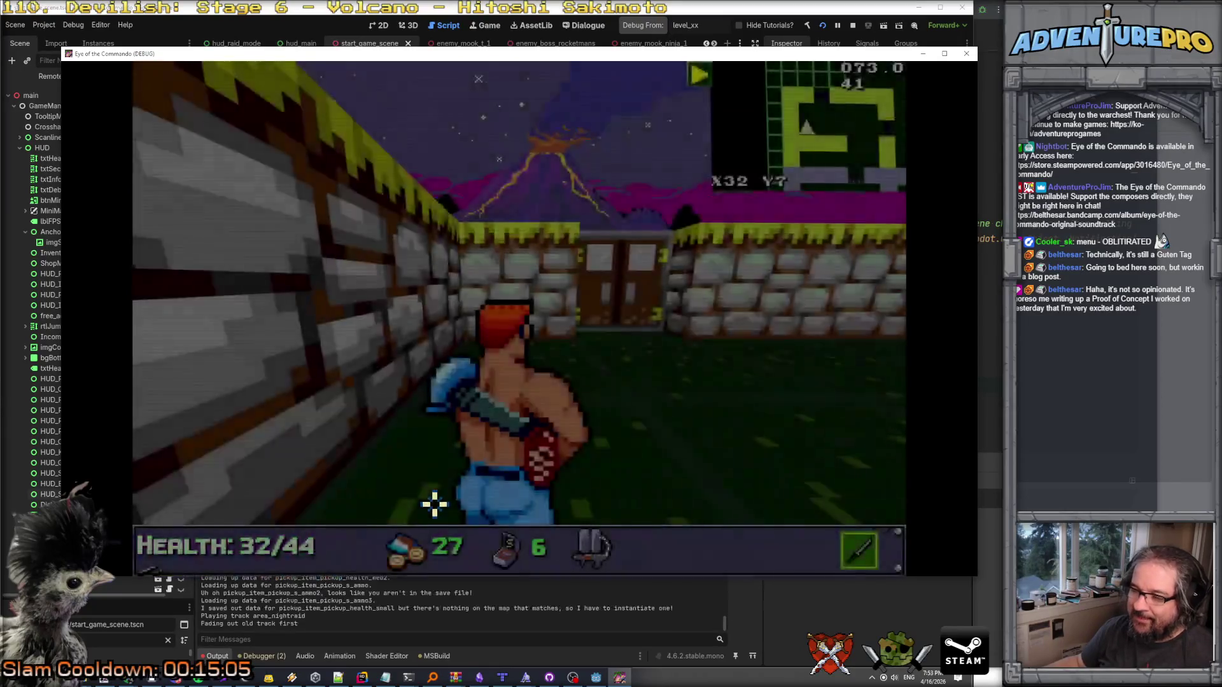
key("Escape")
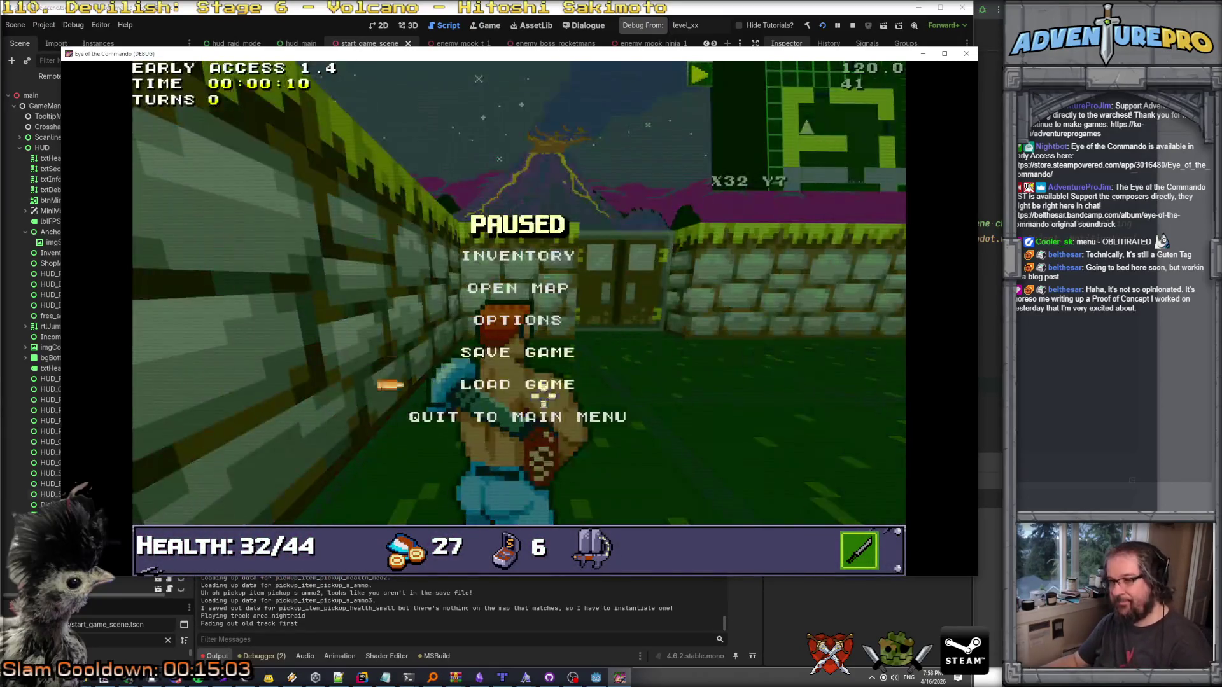
left_click(421, 418)
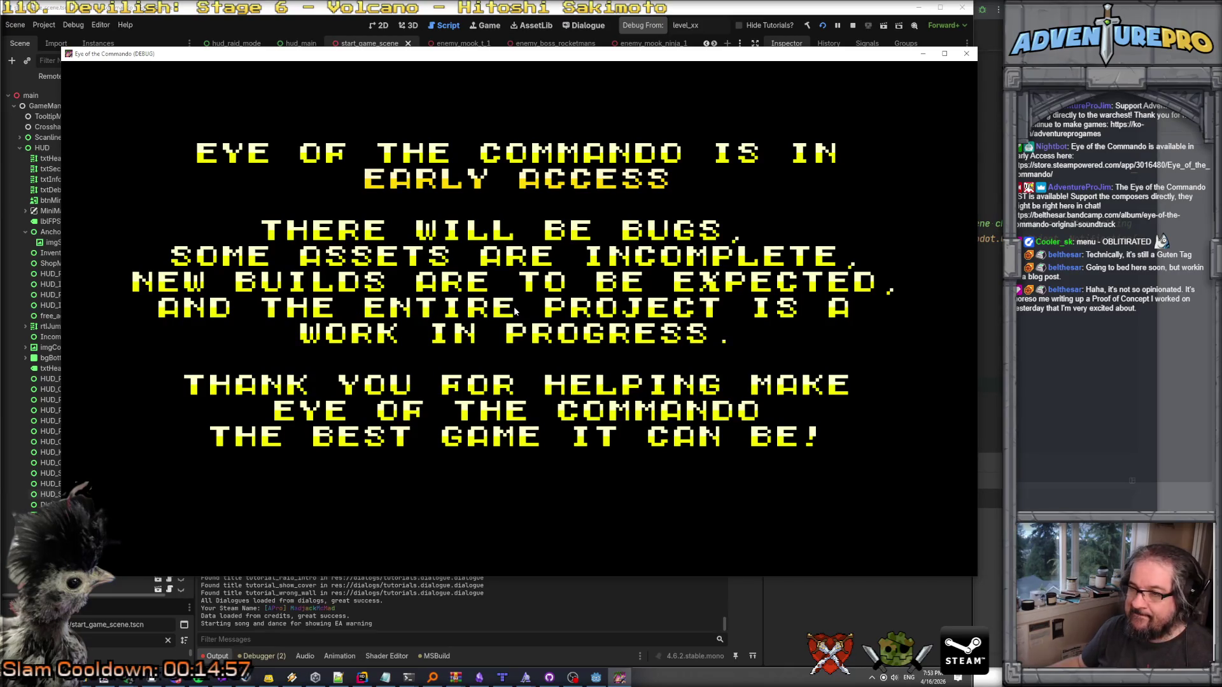
Load the Hightower Mission 2 save, fire at the wall, then pause and quit to the main menu.
left_click(446, 304)
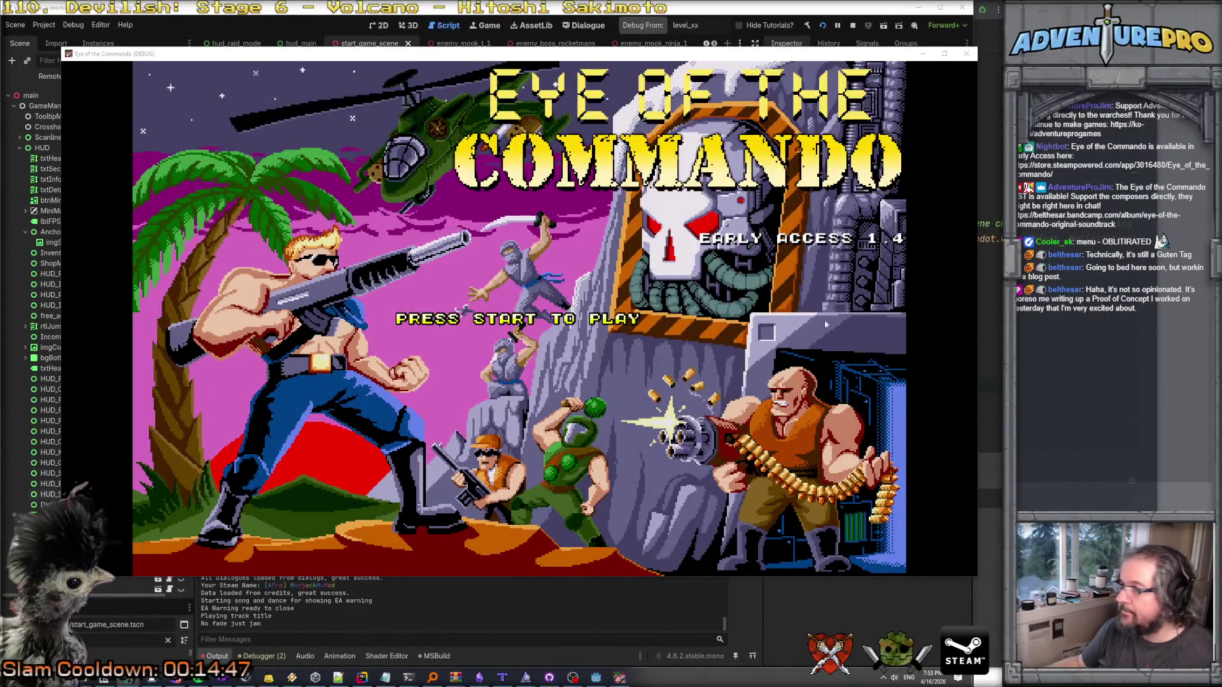
left_click(785, 271)
left_click(785, 270)
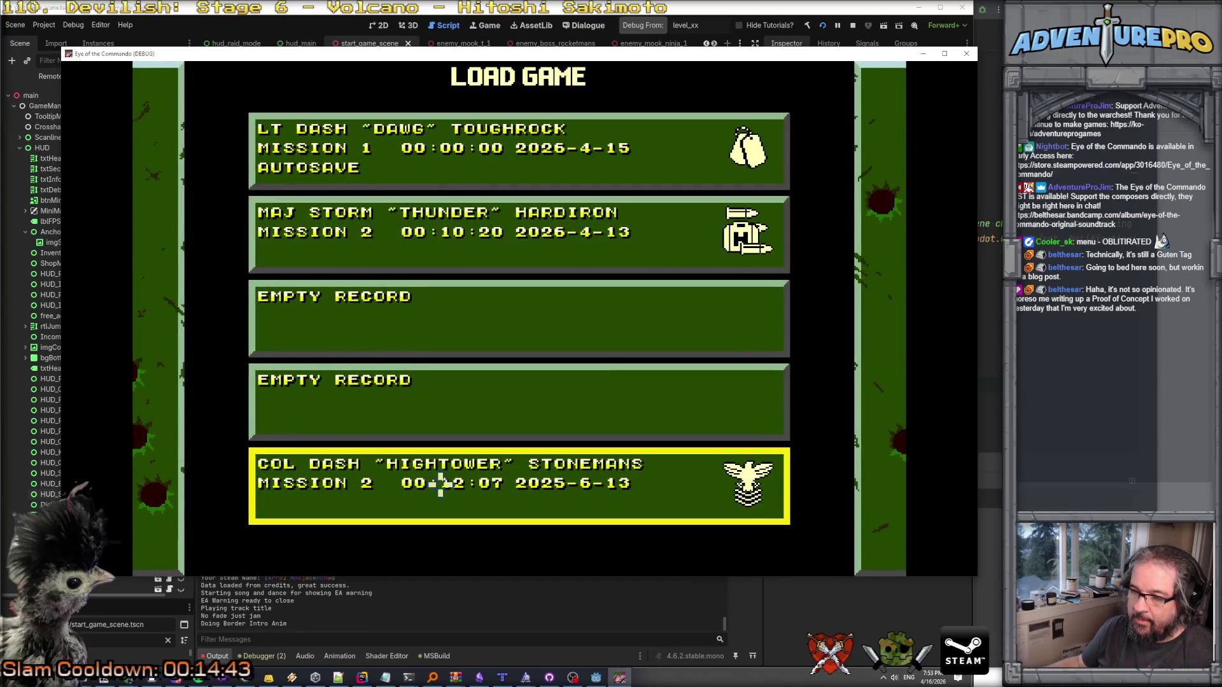
left_click(441, 486)
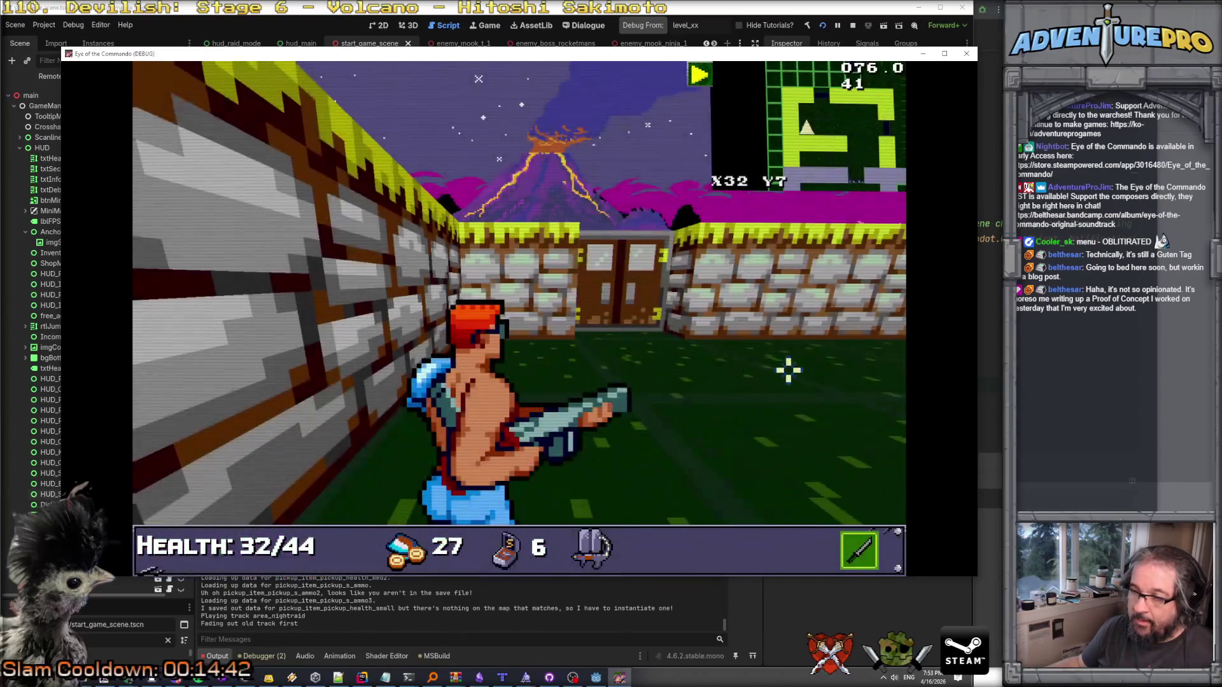
mouse_move(788, 370)
left_mouse_down()
mouse_move(700, 344)
mouse_move(382, 305)
mouse_move(681, 283)
mouse_move(585, 304)
left_mouse_up()
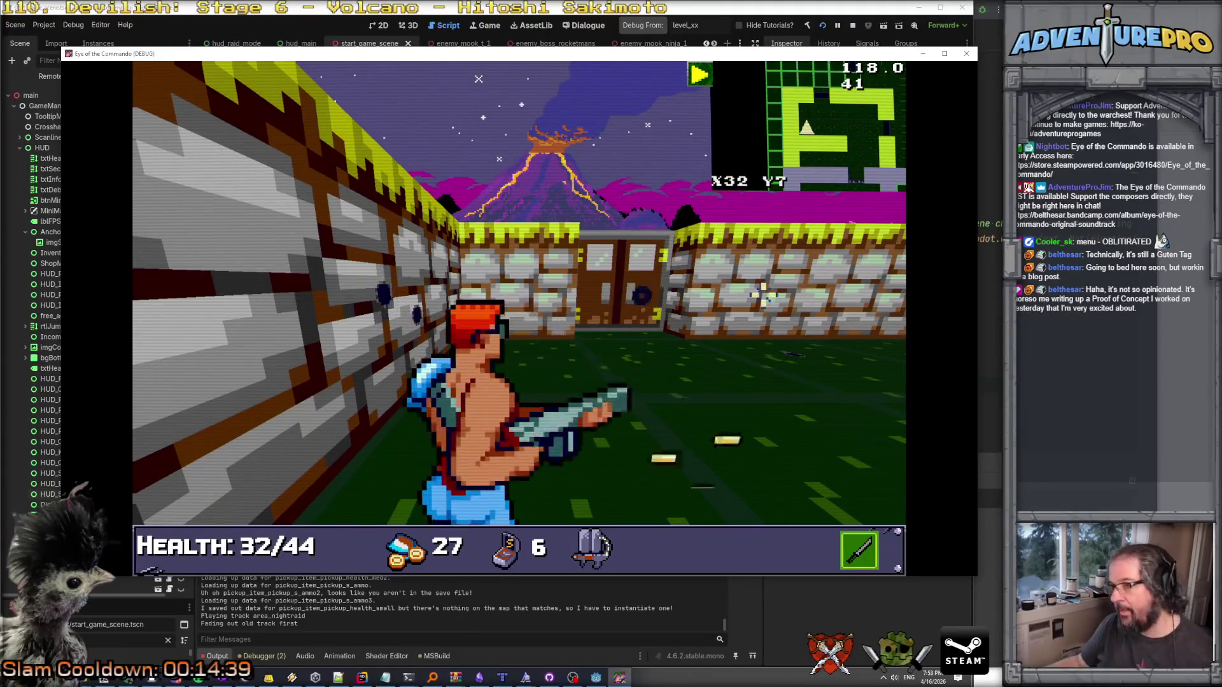
key("Escape")
left_click(439, 414)
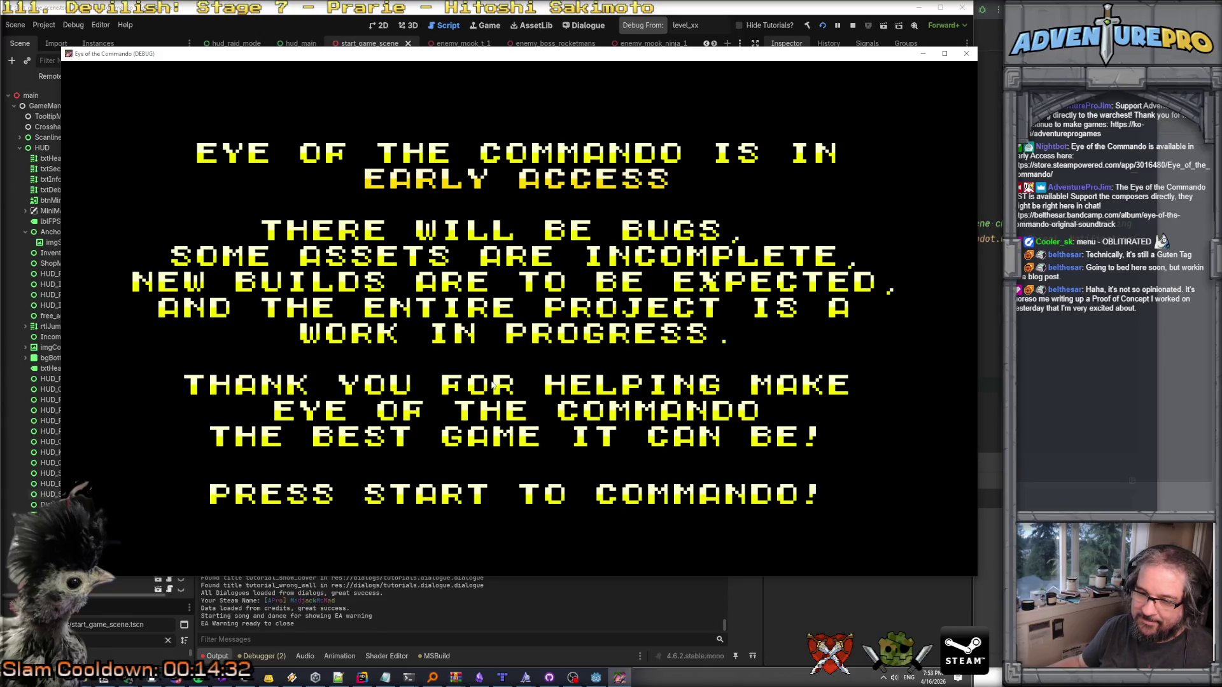
Open Load Game and click the empty save records to check they don't crash.
left_click(492, 383)
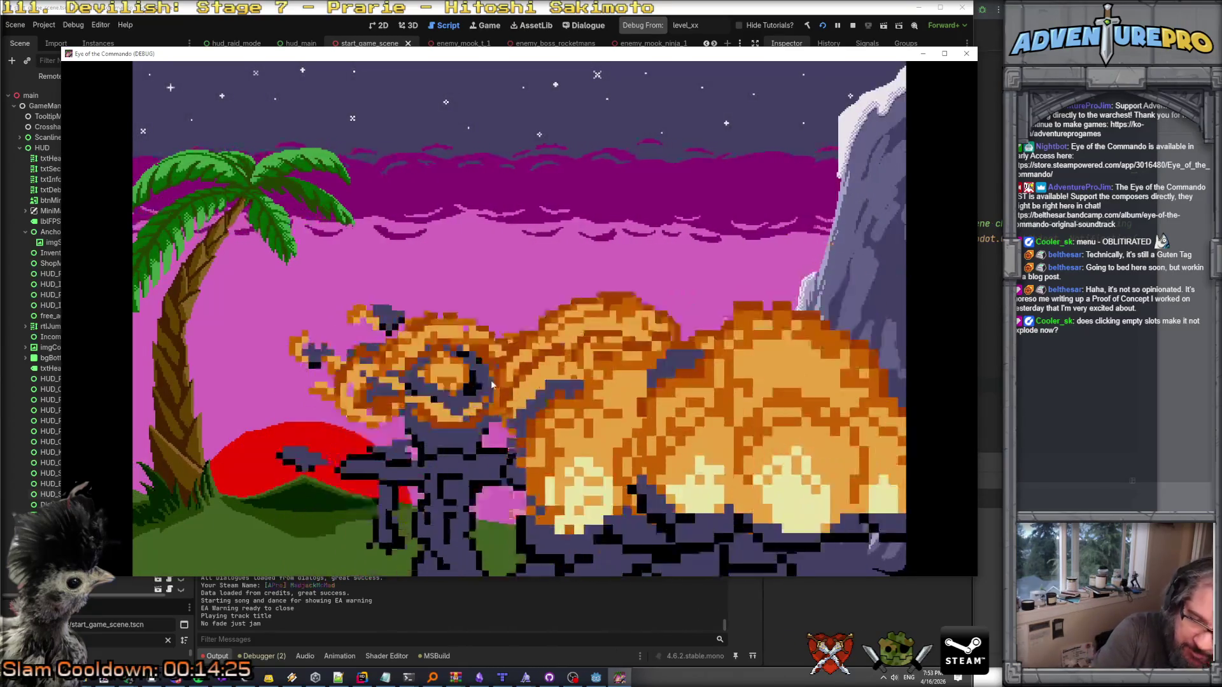
key("Return")
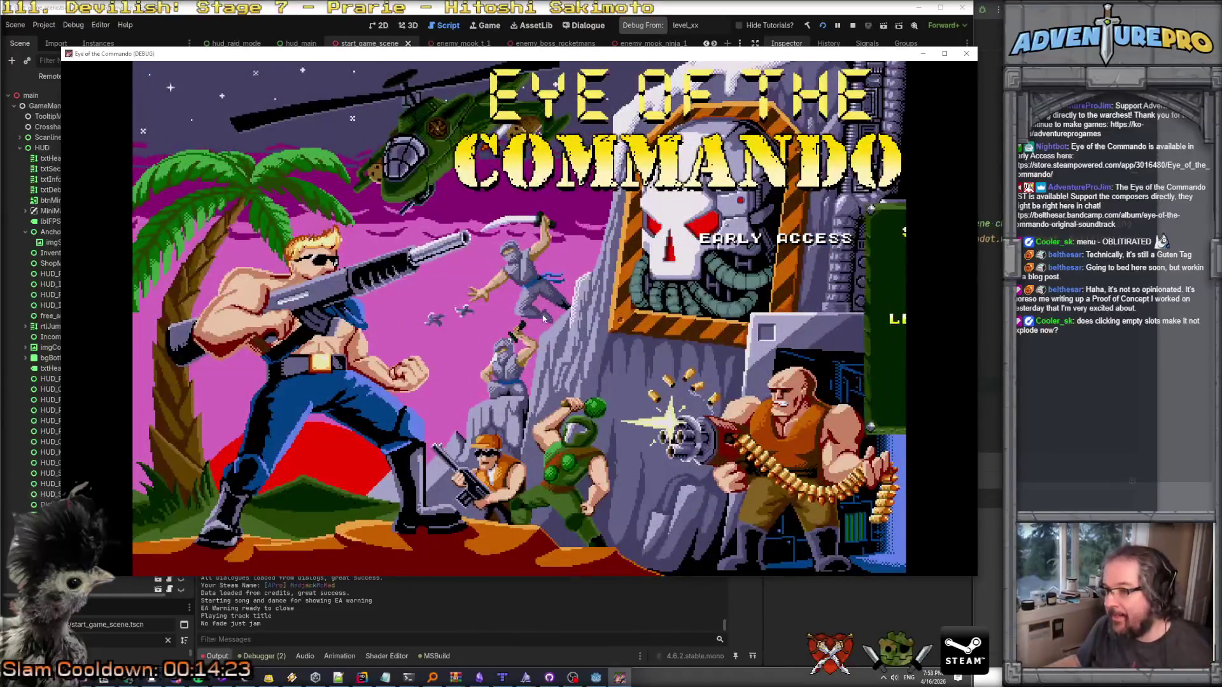
left_click(757, 272)
left_click(398, 327)
left_click(415, 423)
left_click(417, 336)
left_click(414, 382)
left_click(417, 336)
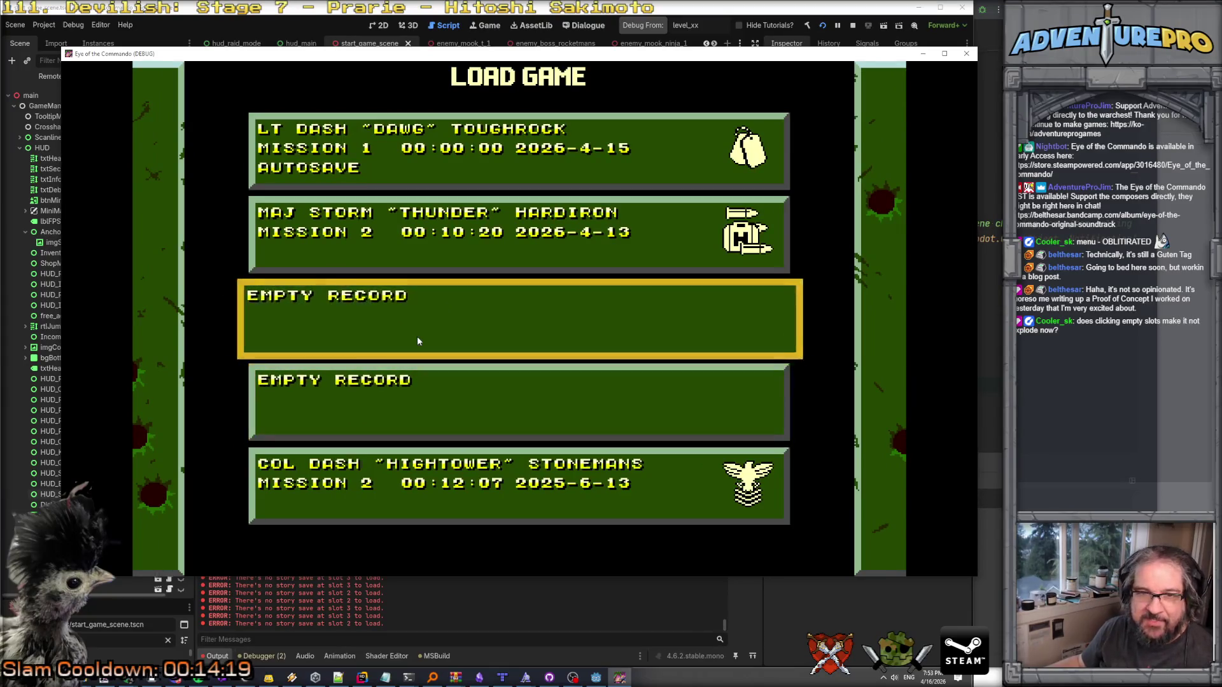
left_click(439, 376)
left_click(443, 375)
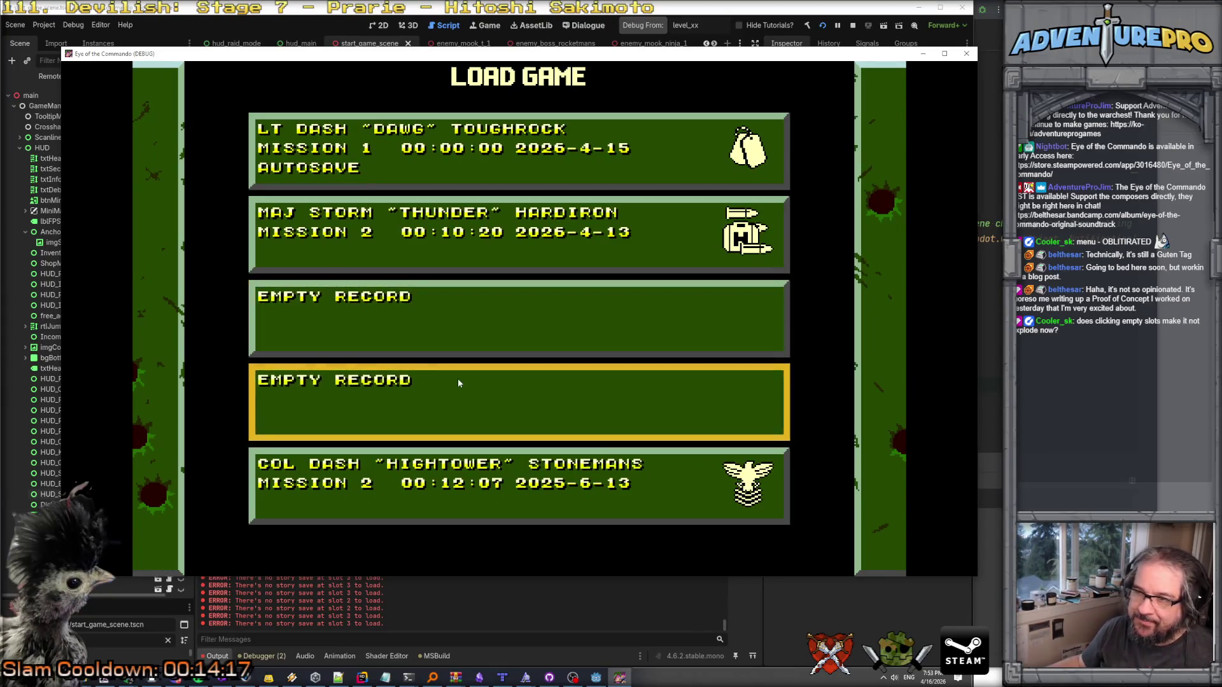
Load the bottom save, pause it, and return to the Godot editor.
left_click(512, 487)
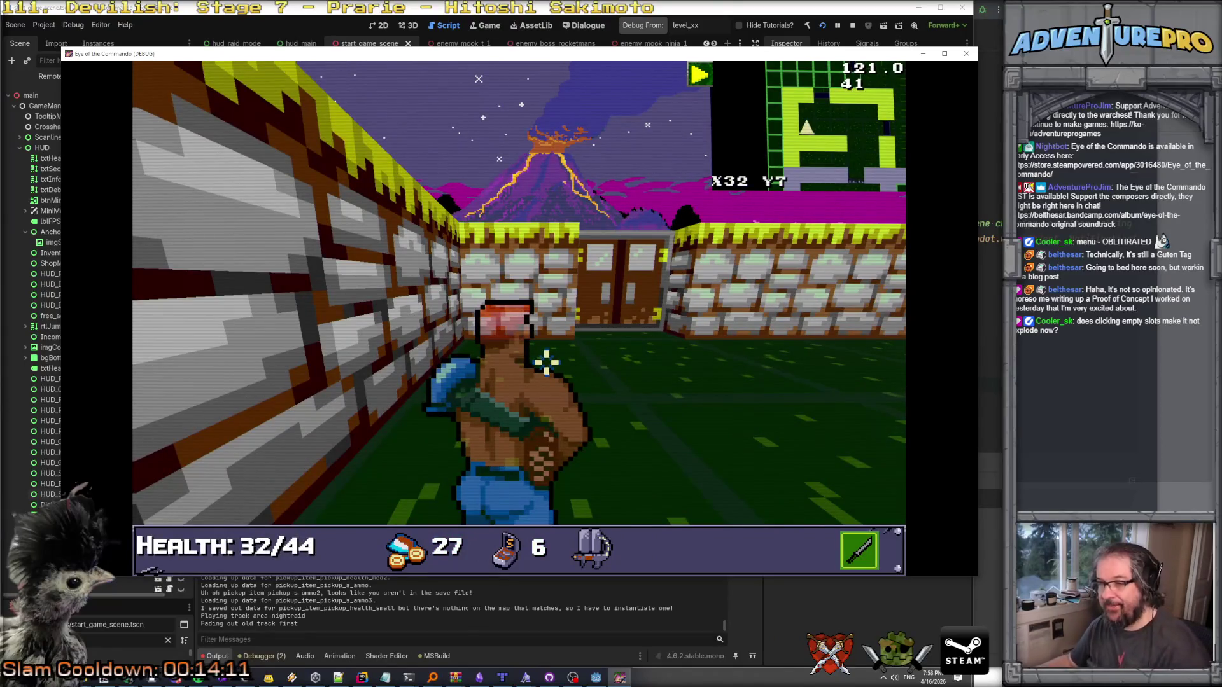
key("Escape")
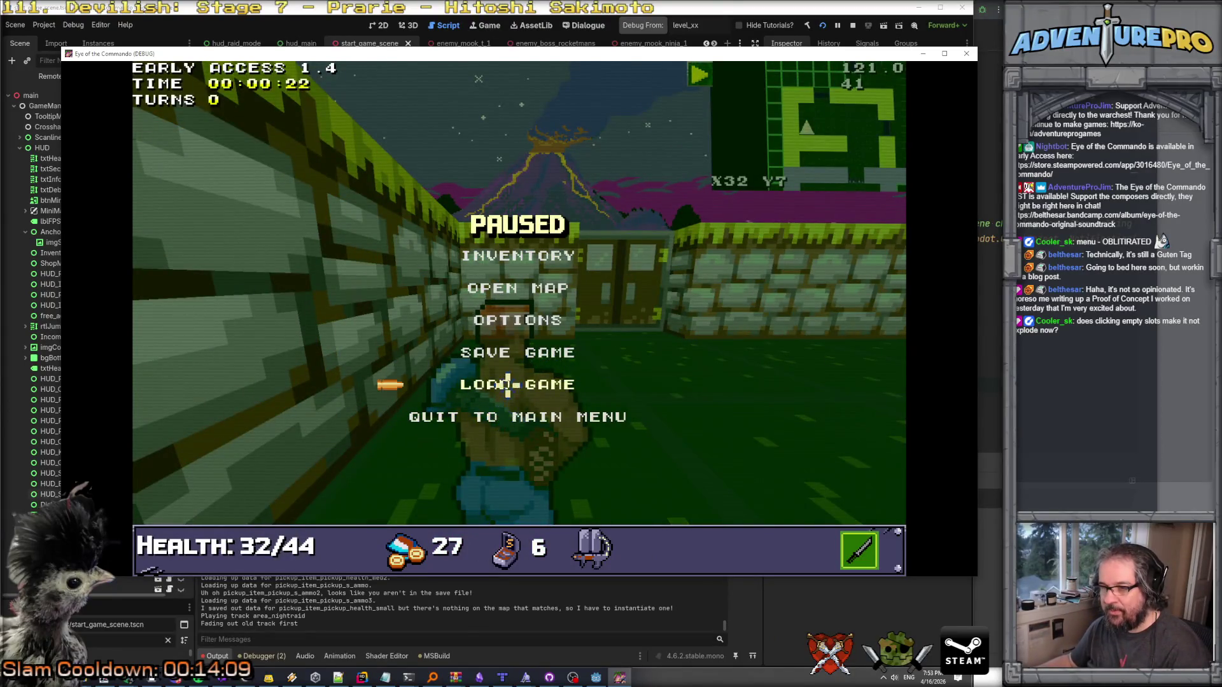
left_click(564, 632)
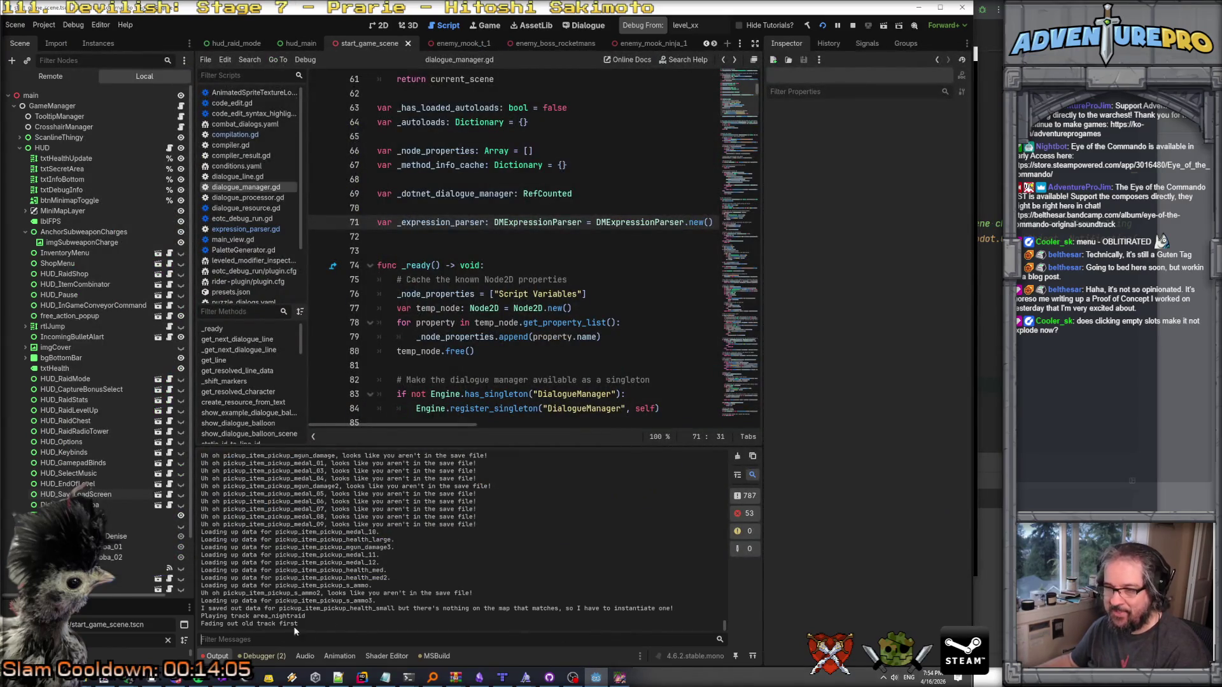
Open the debugger's Misc page and move the paused game window to the screen's right side.
left_click(258, 656)
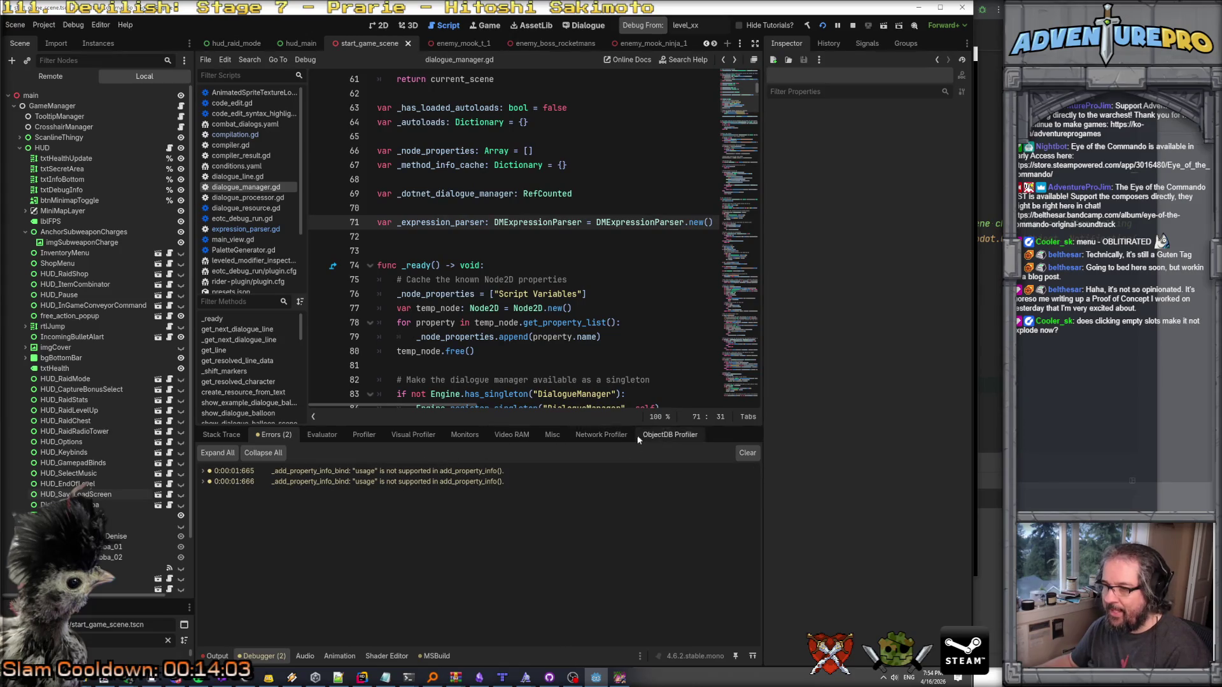
left_click(413, 436)
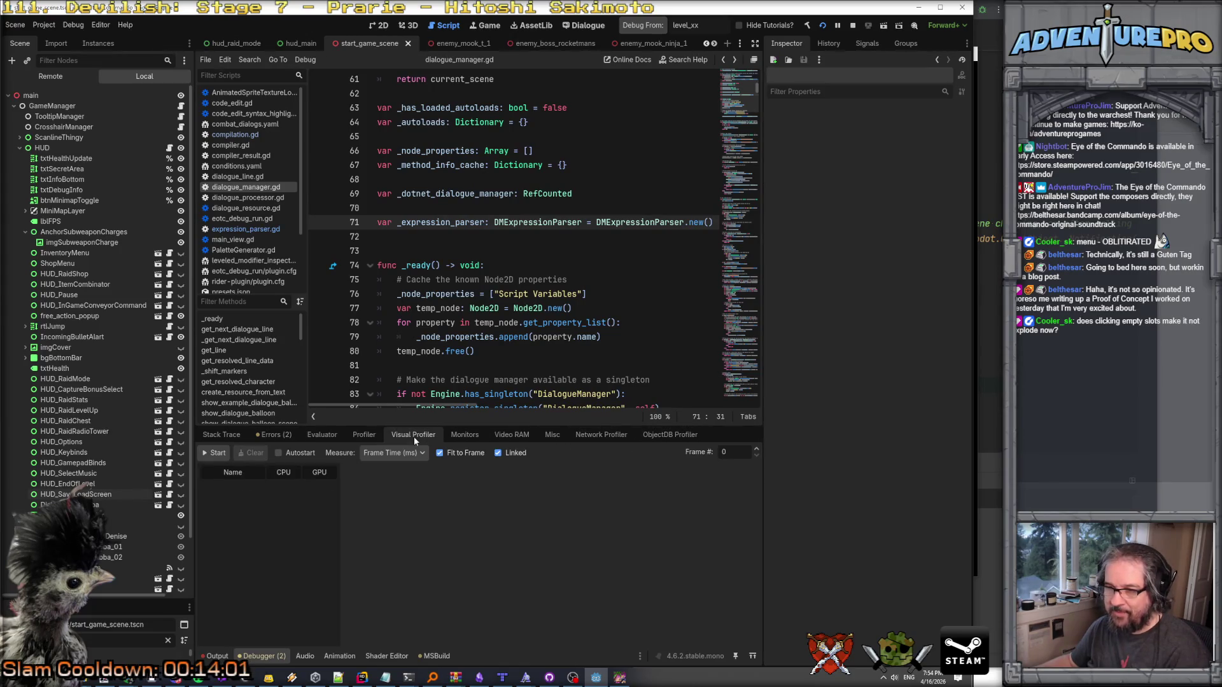
left_click(364, 435)
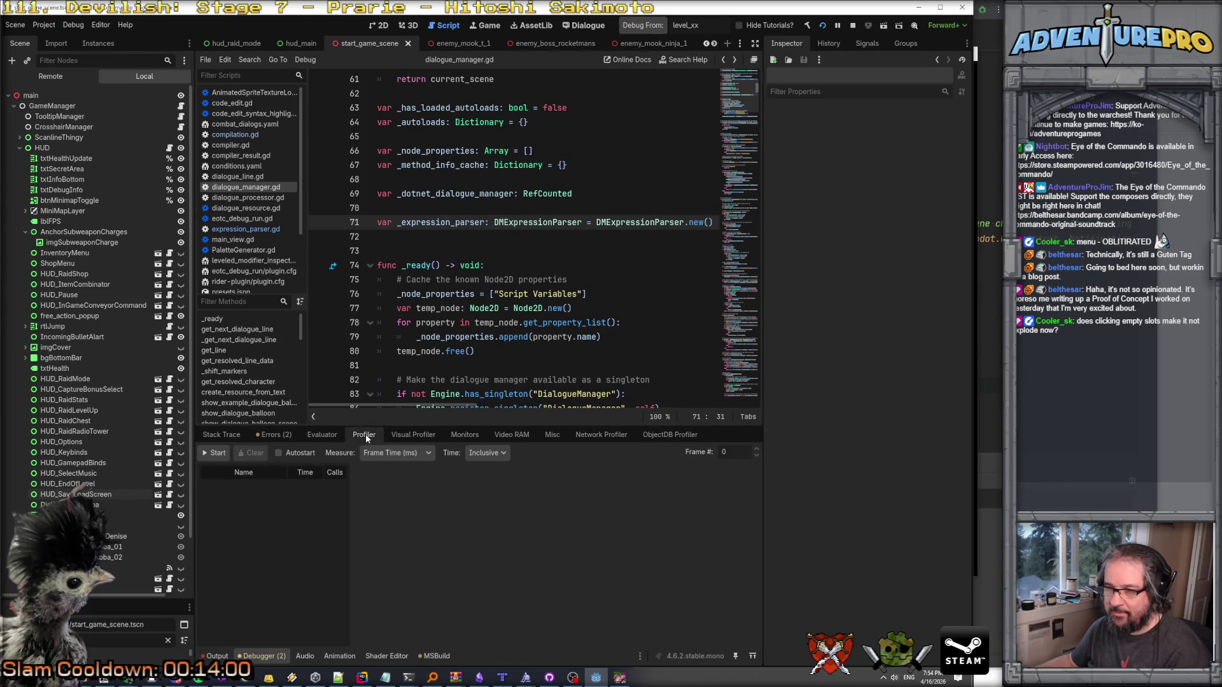
left_click(509, 435)
left_click(548, 433)
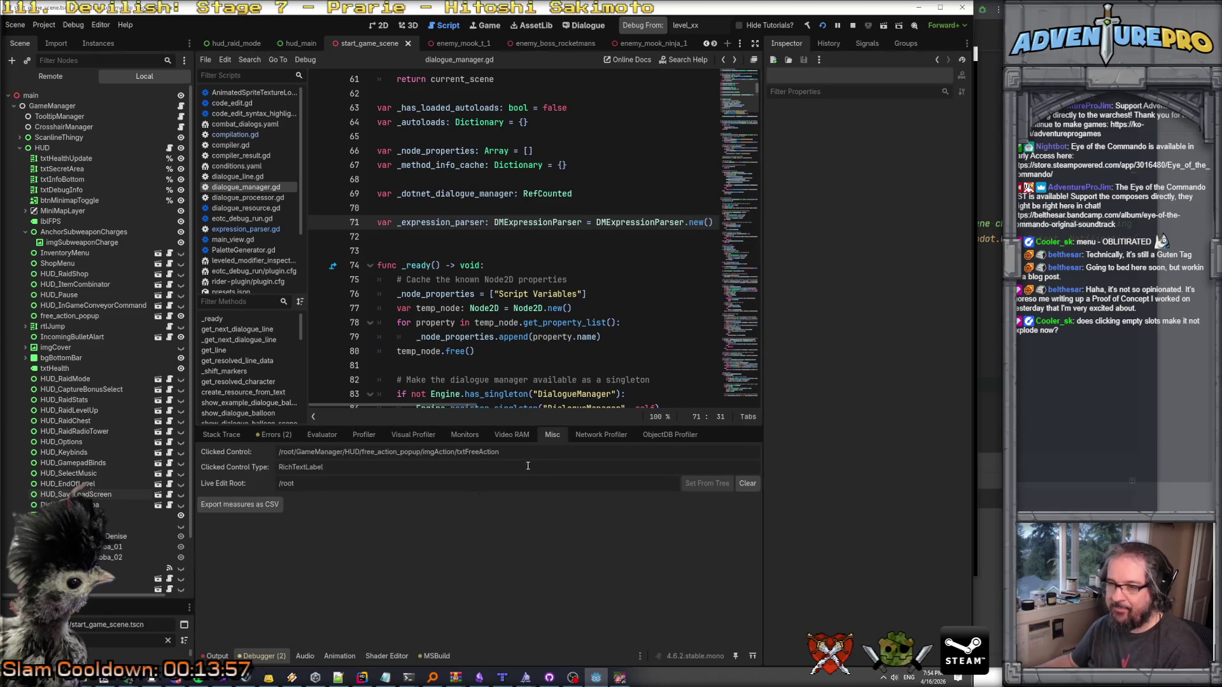
key("alt+Tab")
left_click_drag(255, 53, 837, 77)
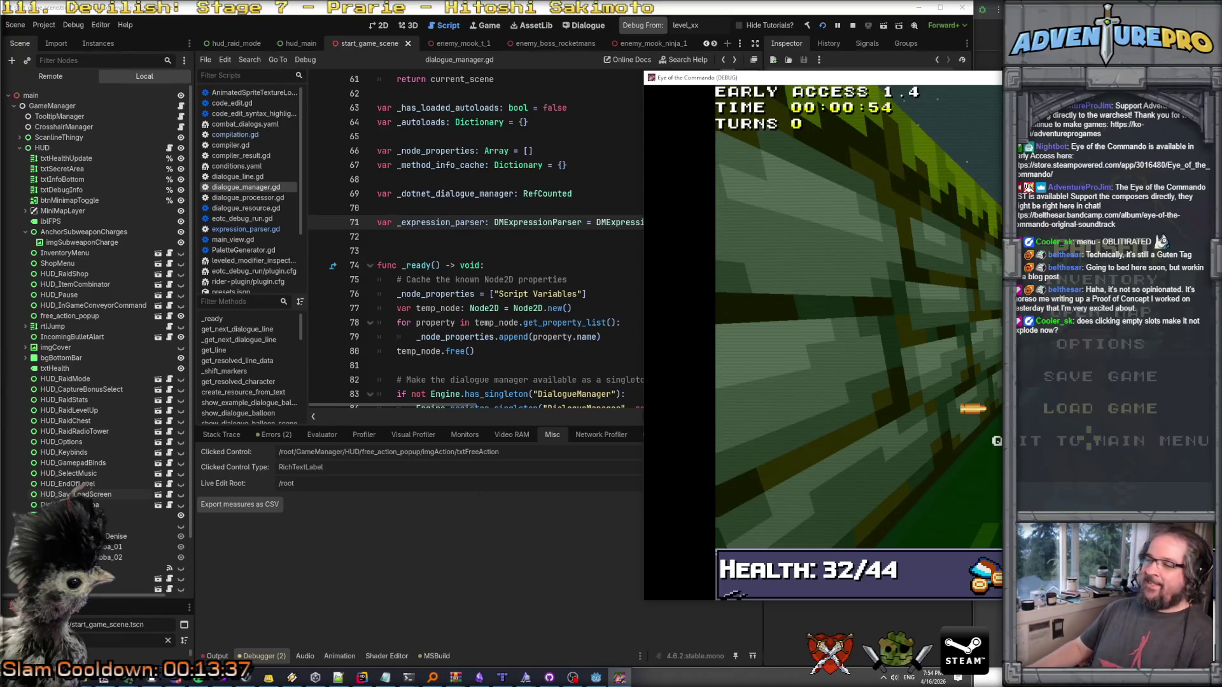
Click the pause menu to see which control catches it, then select free_action_popup in the editor.
left_click(860, 318)
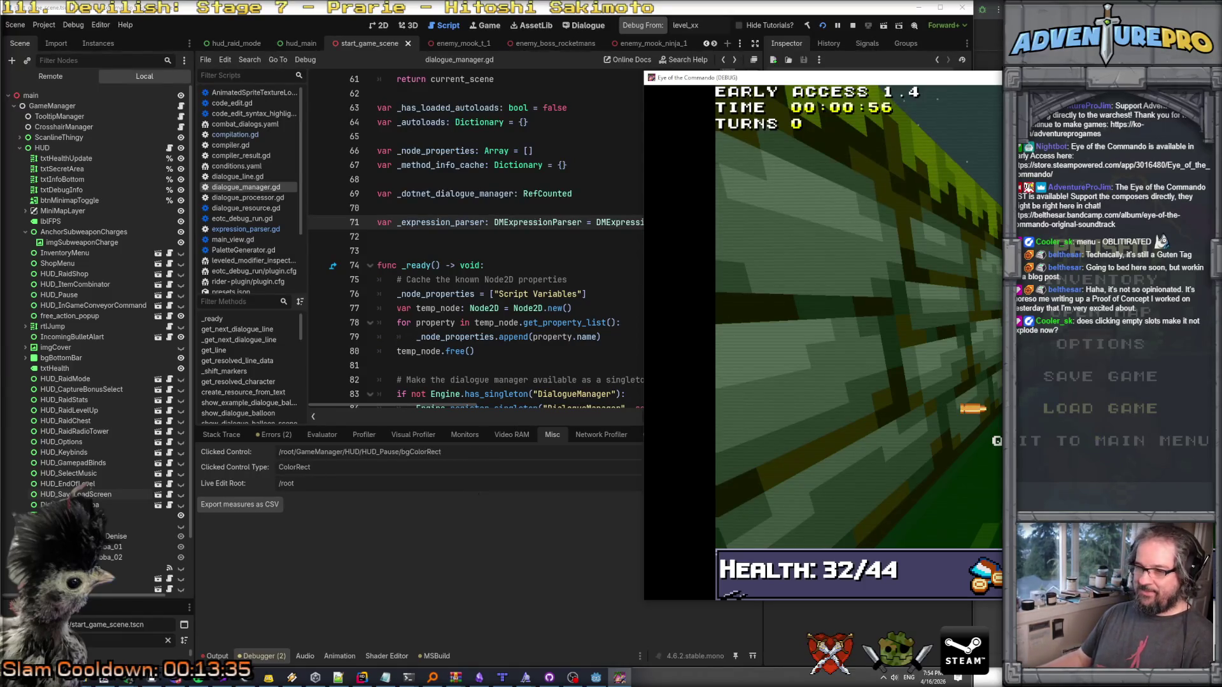
left_click(1195, 444)
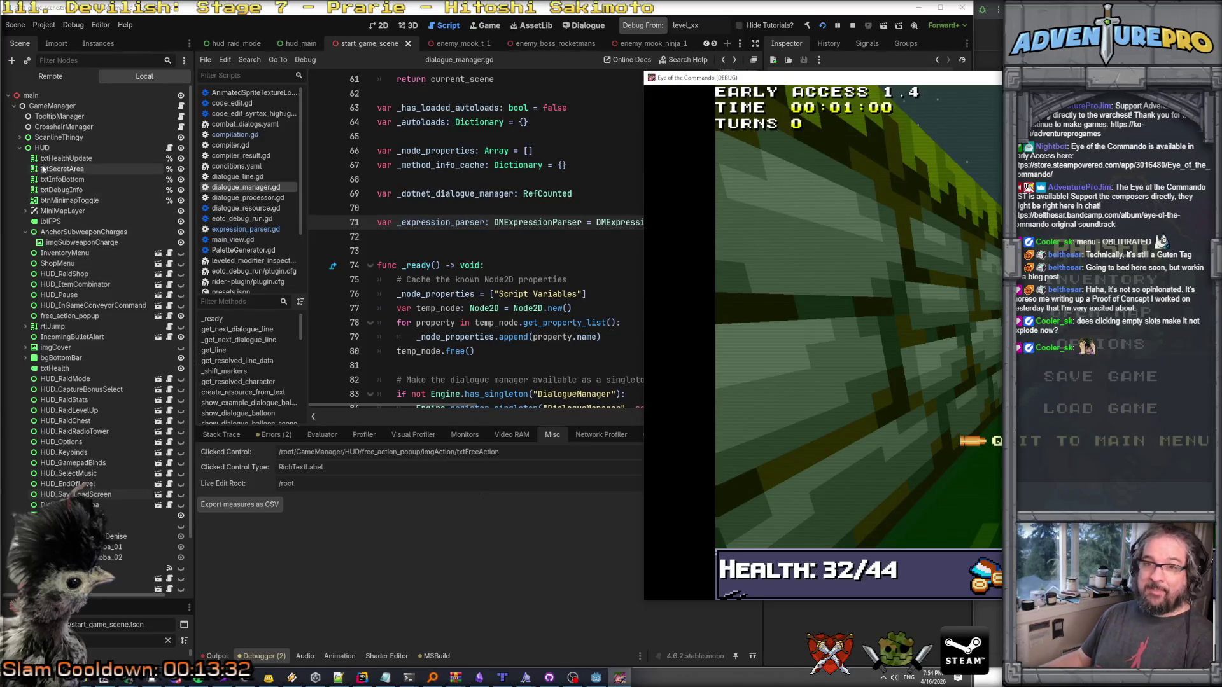
left_click(43, 153)
scroll(68, 169, "down", 2)
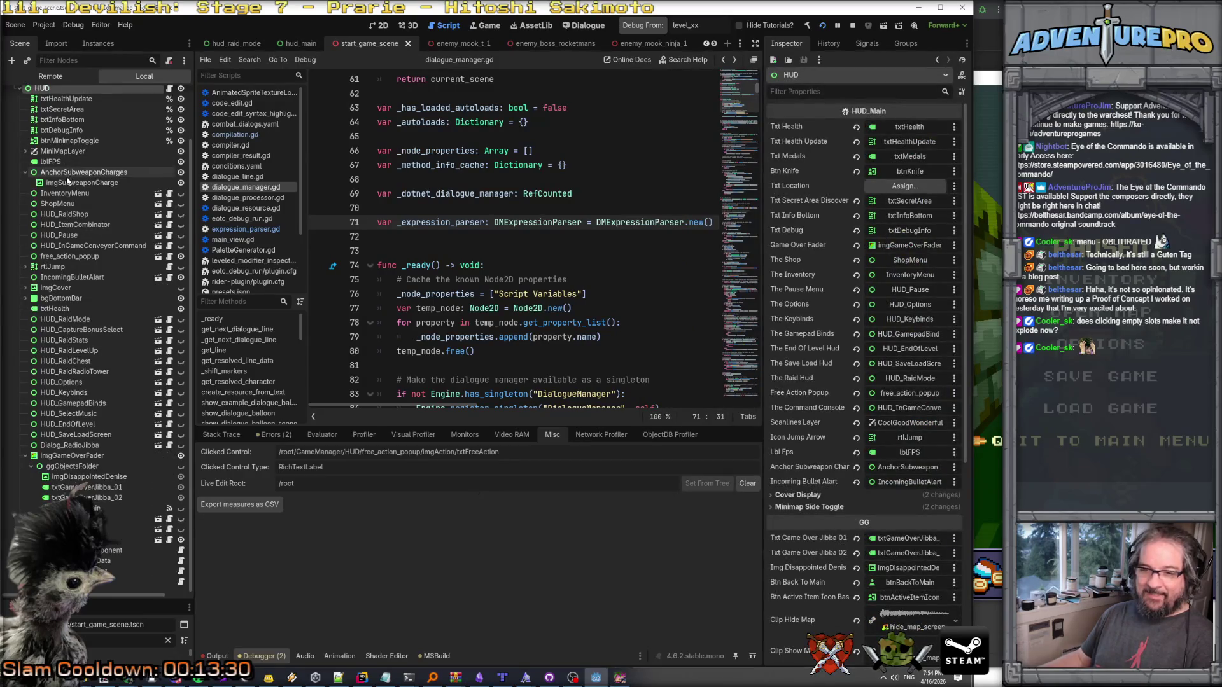
scroll(70, 445, "up", 2)
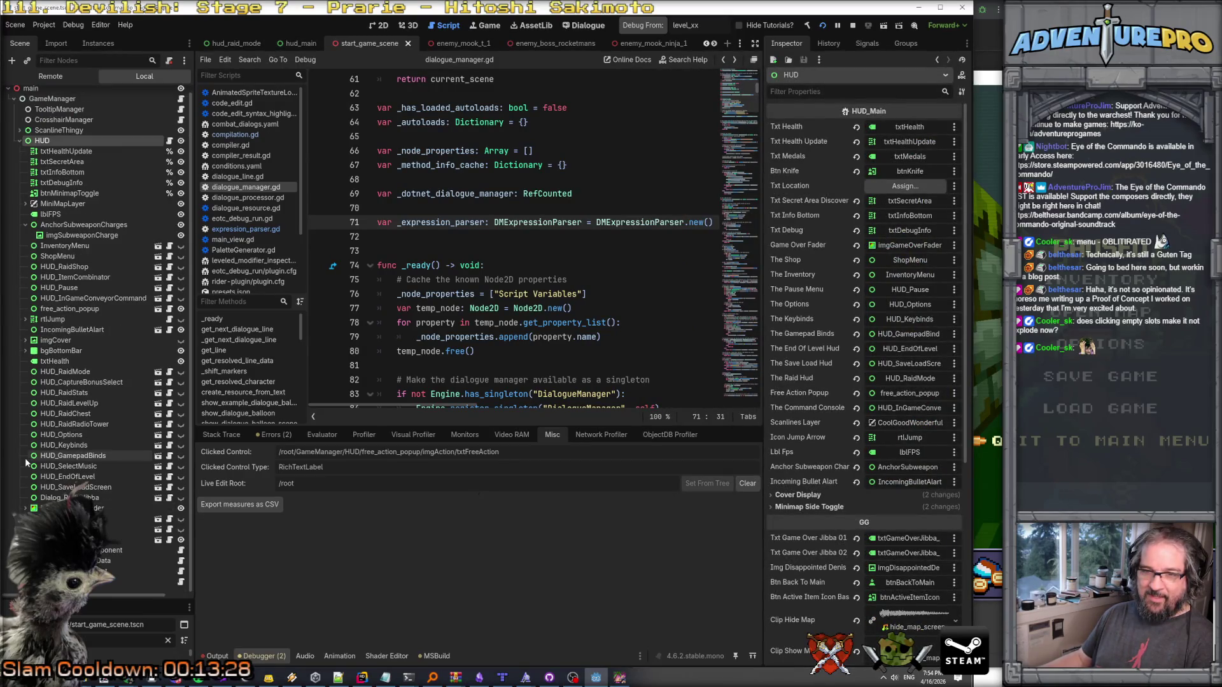
left_click(51, 310)
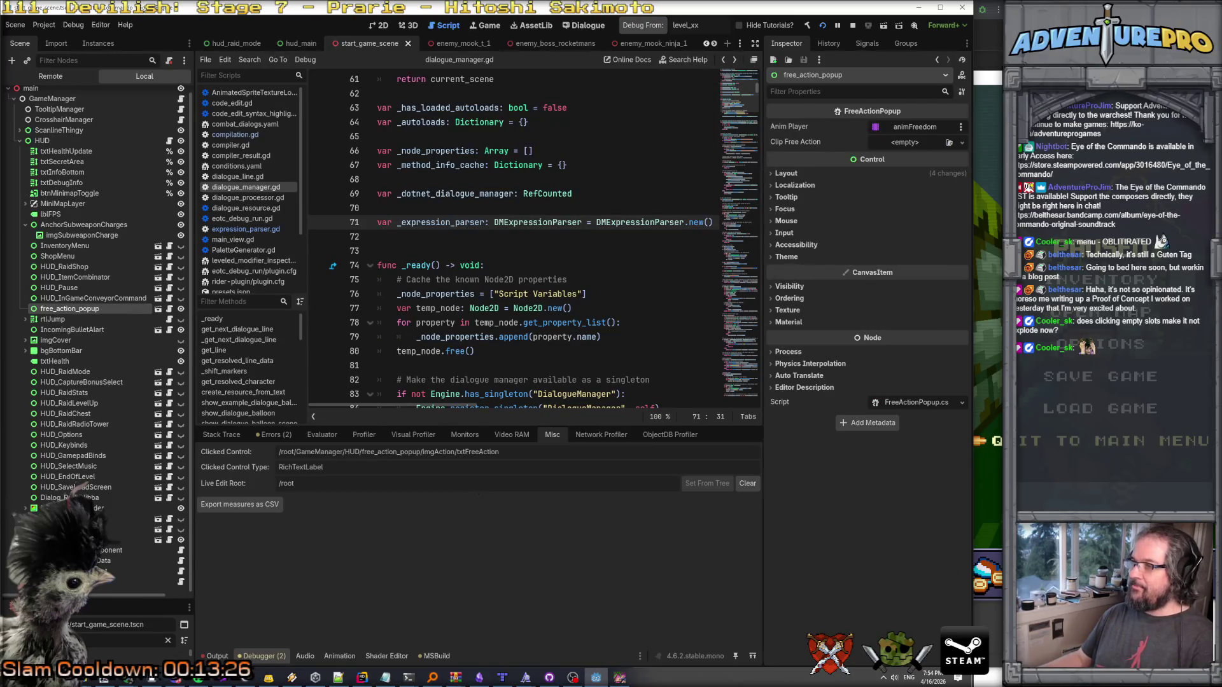
key("alt+Tab")
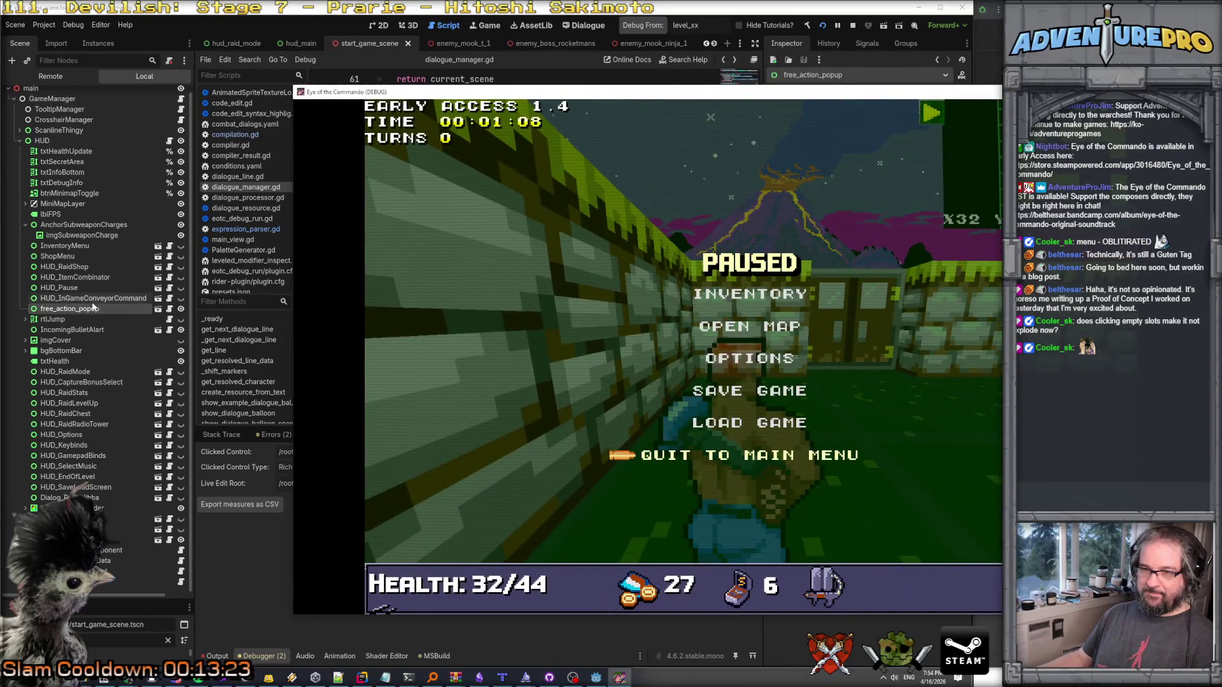
left_click(181, 310)
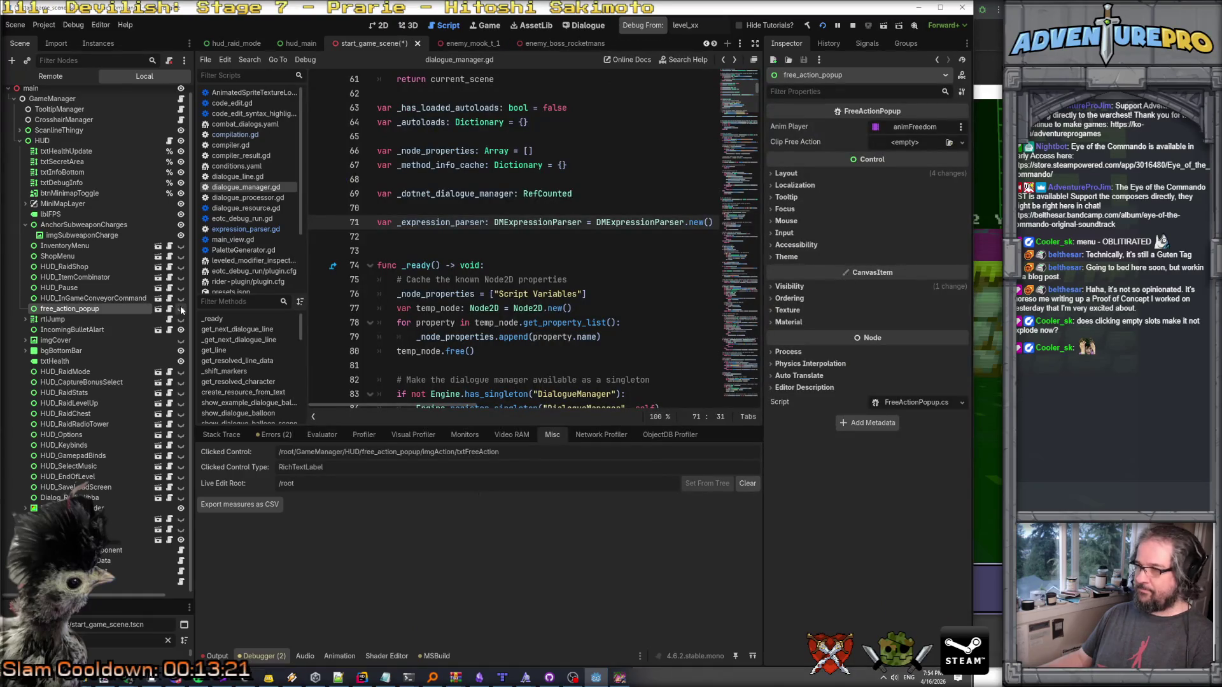
In the Remote scene tree, expand GameManager and HUD and inspect the live free_action_popup and imgAction nodes.
left_click(49, 78)
left_click(14, 190)
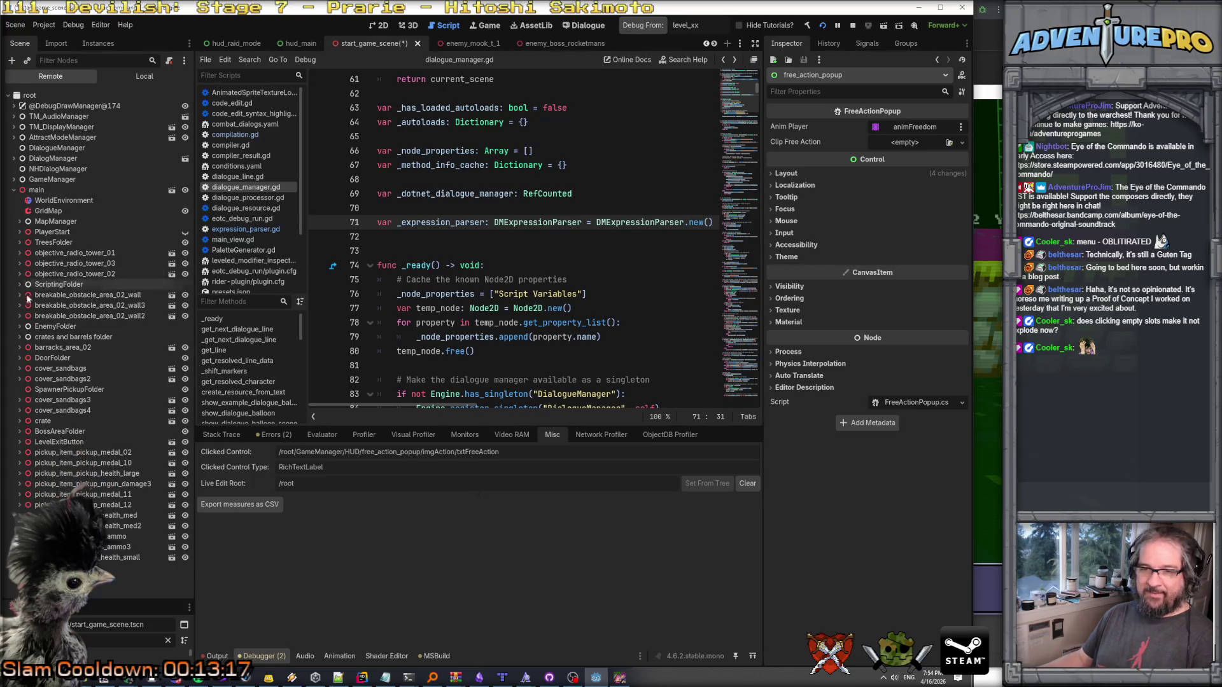
left_click(14, 190)
left_click(14, 180)
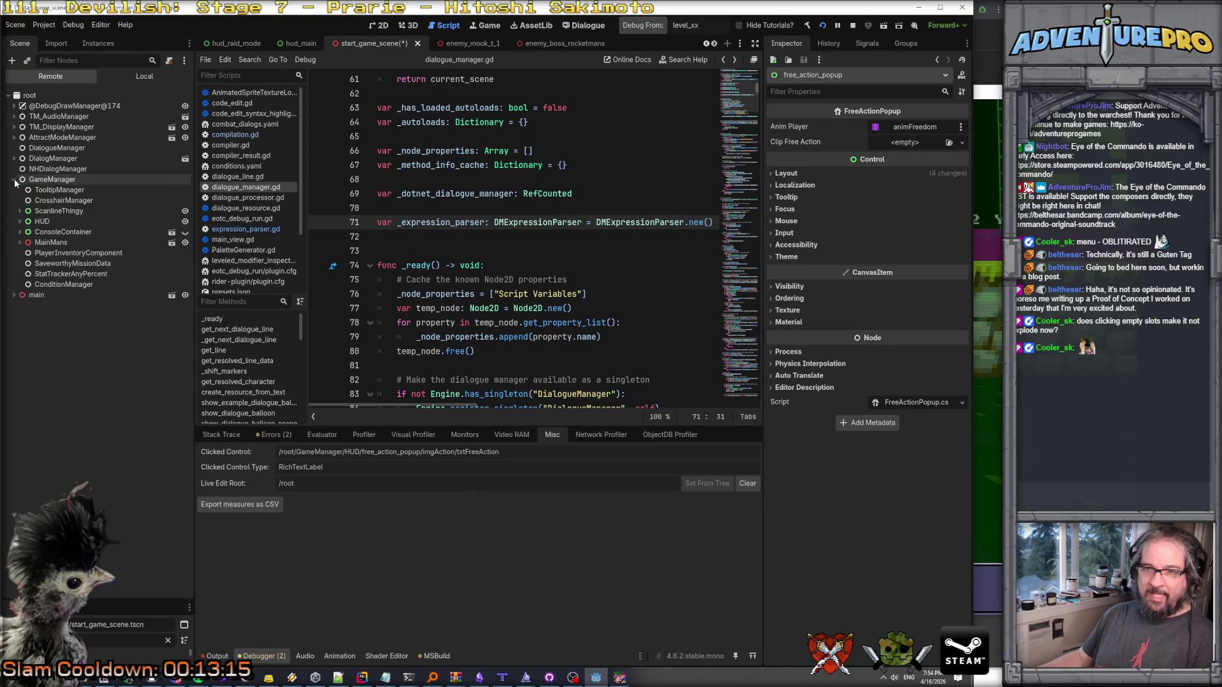
left_click(20, 221)
scroll(67, 308, "down", 3)
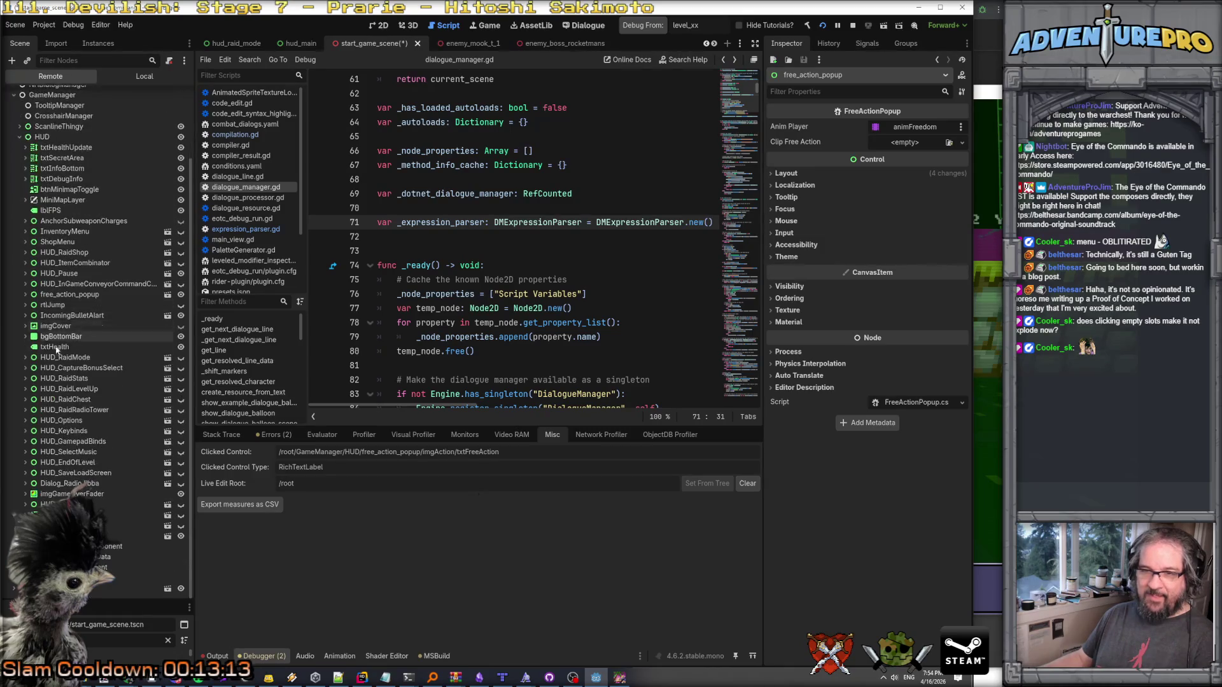
left_click(74, 294)
left_click(181, 294)
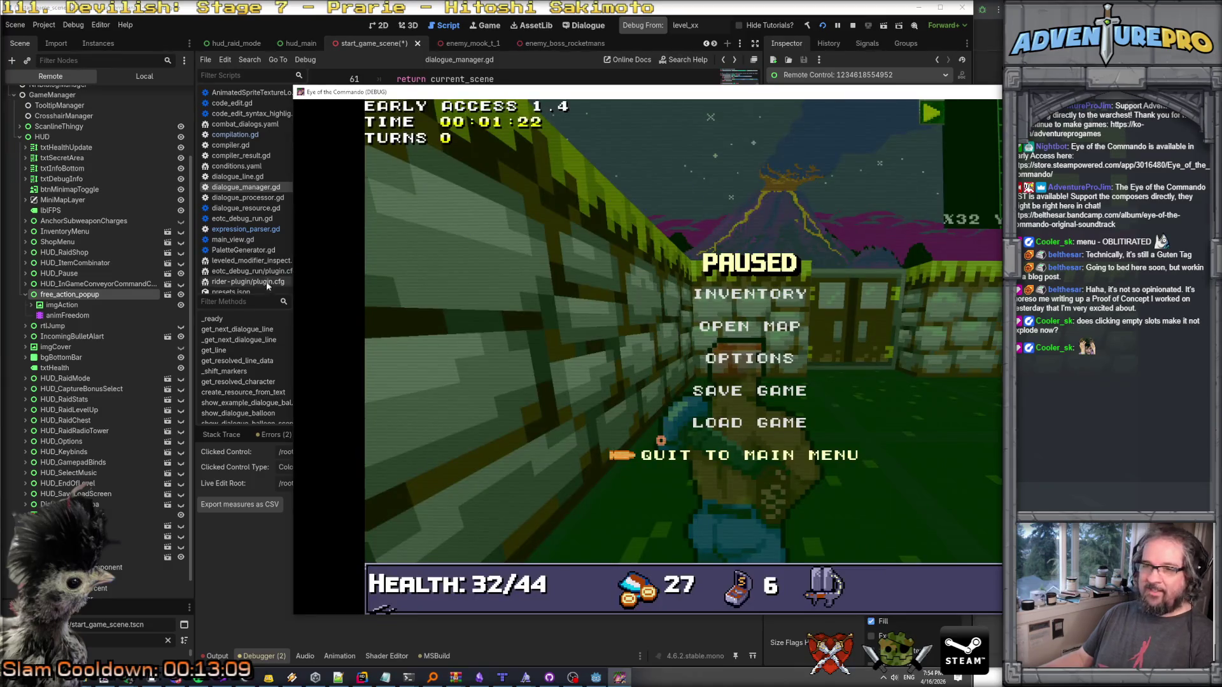
left_click(182, 299)
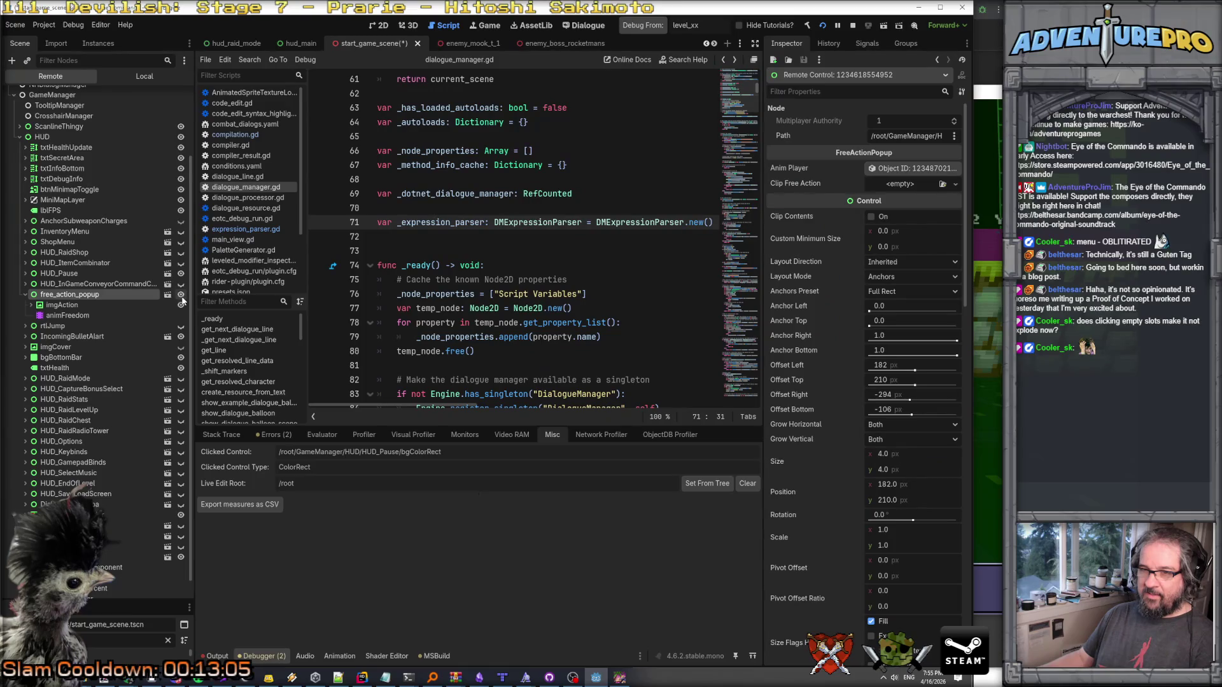
left_click(180, 295)
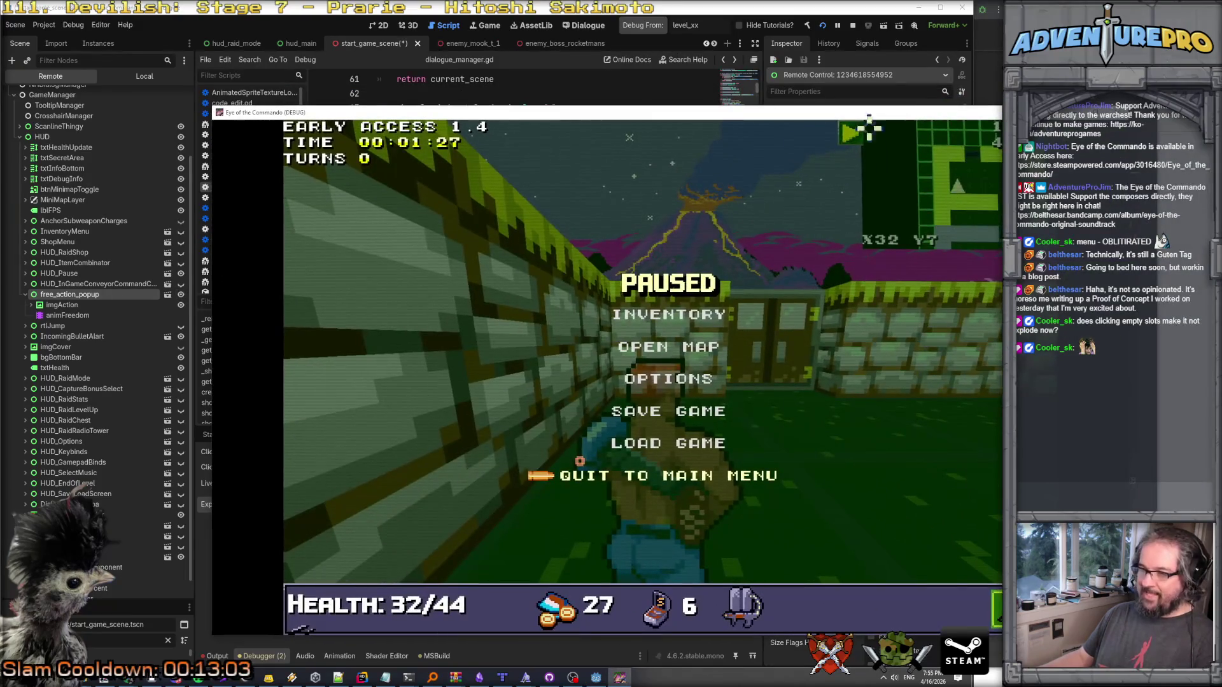
left_click(75, 306)
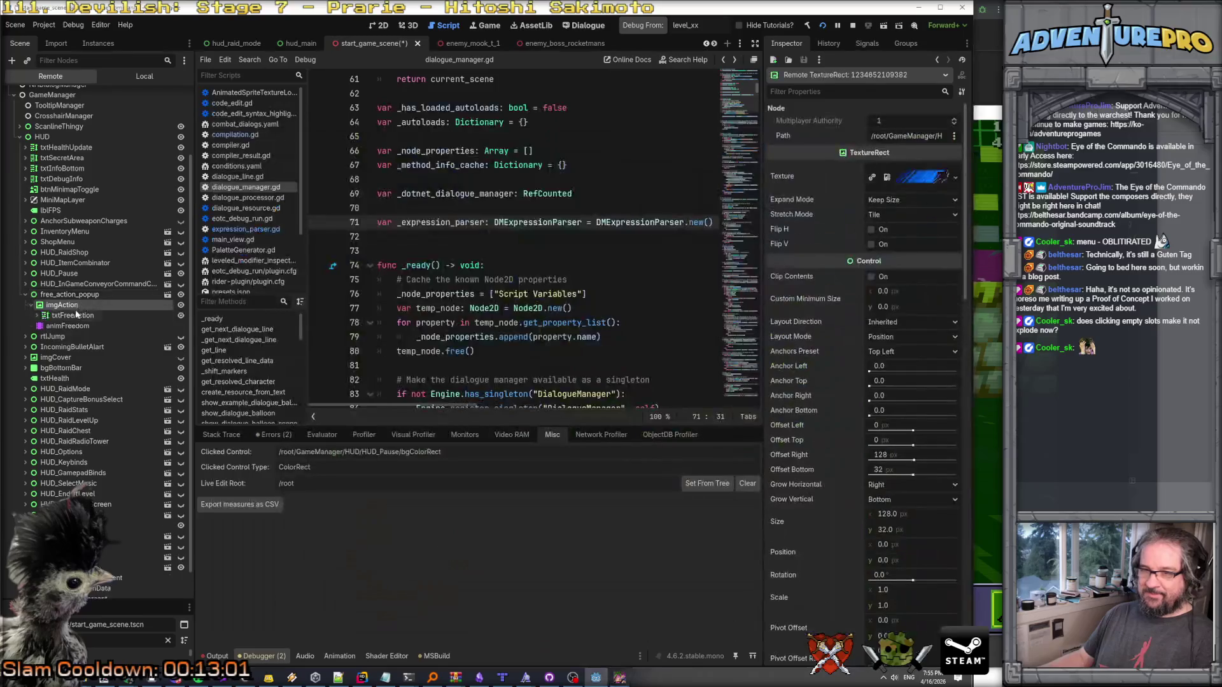
Reposition the game window to show its pause menu, inspect the live txtFreeAction label, and stop the game.
left_click(984, 117)
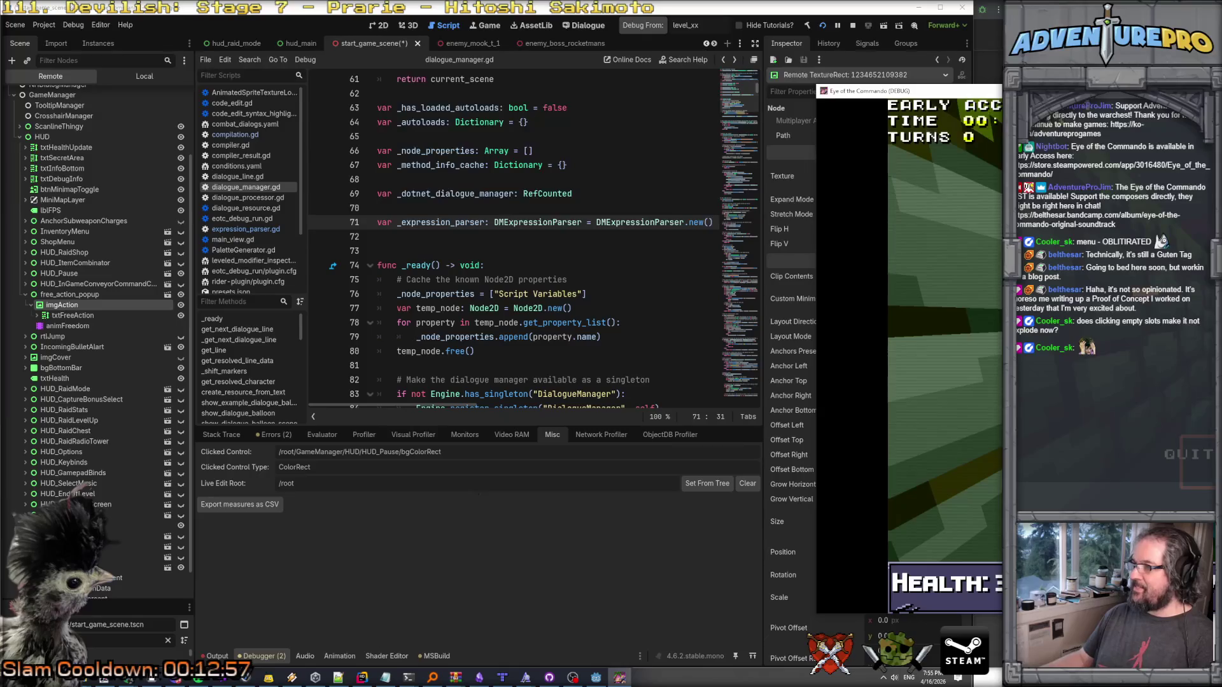
mouse_move(910, 91)
left_mouse_down()
mouse_move(426, 16)
mouse_move(357, 64)
left_mouse_up()
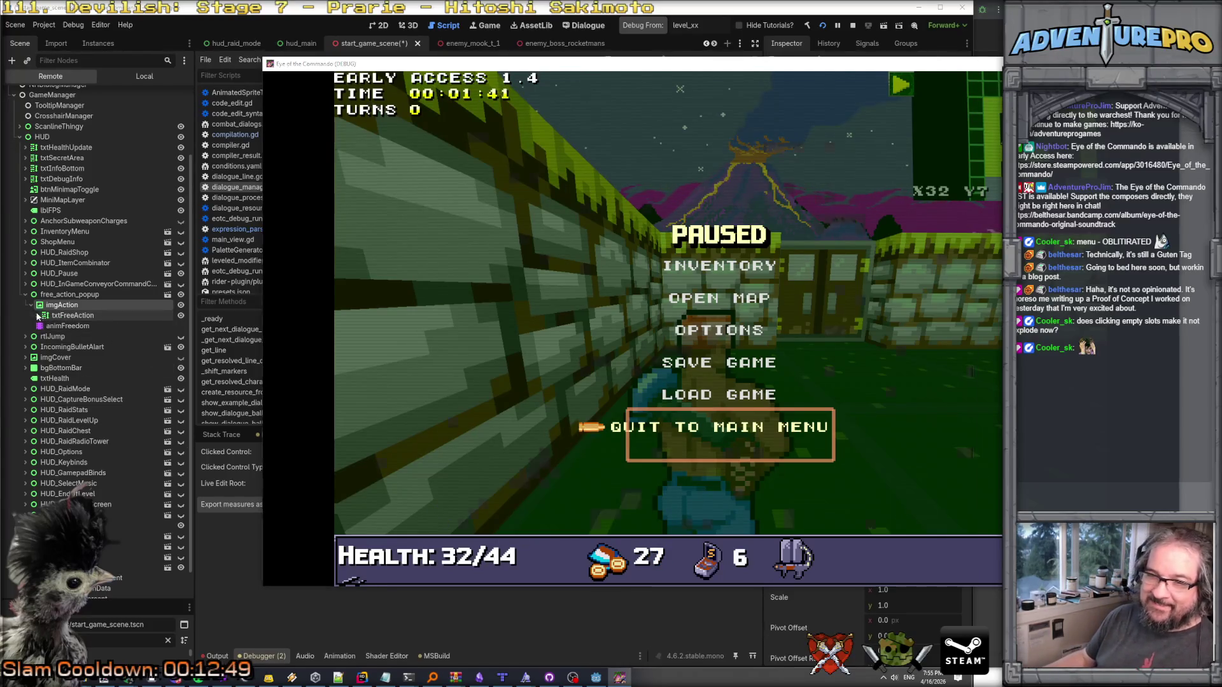
left_click(76, 316)
left_click(87, 326)
left_click(72, 316)
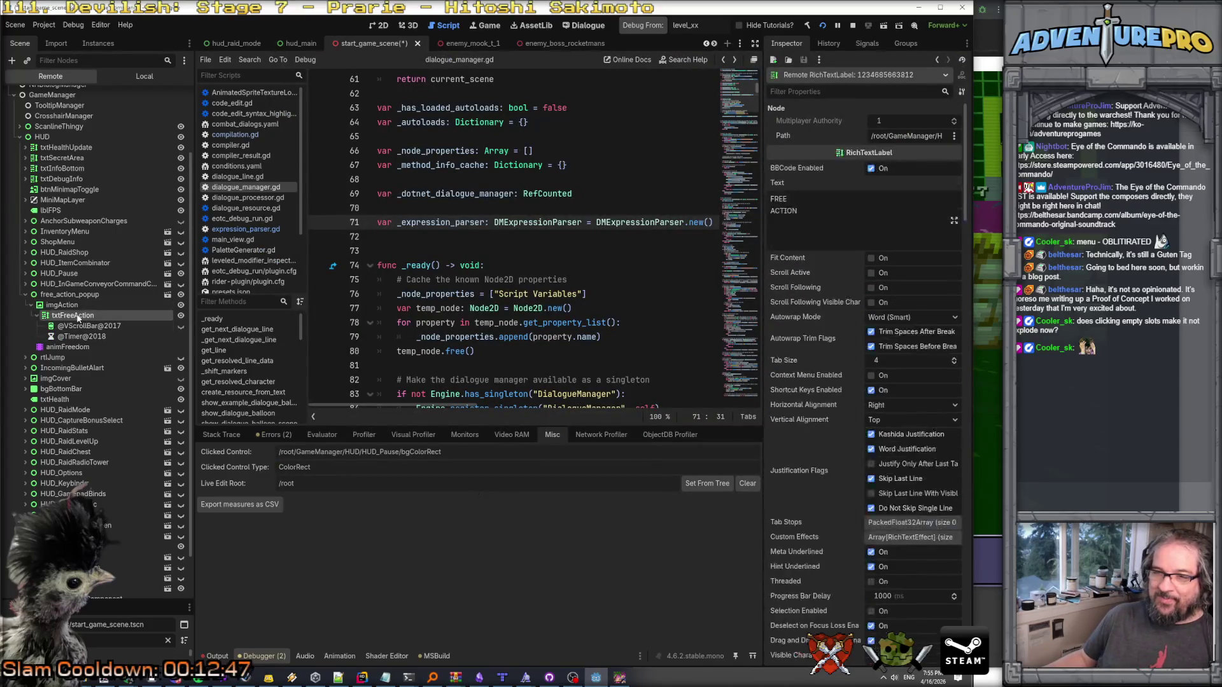
left_click(851, 25)
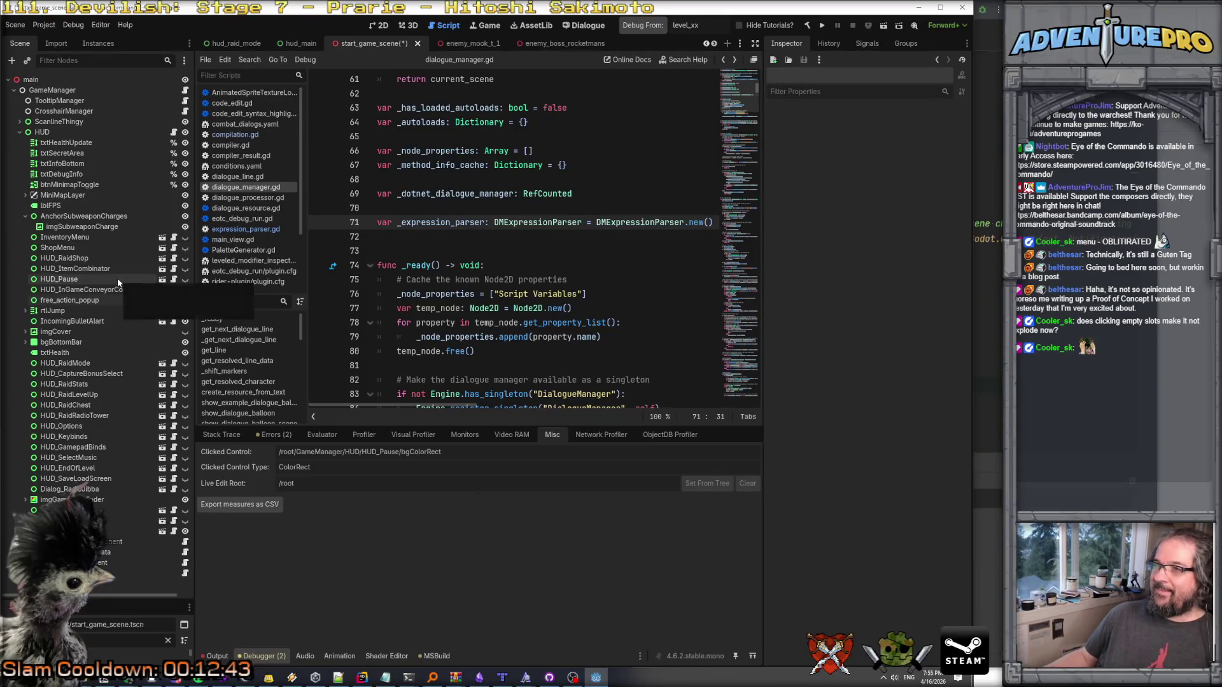
Set free_action_popup's Mouse Filter to Ignore, save start_game_scene, and relaunch the game.
left_click(115, 300)
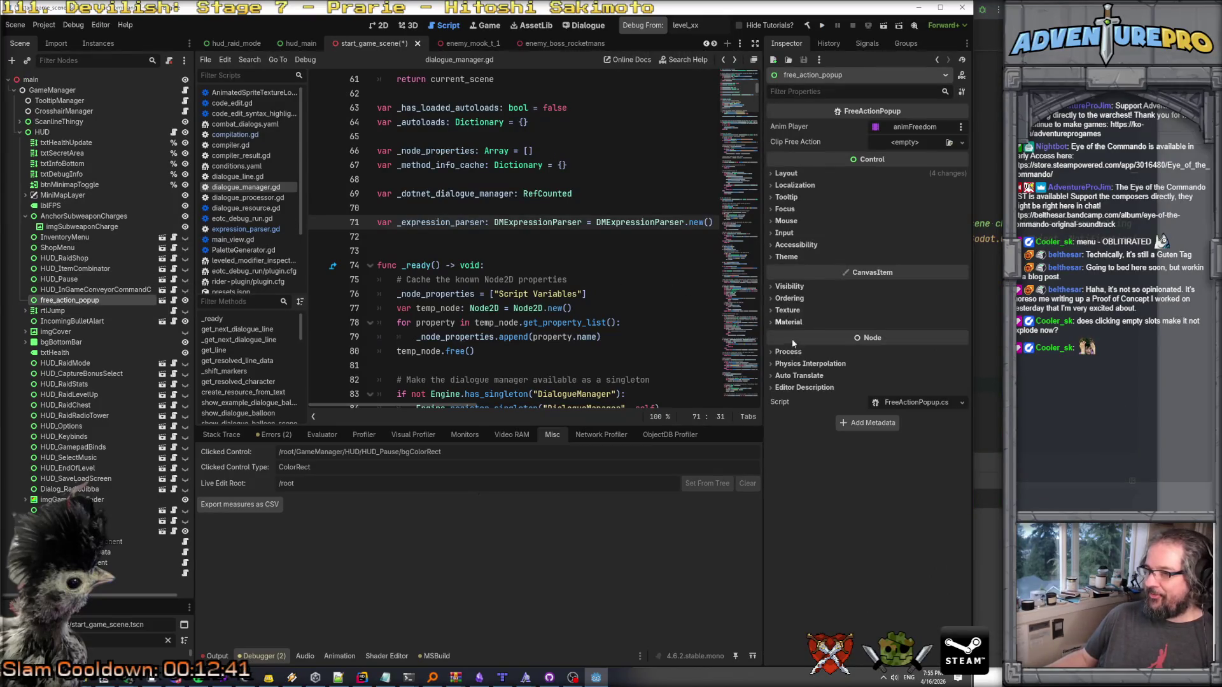
left_click(788, 221)
left_click(896, 235)
left_click(899, 273)
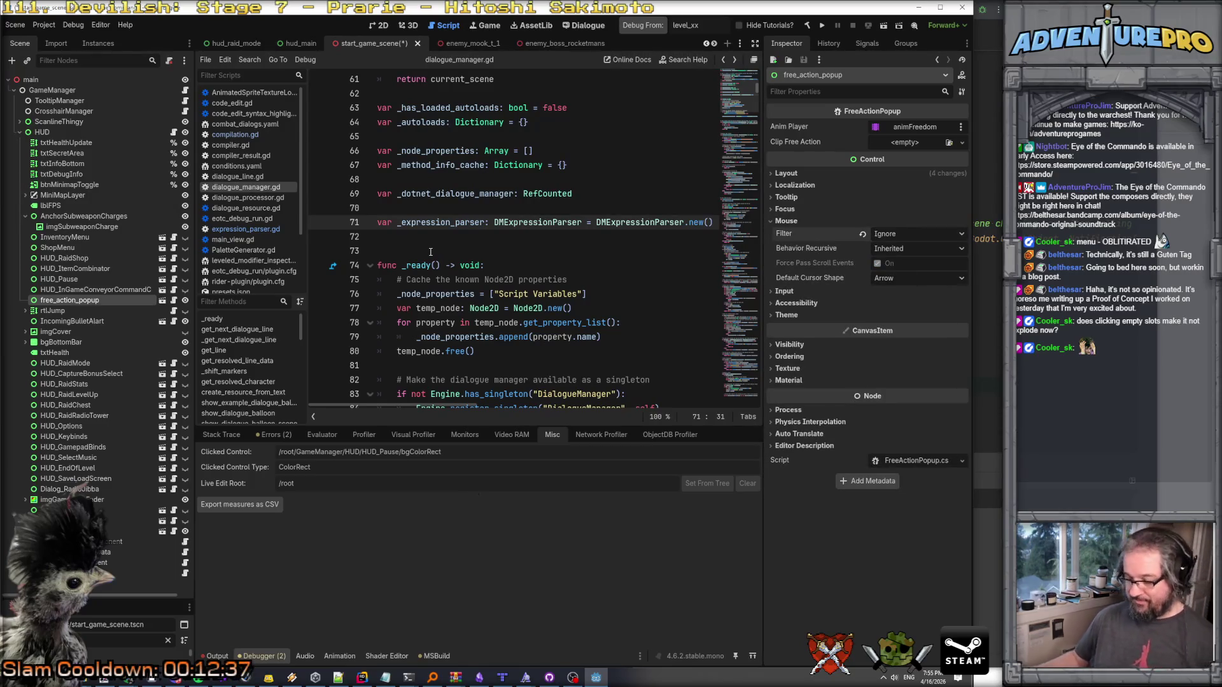
key("ctrl+s")
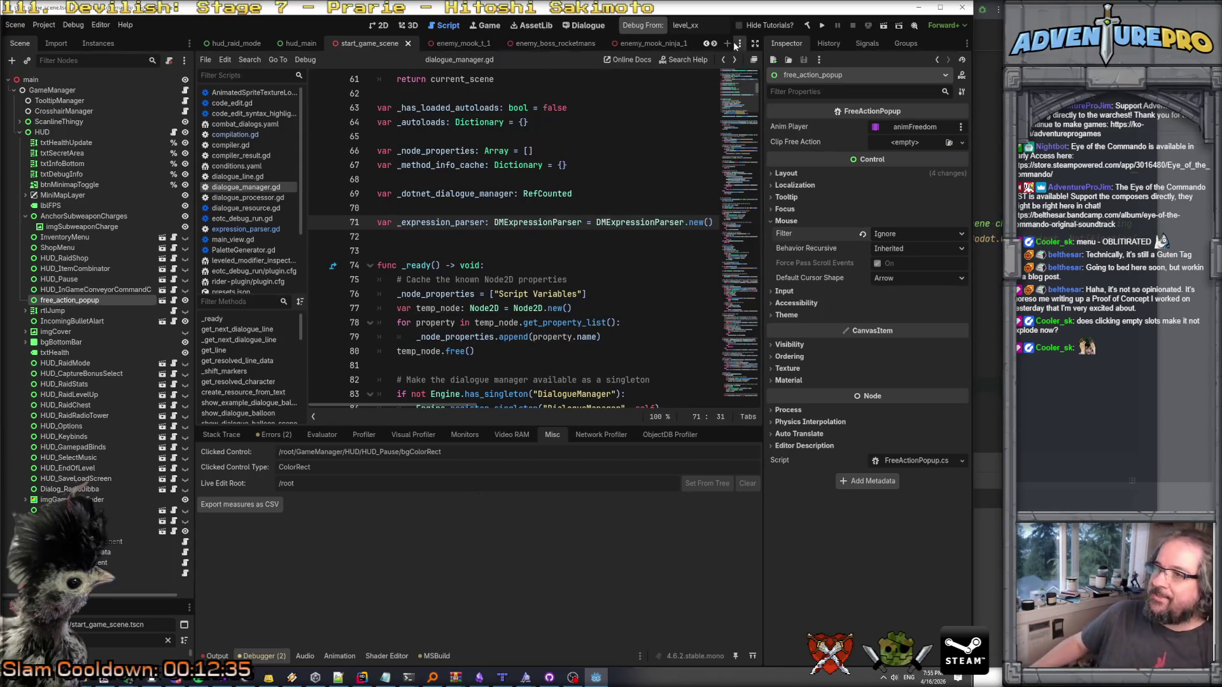
left_click(821, 25)
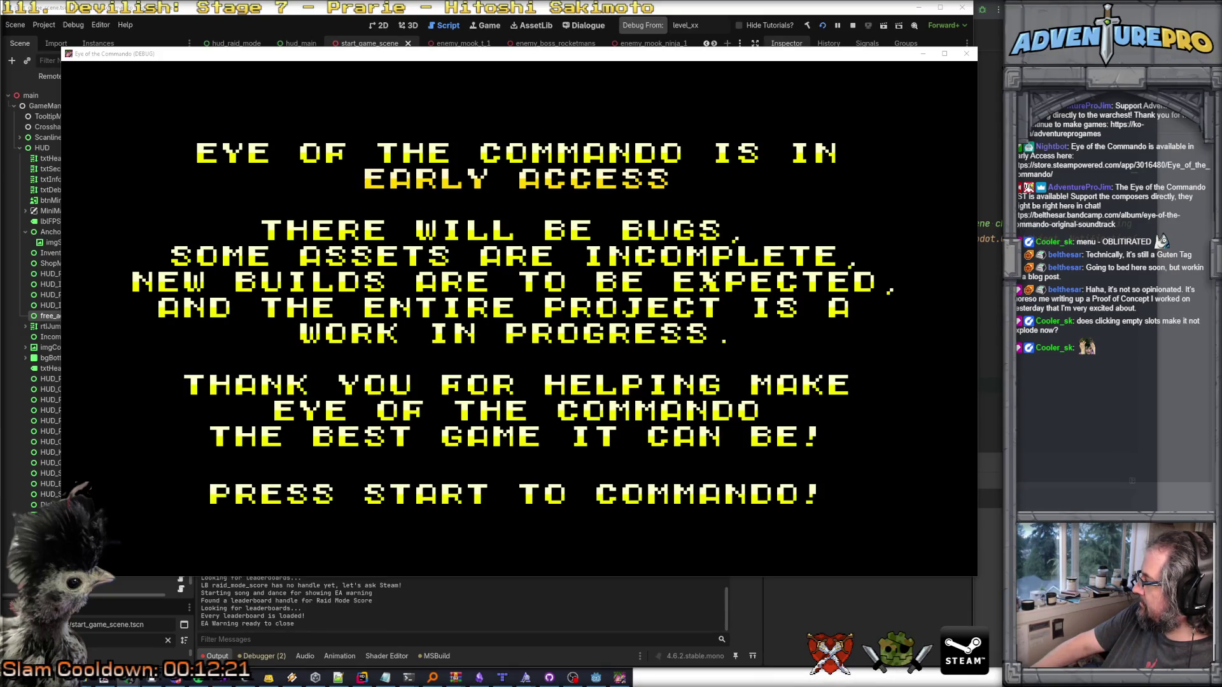
Skip the intro, load the second save record, shoot the barrier, pause, and move the game window aside.
key("Return")
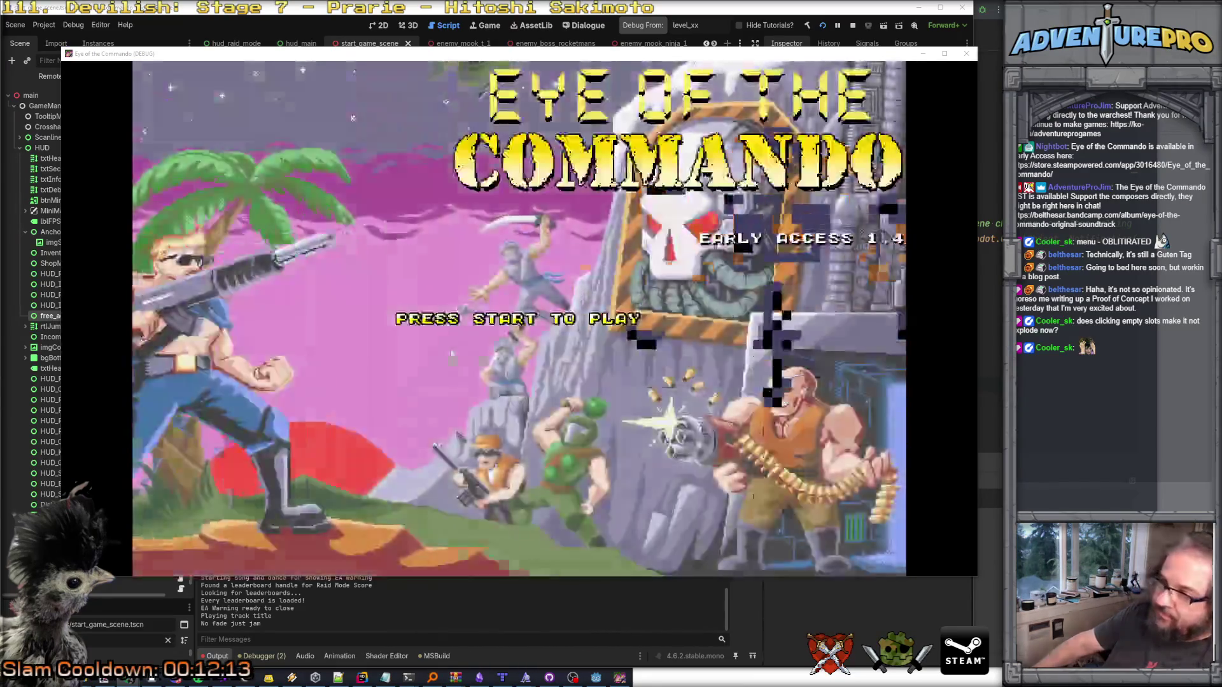
key("Return")
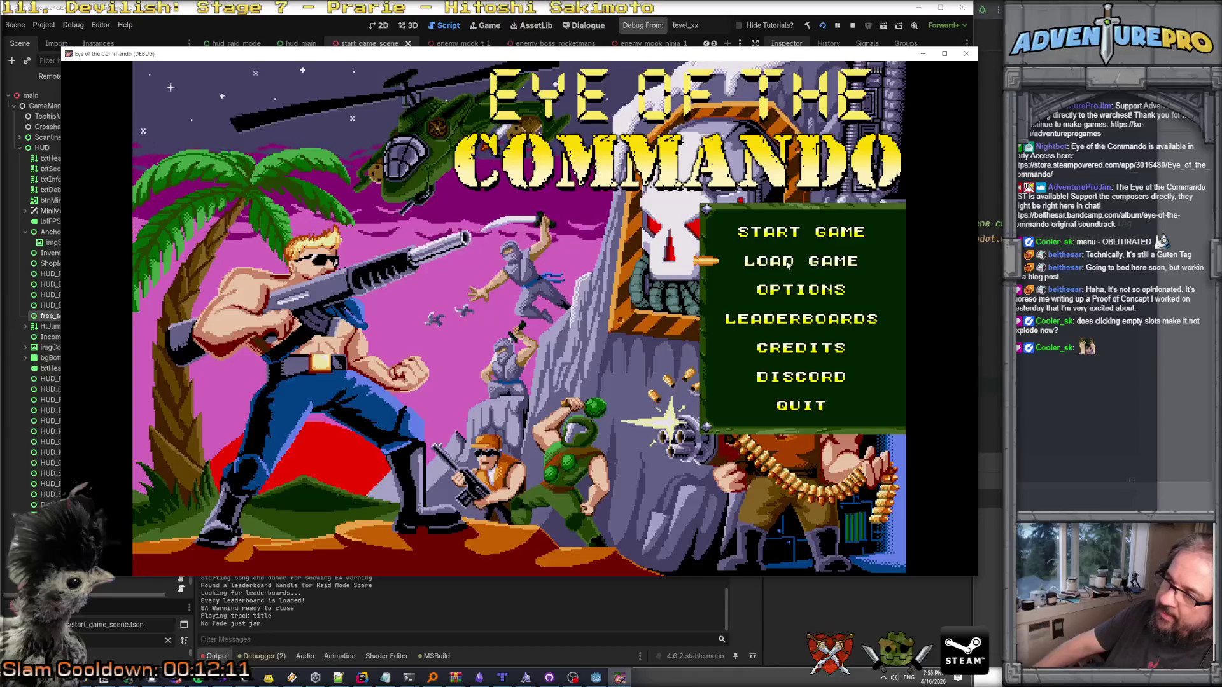
left_click(788, 265)
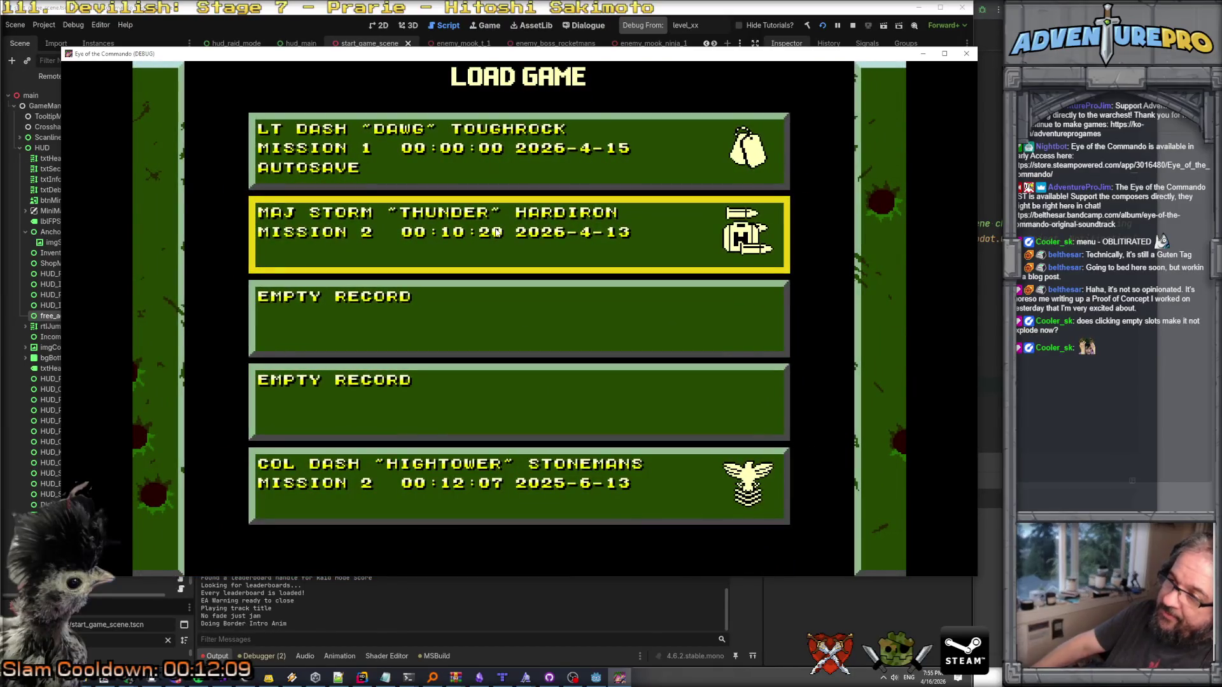
left_click(495, 227)
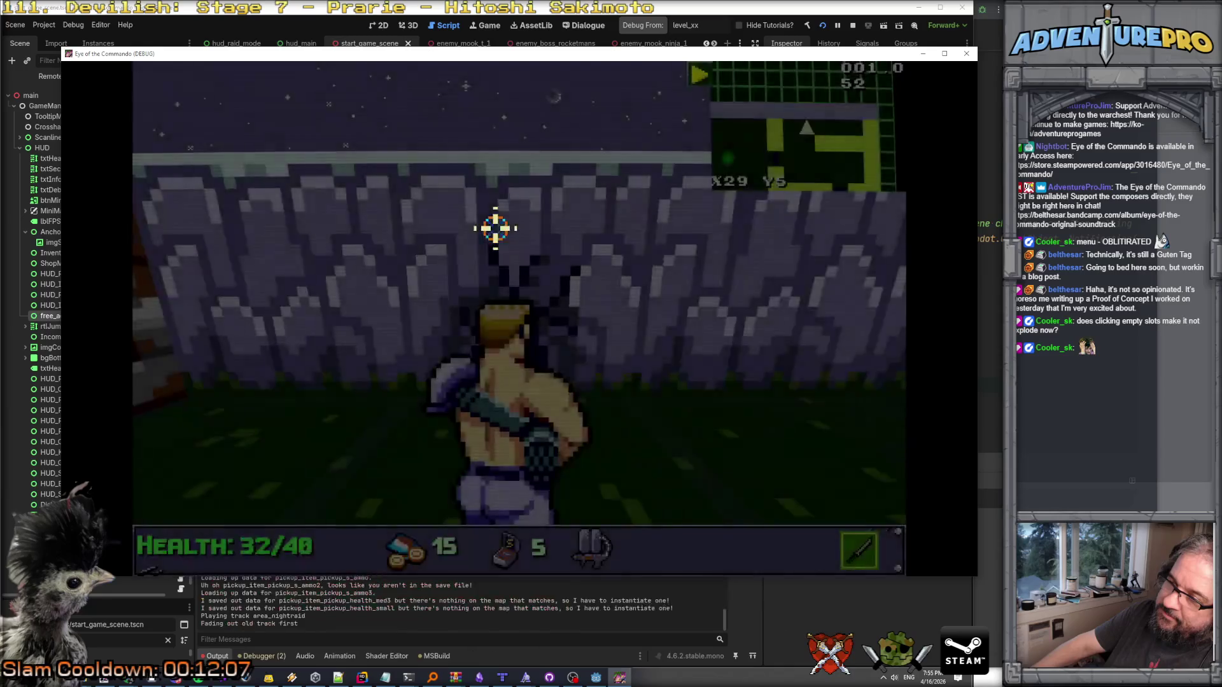
left_click(636, 343)
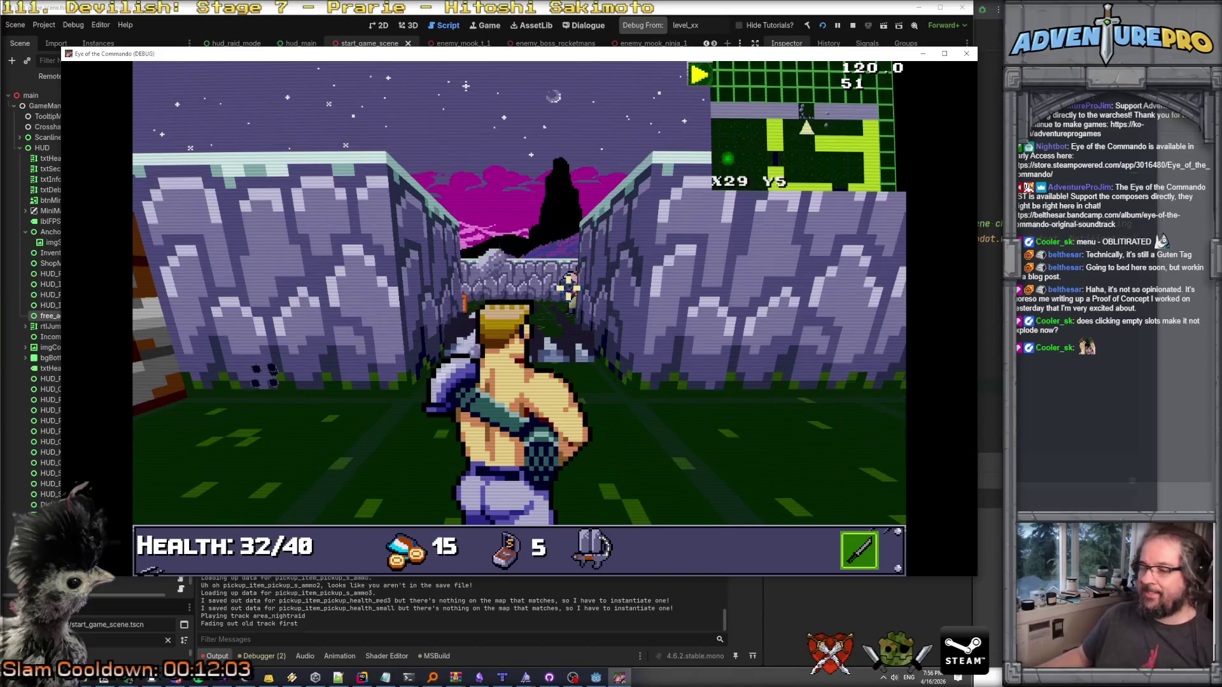
key("Escape")
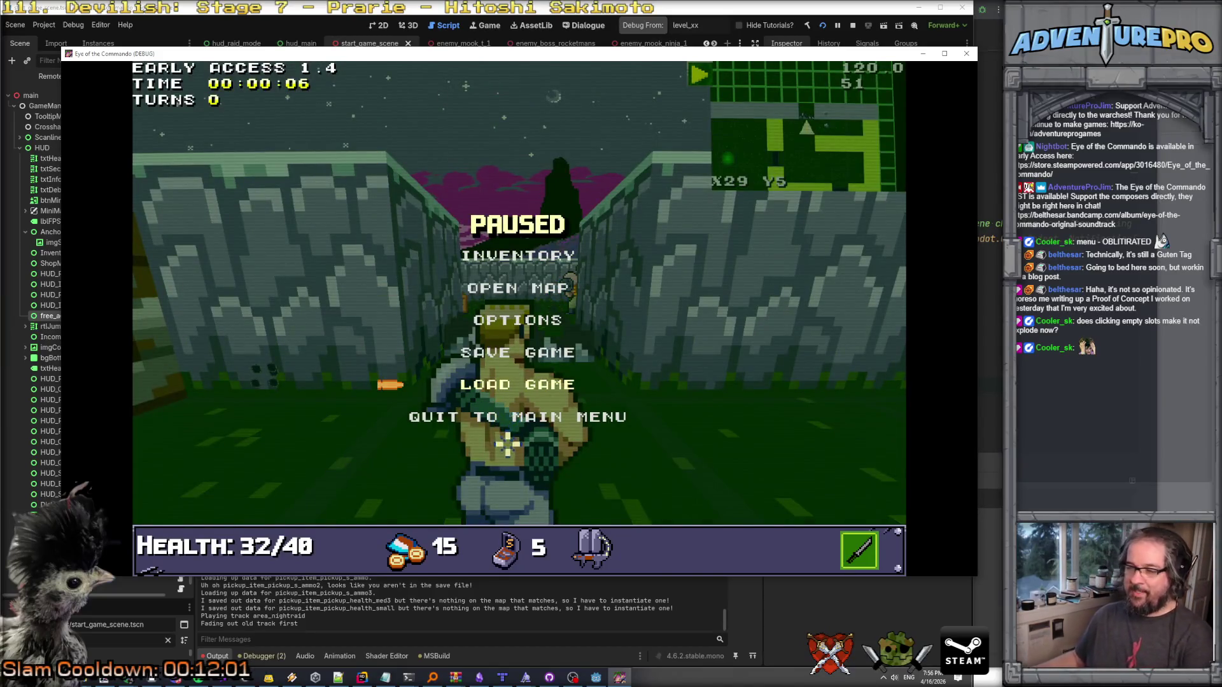
left_click_drag(530, 53, 1126, 83)
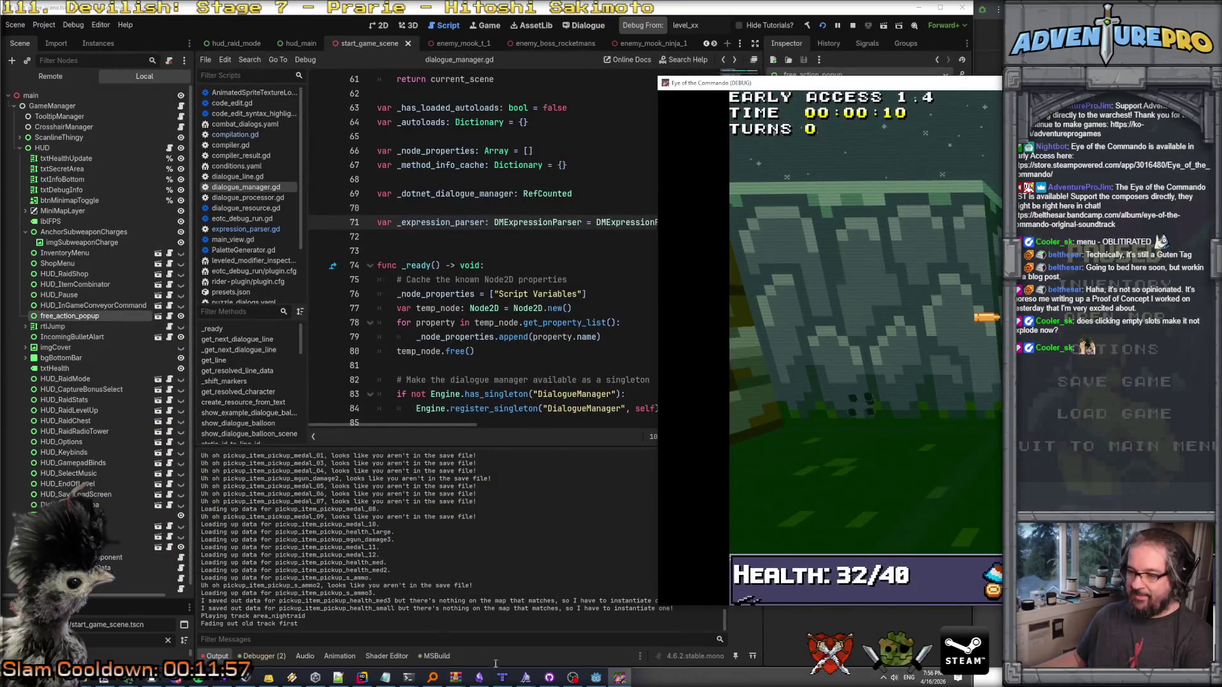
Check the debugger's Misc Clicked Control after clicking in the game, showing txtFreeAction, then close the game.
left_click(593, 678)
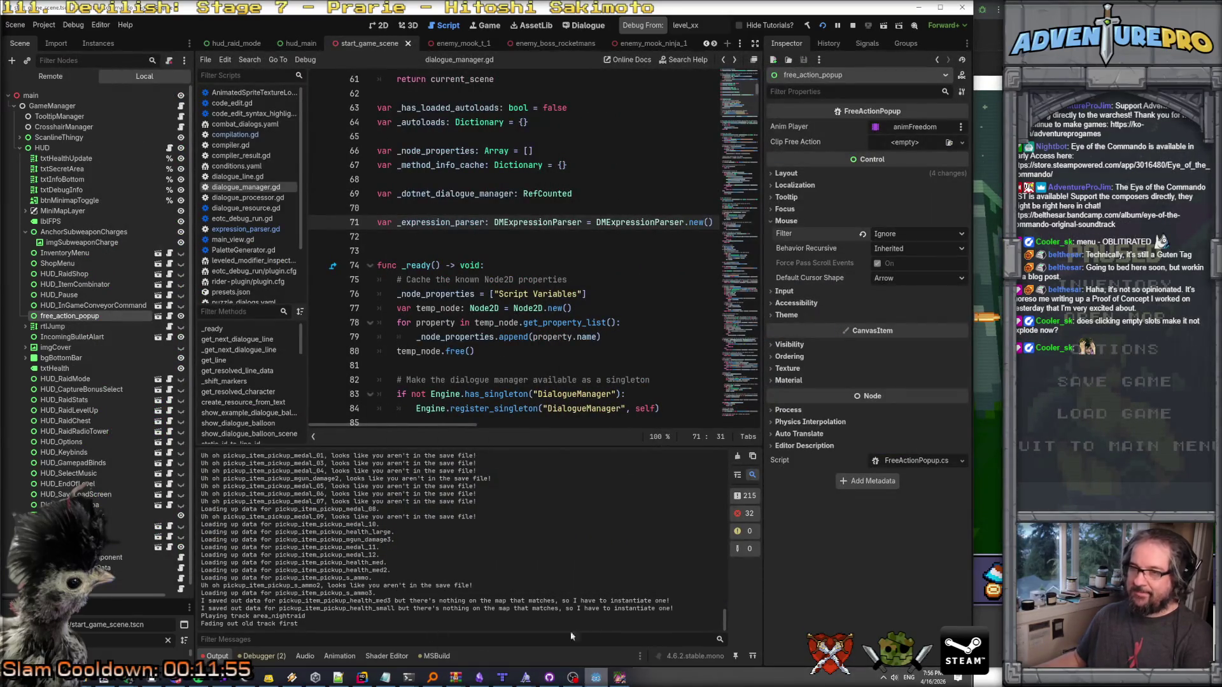
left_click(597, 678)
left_click(597, 678)
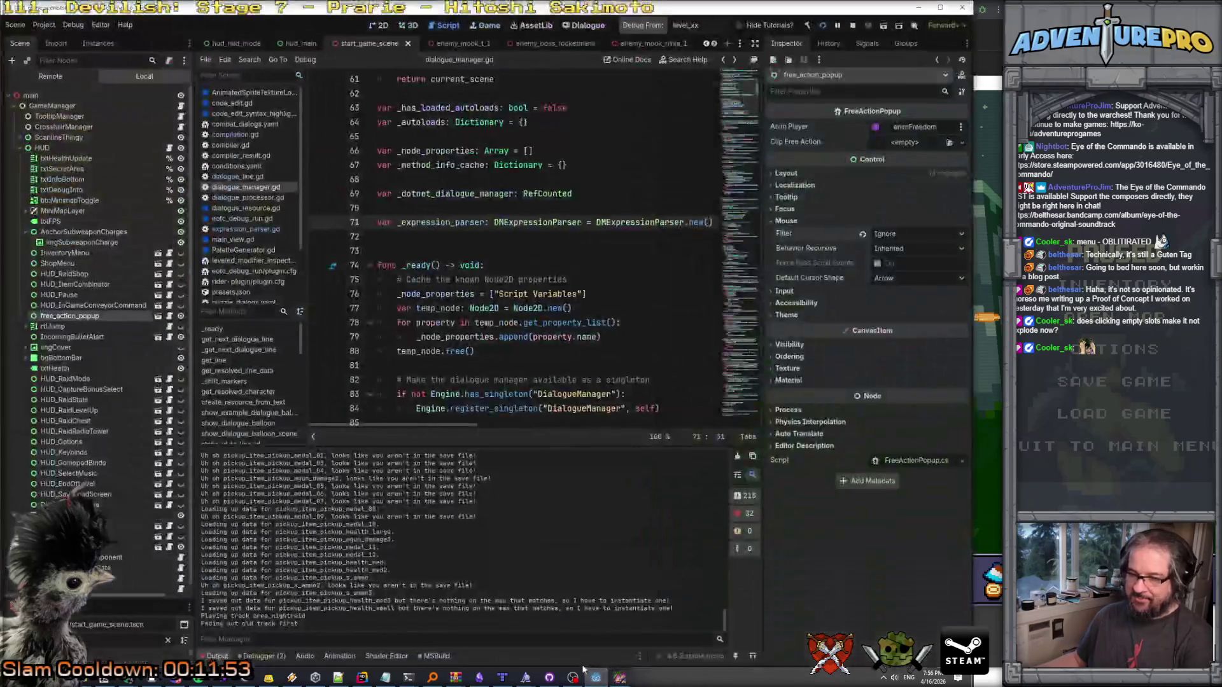
left_click(262, 657)
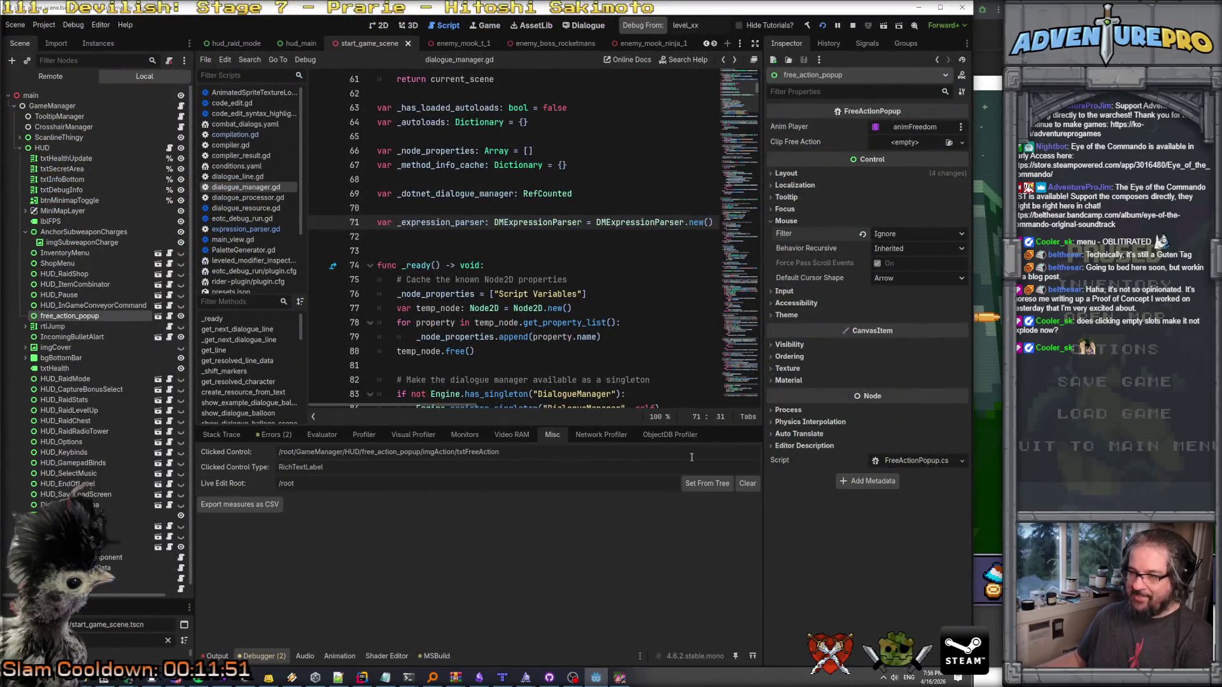
left_click(619, 678)
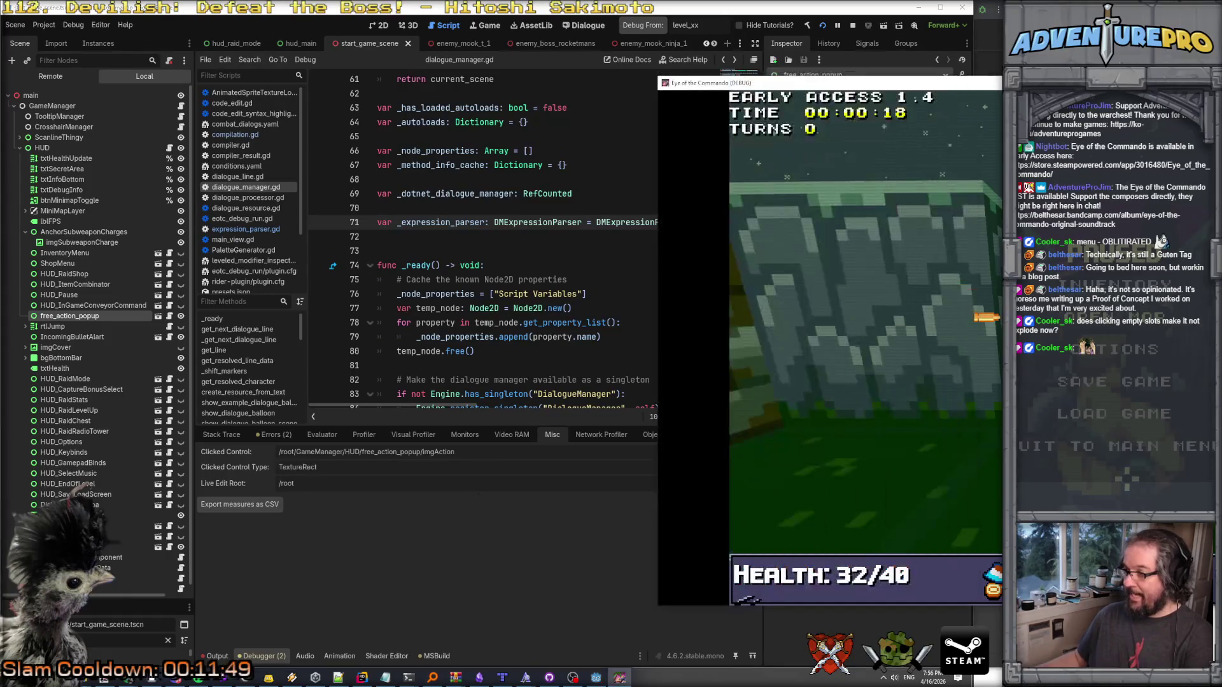
left_click(1108, 452)
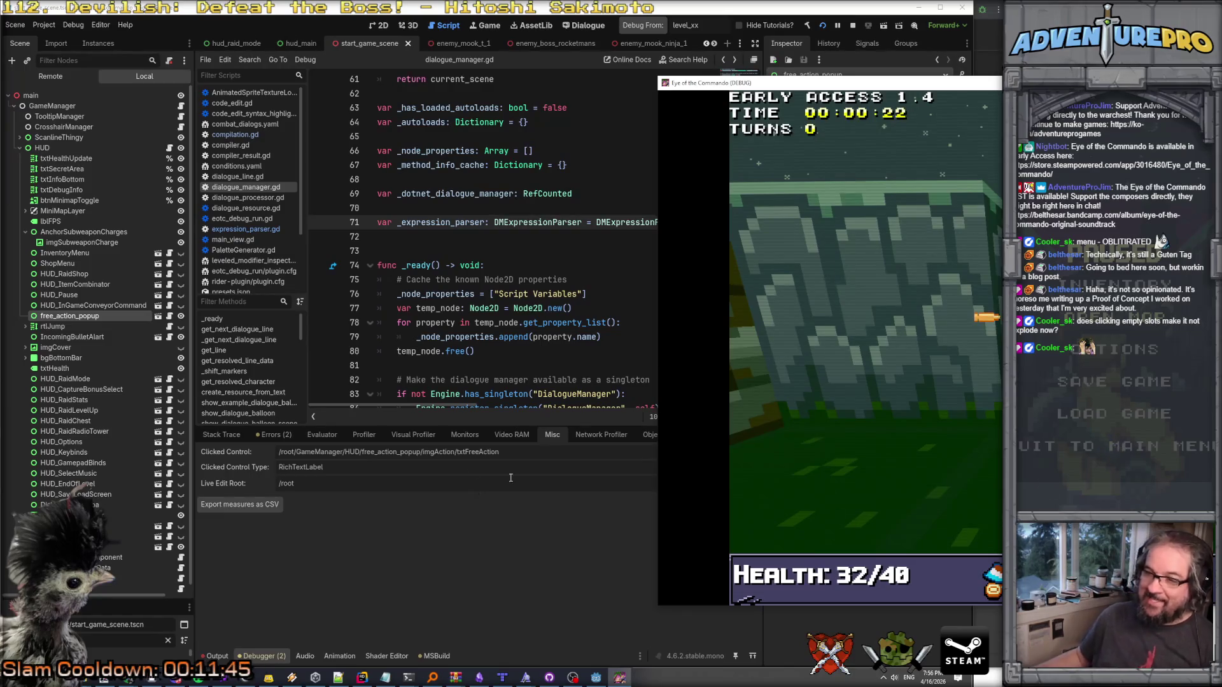
left_click(849, 27)
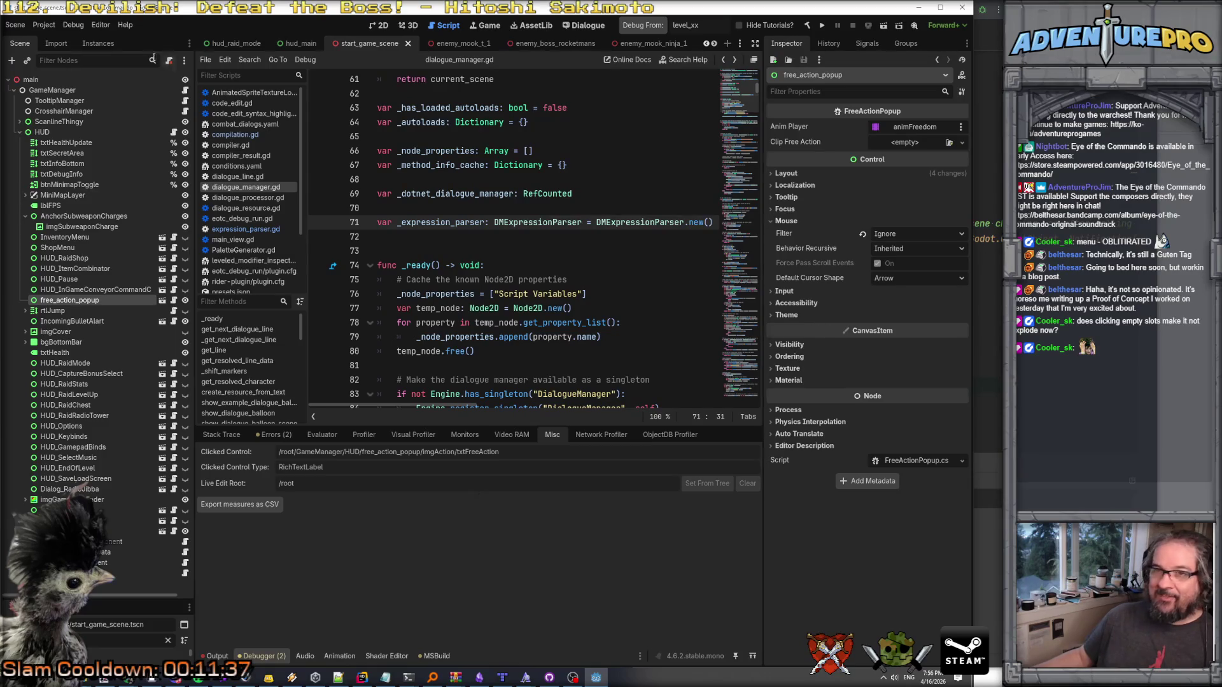
Show start_game_scene in the 2D view and select the HUD node under GameManager to inspect HUD_Main.
left_click(32, 89)
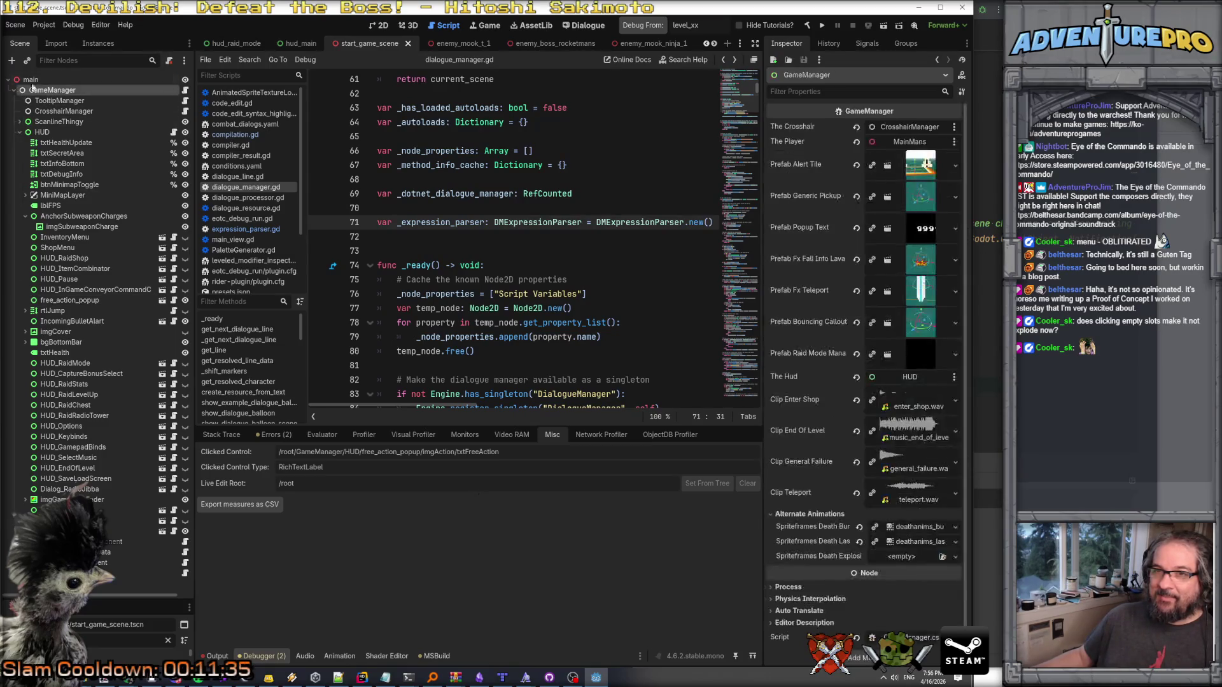
left_click(14, 89)
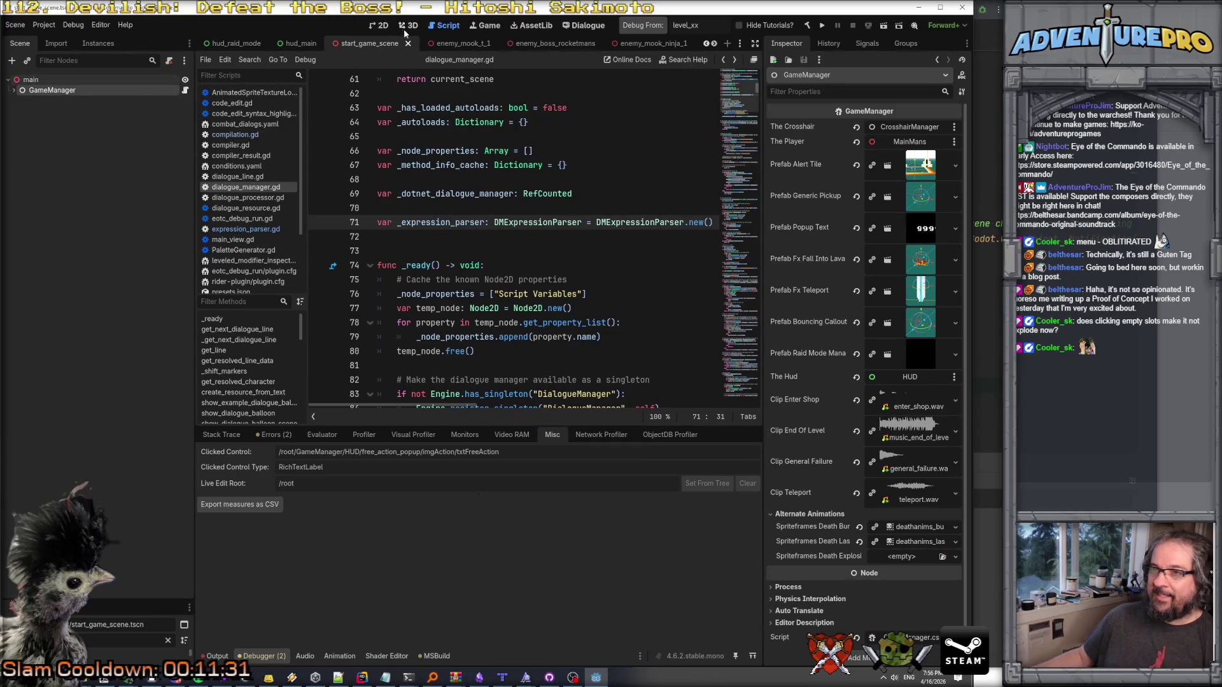
left_click(380, 25)
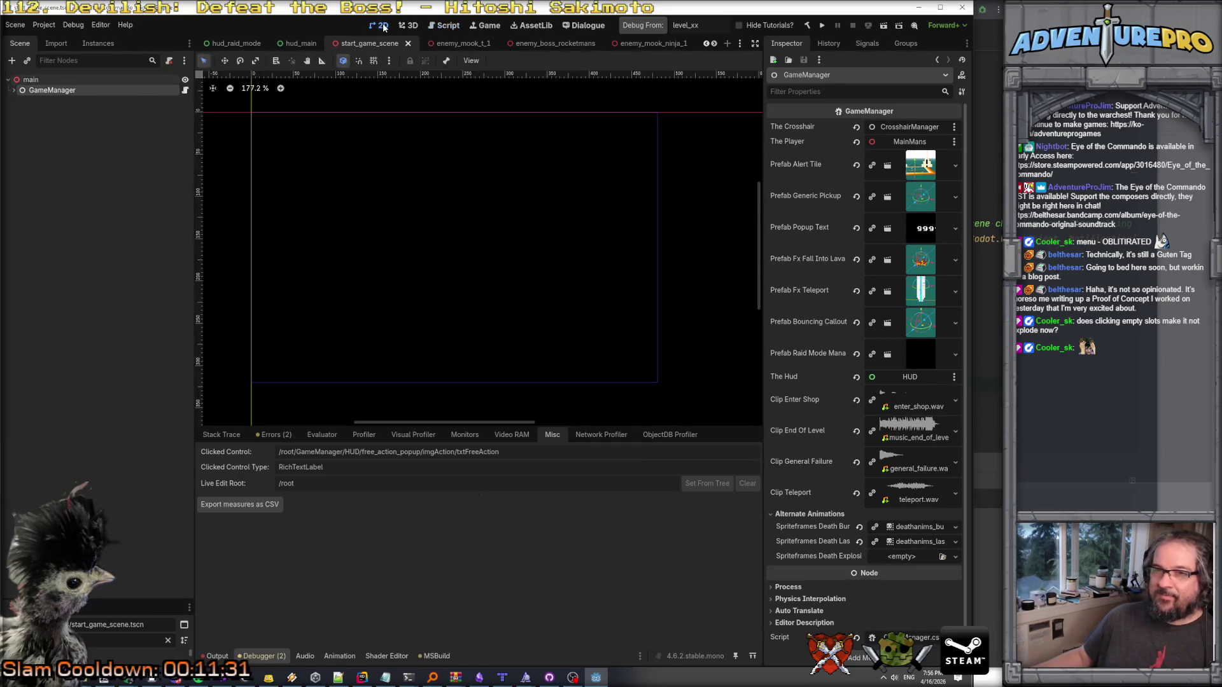
left_click(14, 90)
left_click(42, 132)
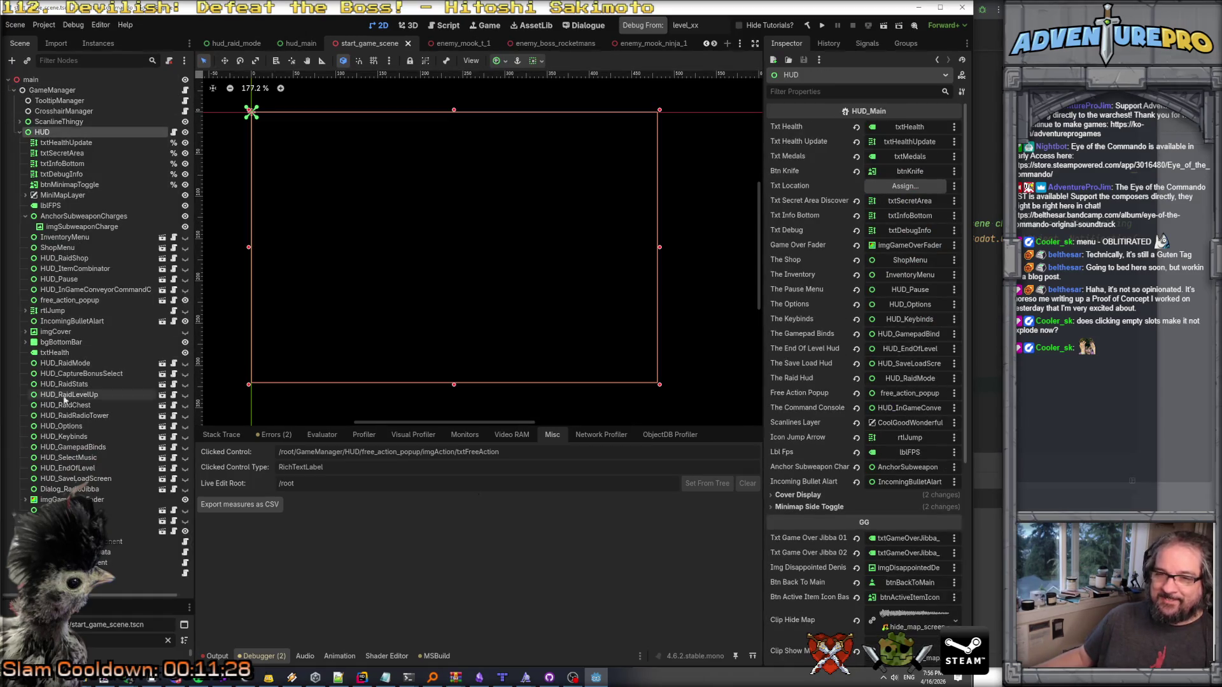
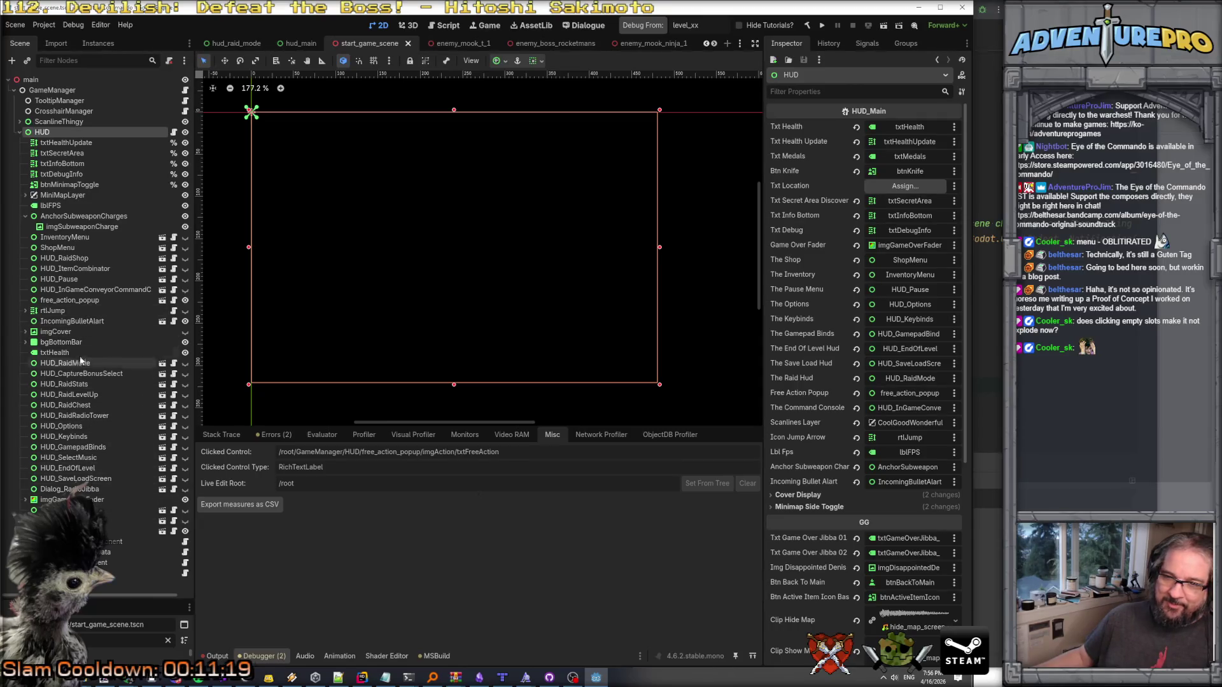
Open free_action_popup as its own scene and select its animFreedom animation player.
left_click(70, 300)
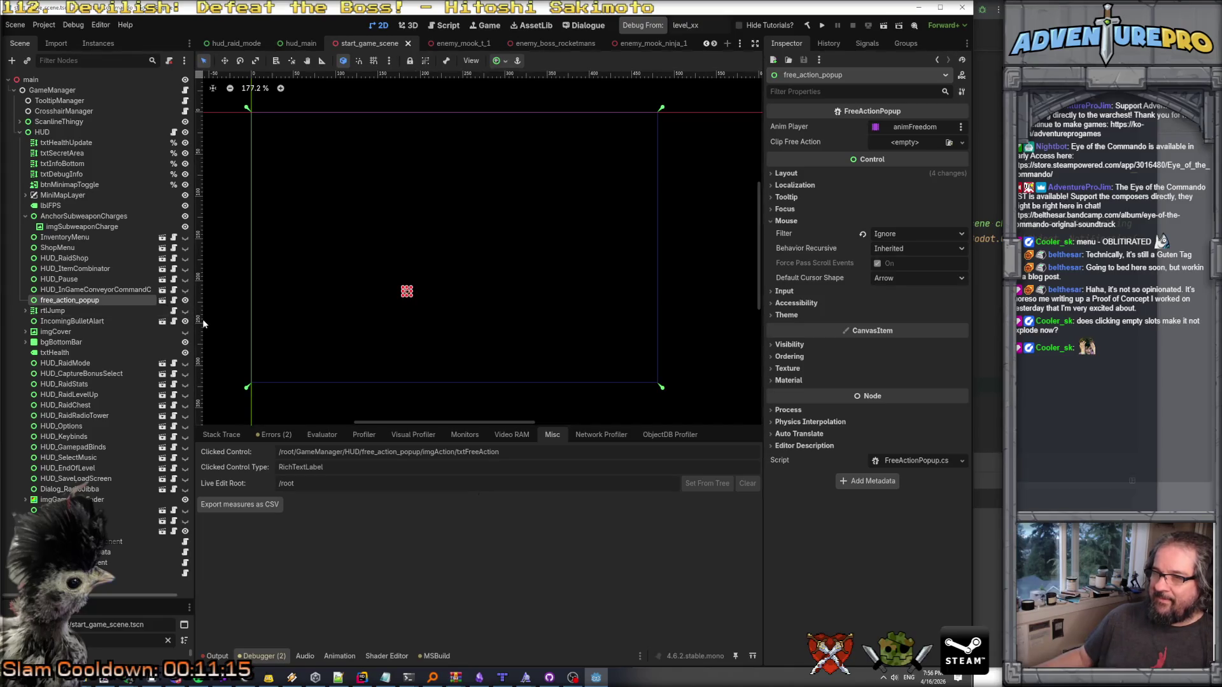
left_click(161, 300)
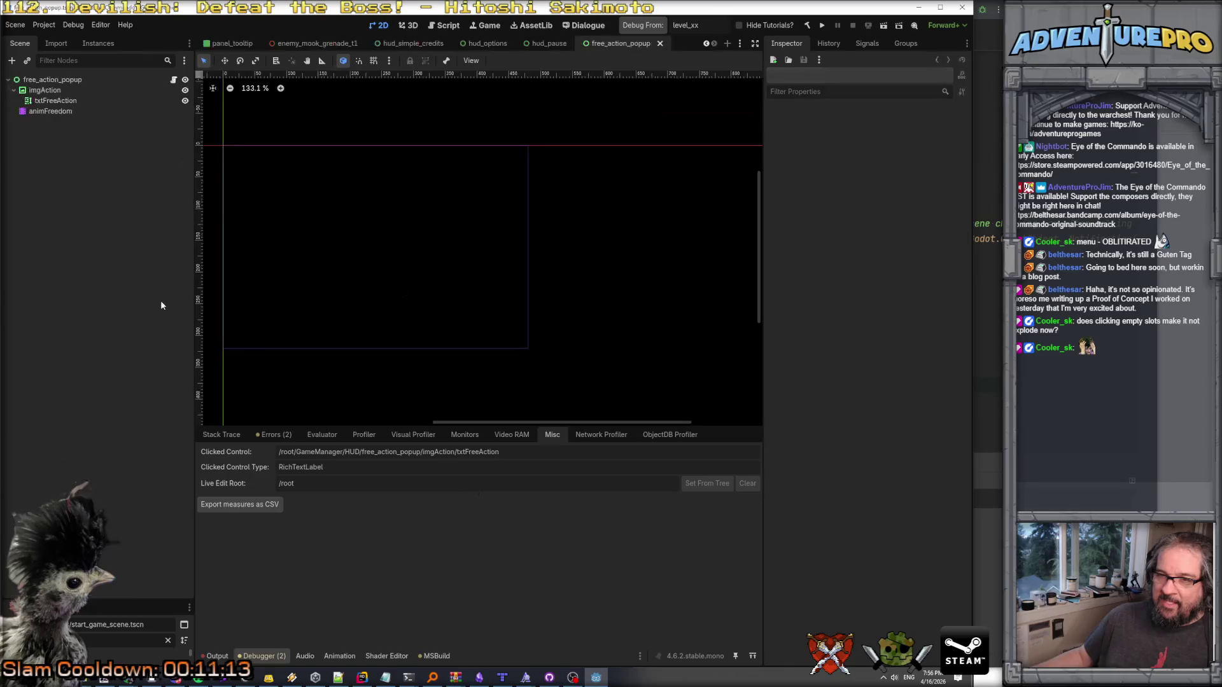
left_click(60, 88)
left_click(60, 79)
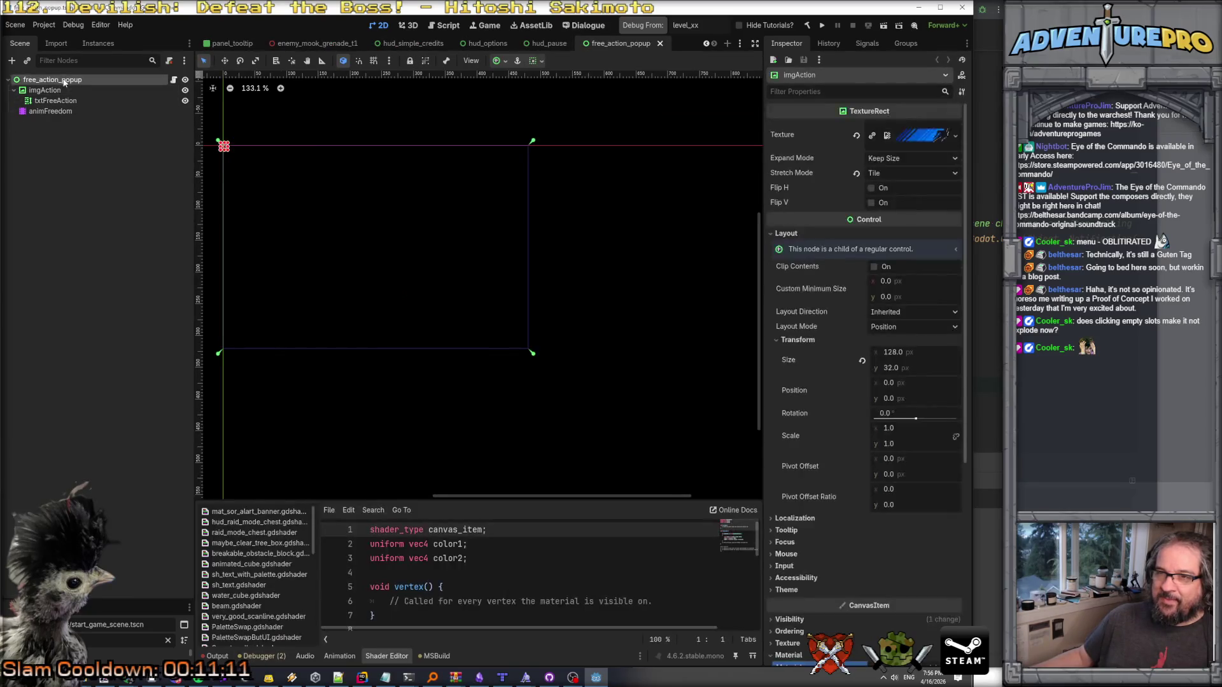
left_click(65, 110)
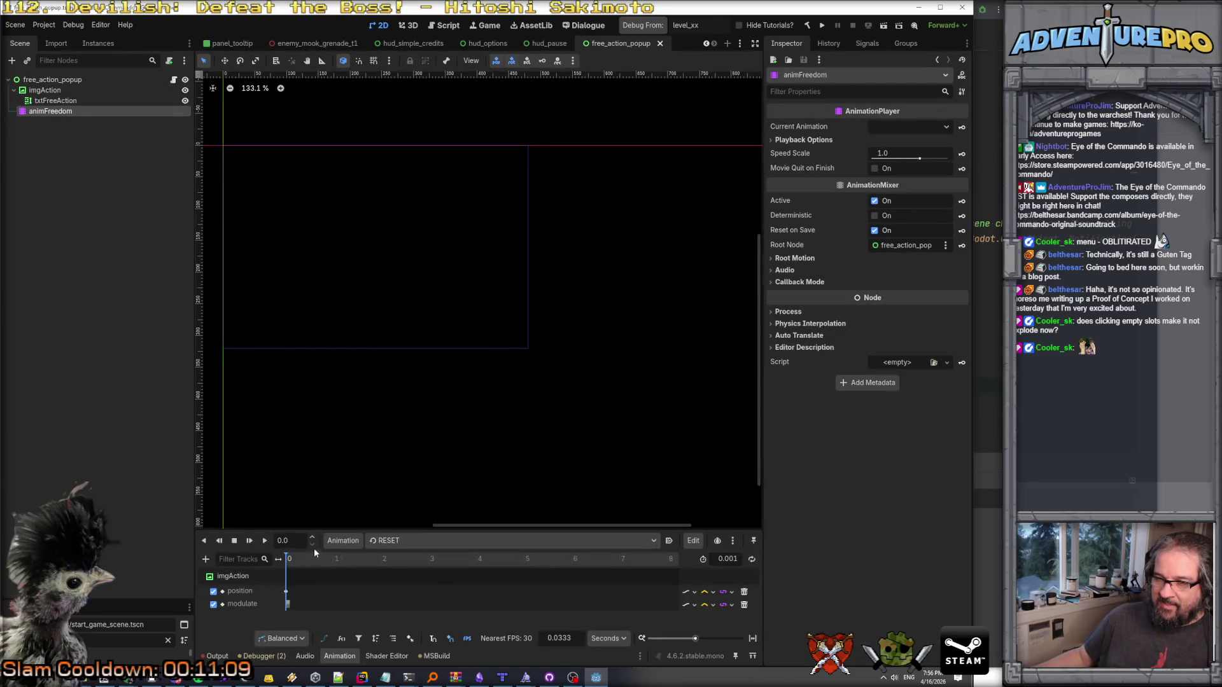
left_click(261, 541)
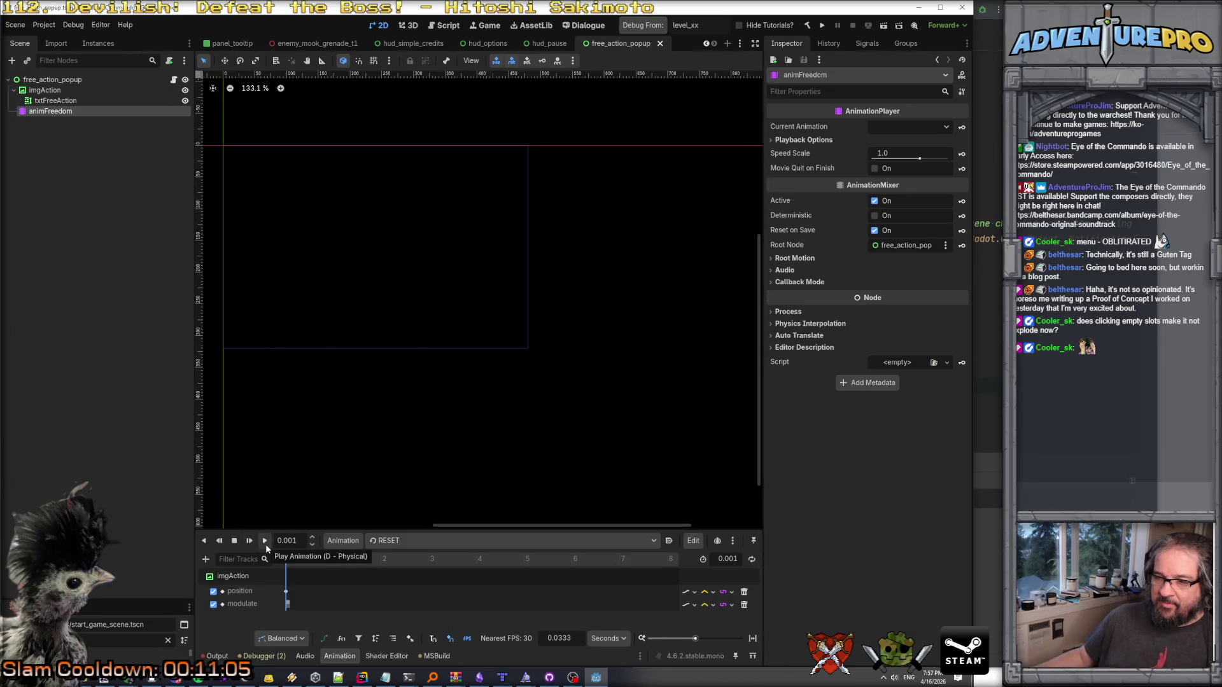
left_click(375, 541)
left_click(372, 568)
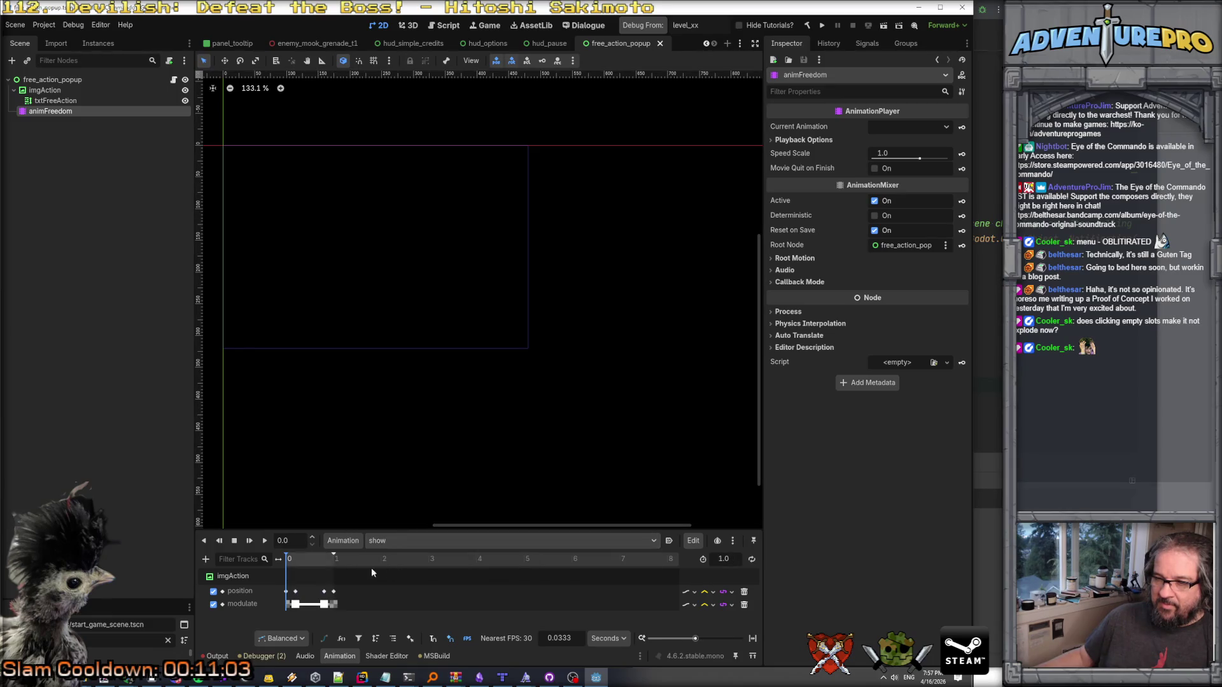
left_click(266, 541)
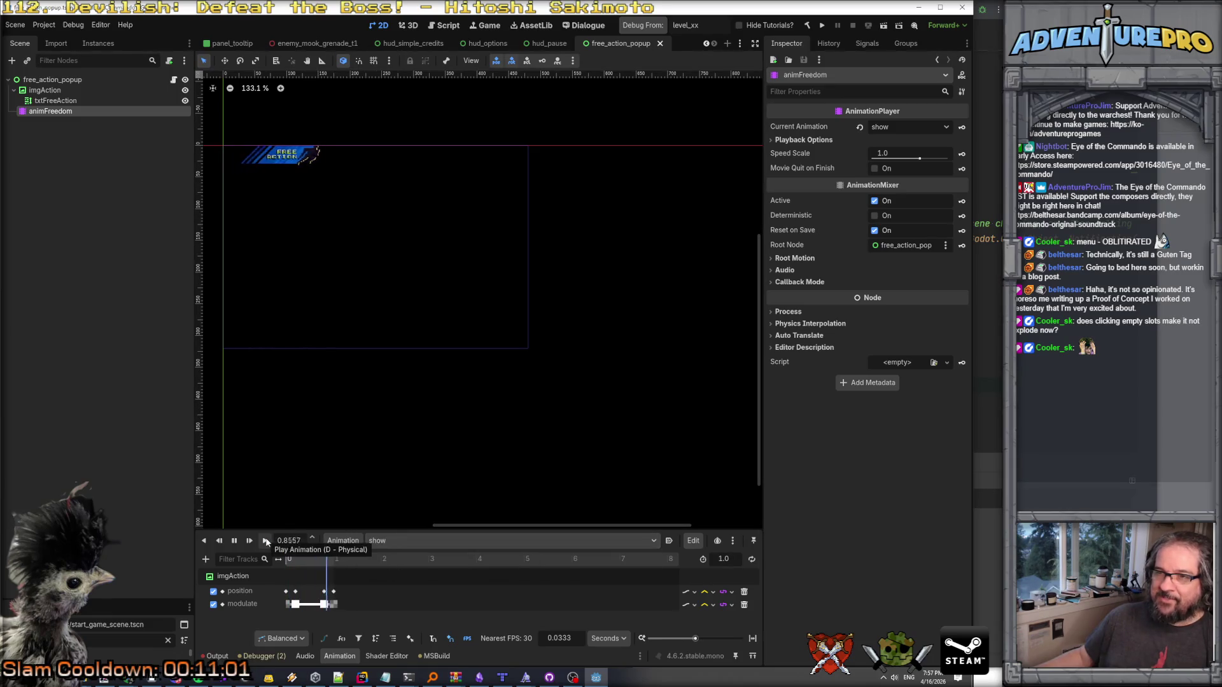
left_click(266, 541)
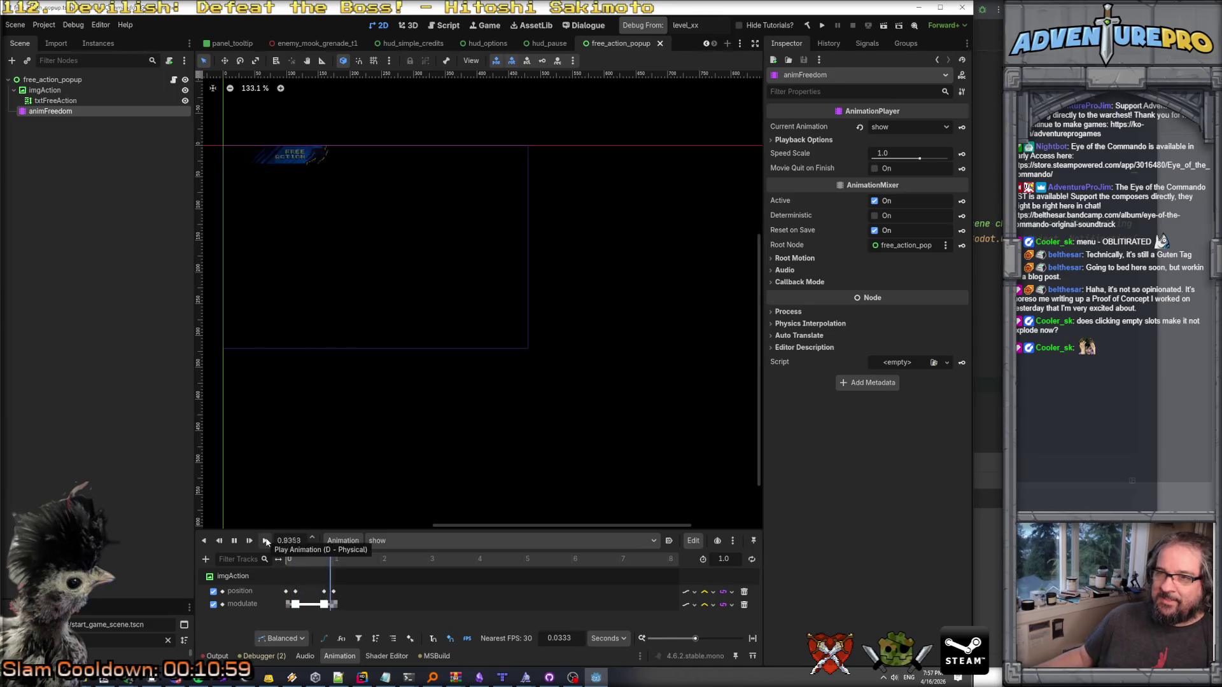
left_click(266, 541)
left_click(266, 540)
left_click(266, 541)
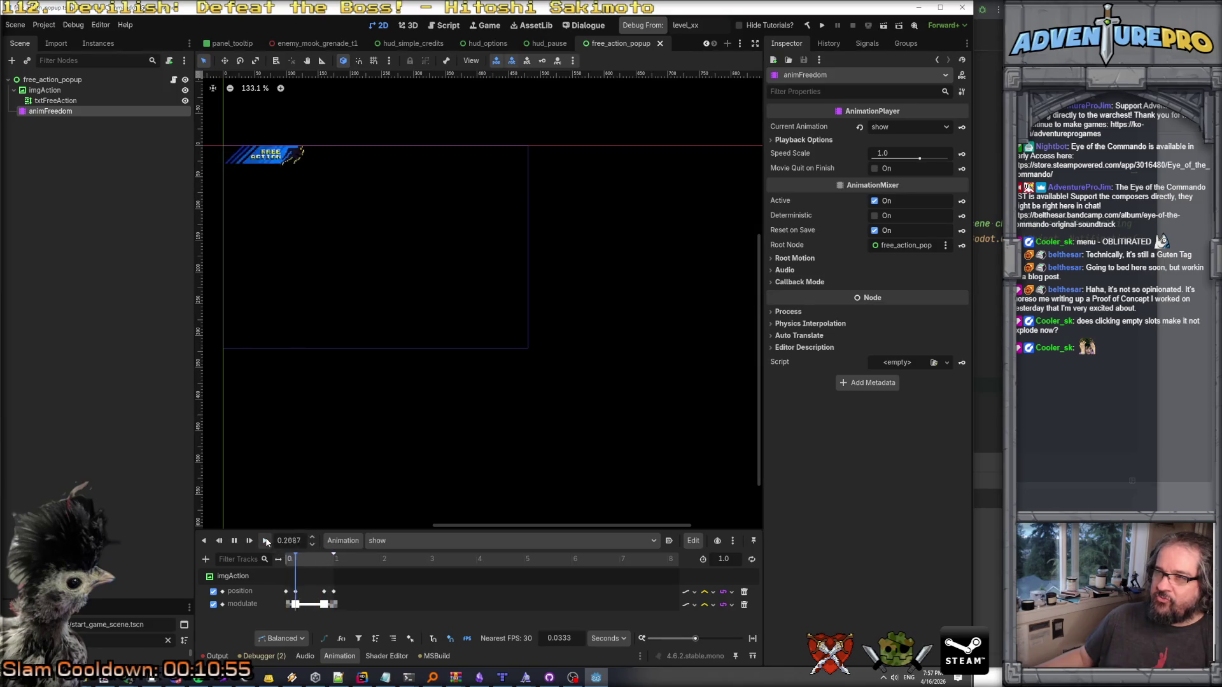
left_click(428, 541)
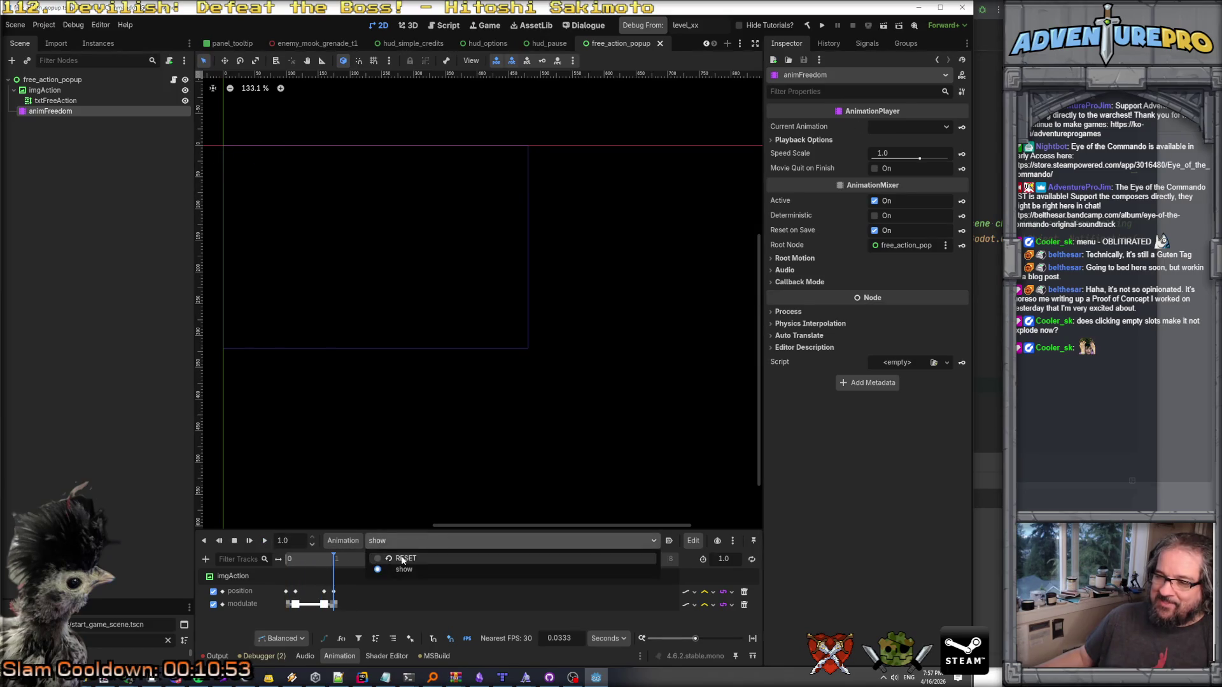
left_click(402, 557)
left_click(66, 92)
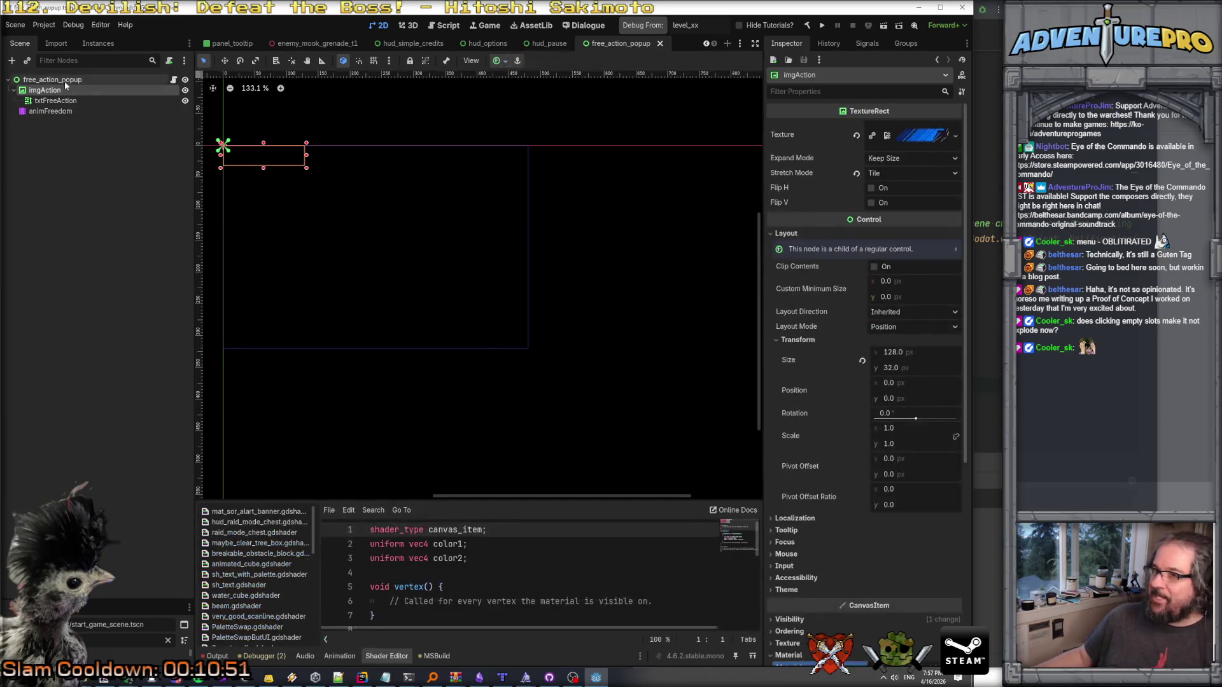
Set the Mouse Filter to Ignore on the popup's root node and on imgAction.
left_click(64, 82)
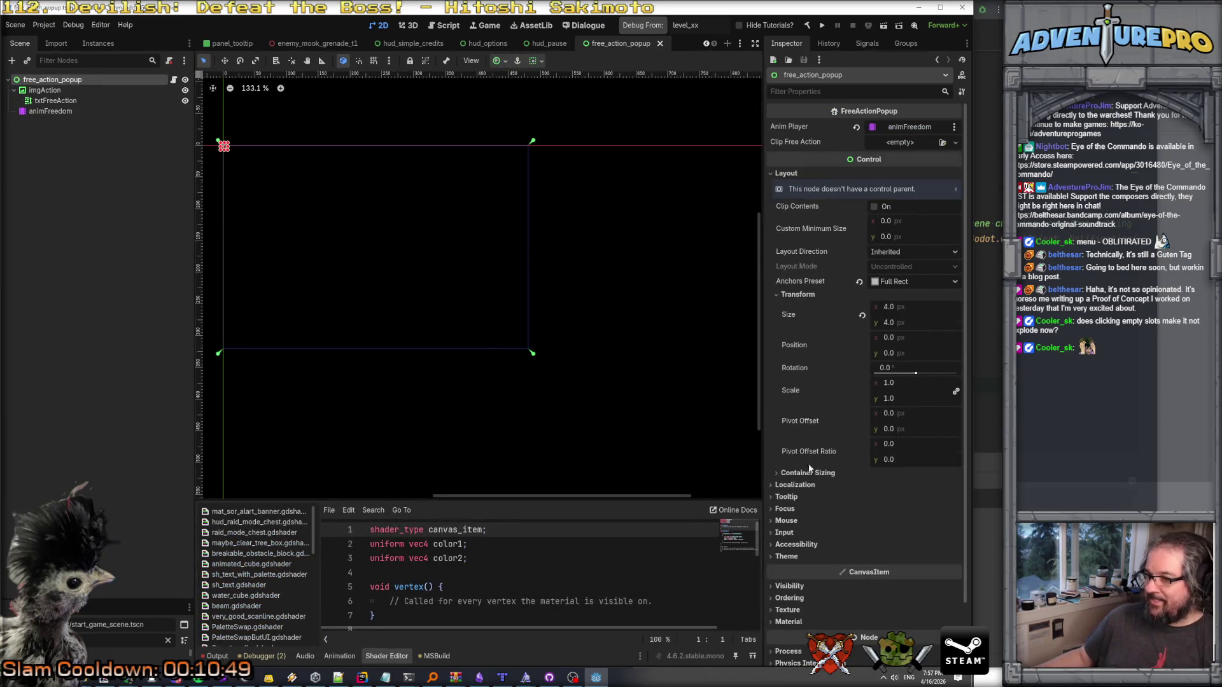
left_click(787, 521)
left_click(898, 534)
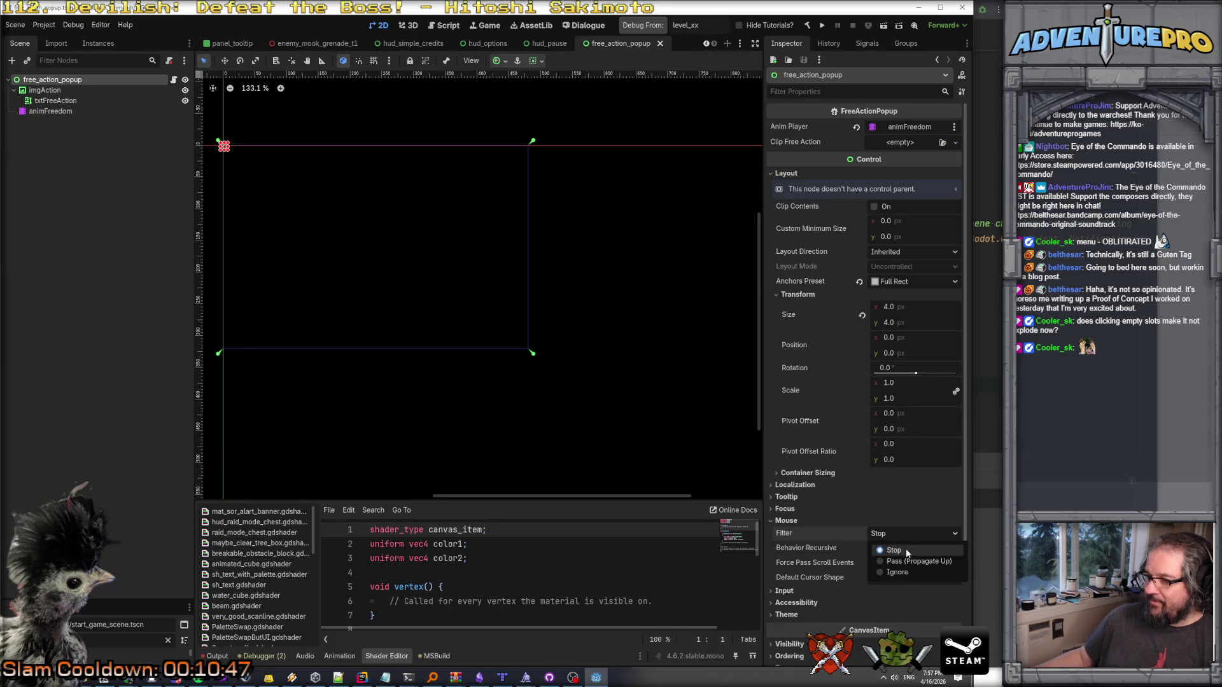
left_click(899, 575)
left_click(76, 91)
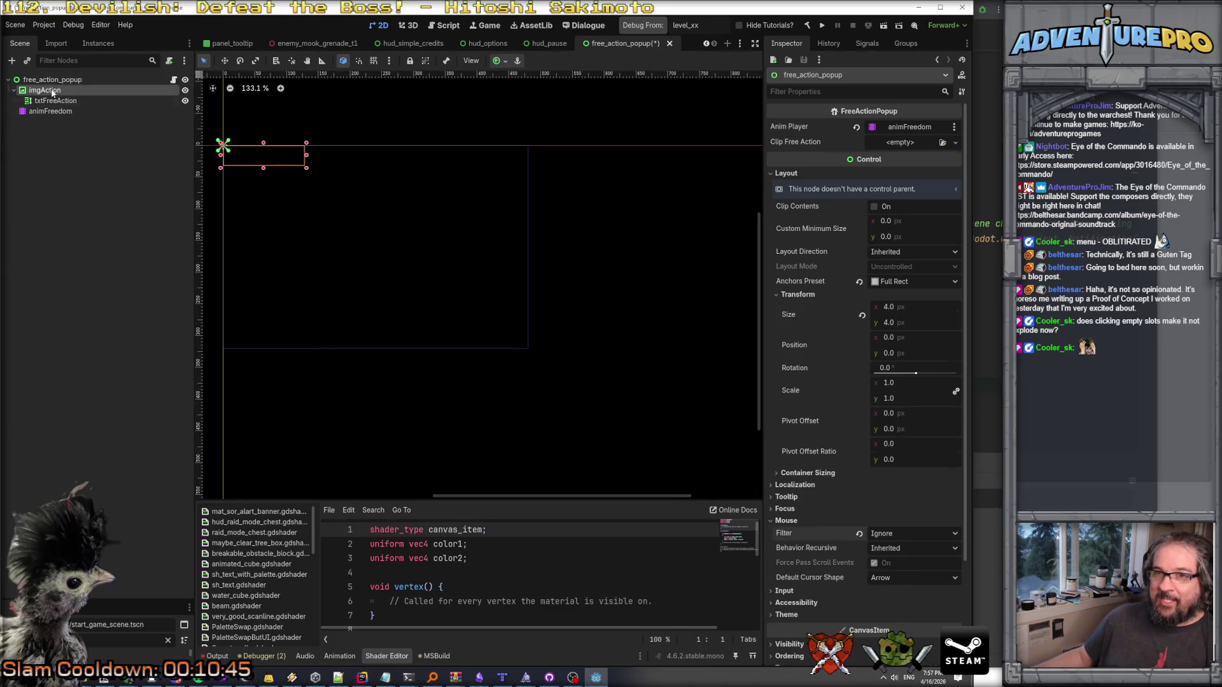
left_click(801, 555)
left_click(904, 567)
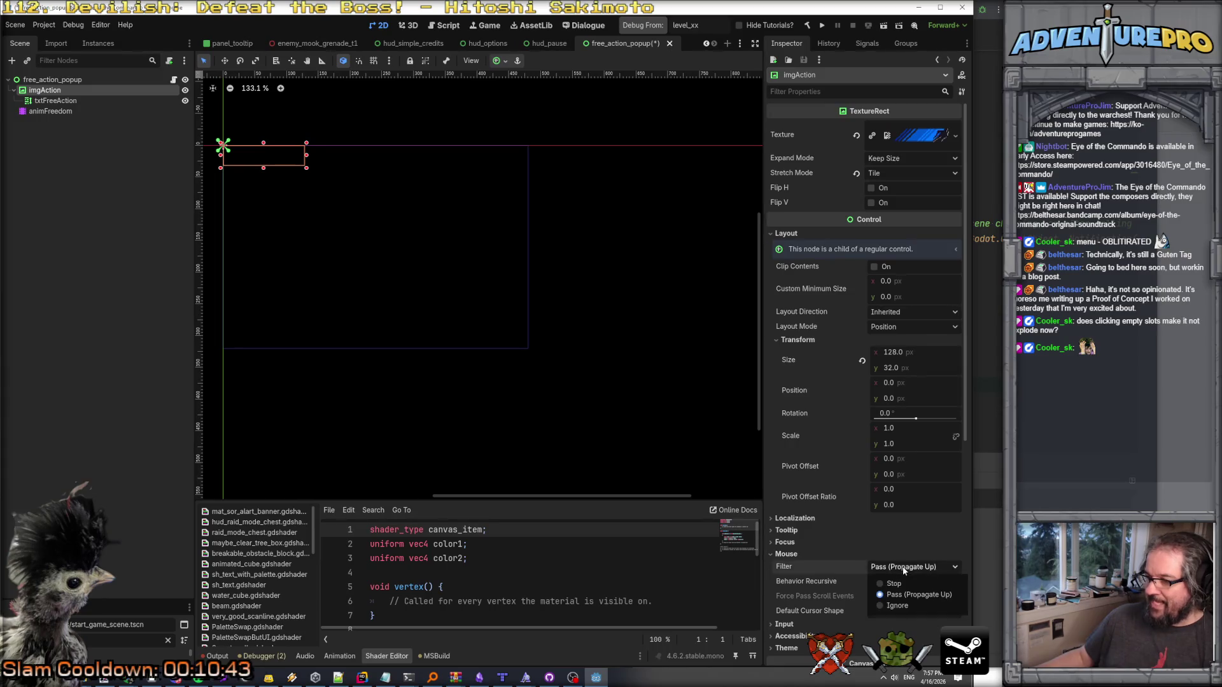
left_click(903, 606)
Set txtFreeAction's Mouse Filter to Ignore and save the free_action_popup scene.
left_click(56, 102)
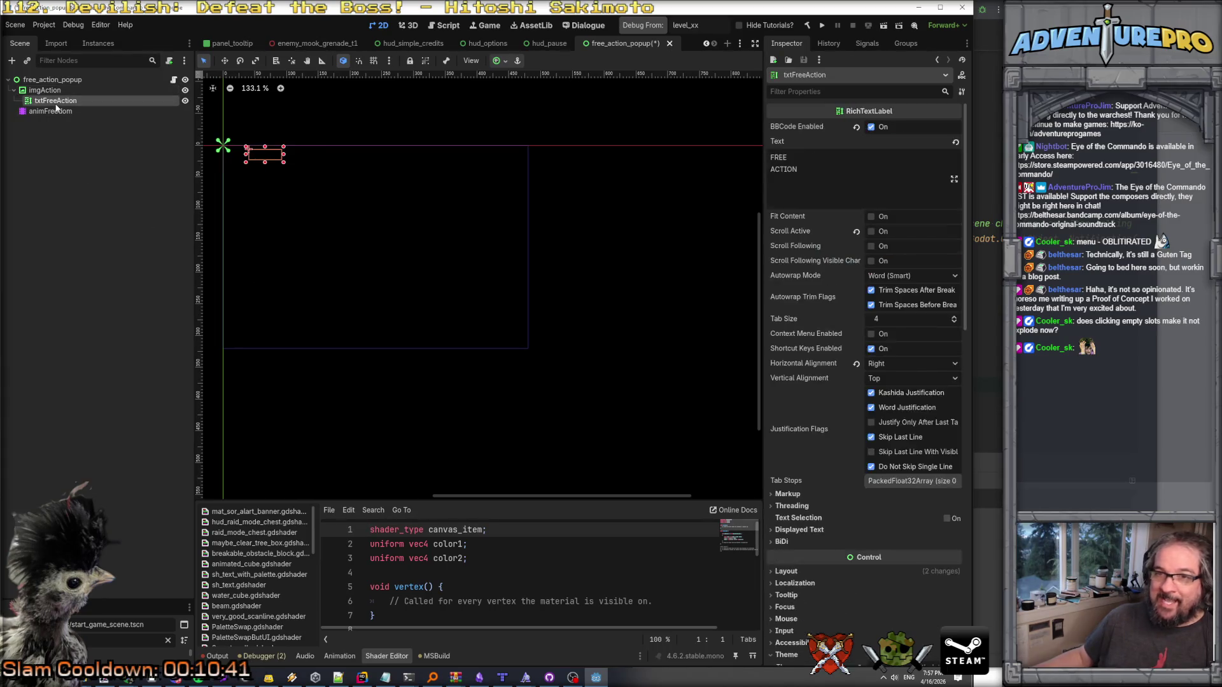
scroll(777, 522, "down", 5)
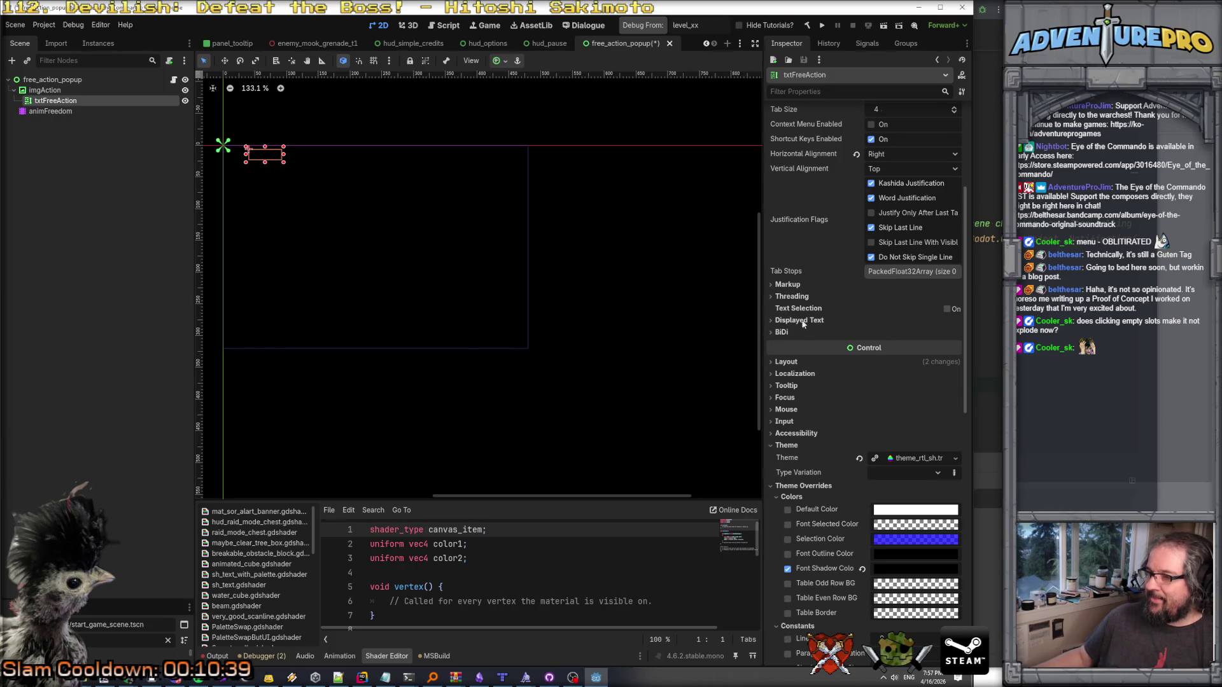
scroll(794, 494, "down", 5)
scroll(789, 462, "up", 10)
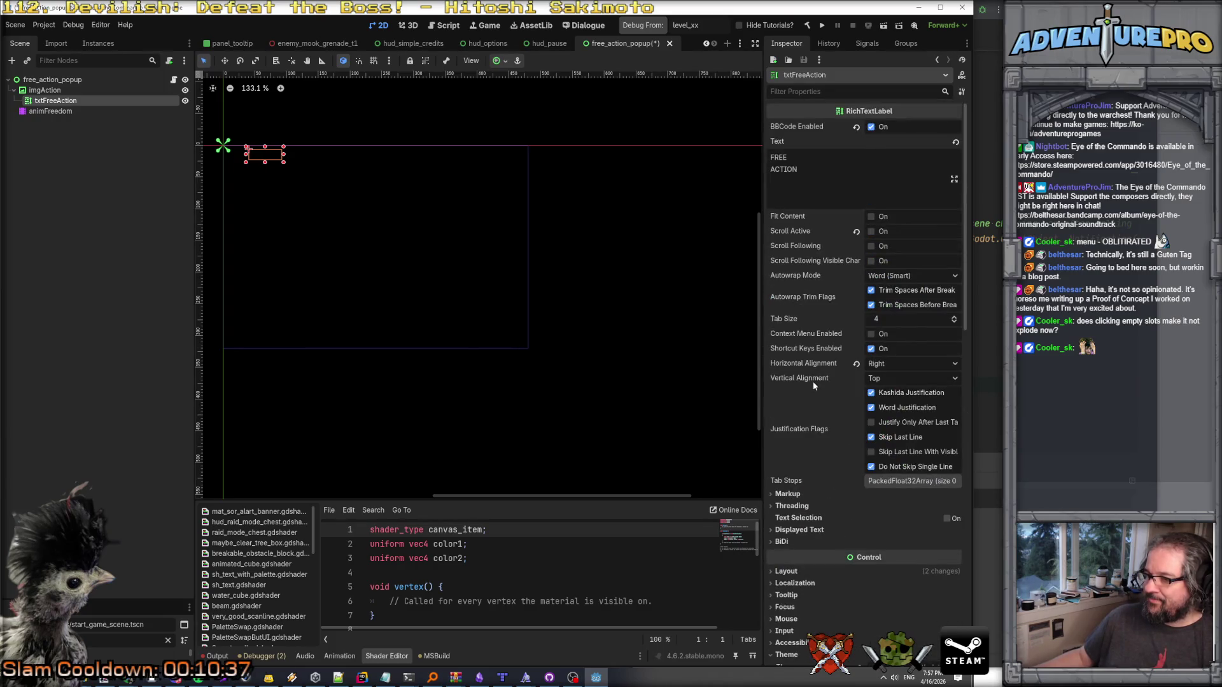
scroll(808, 395, "down", 5)
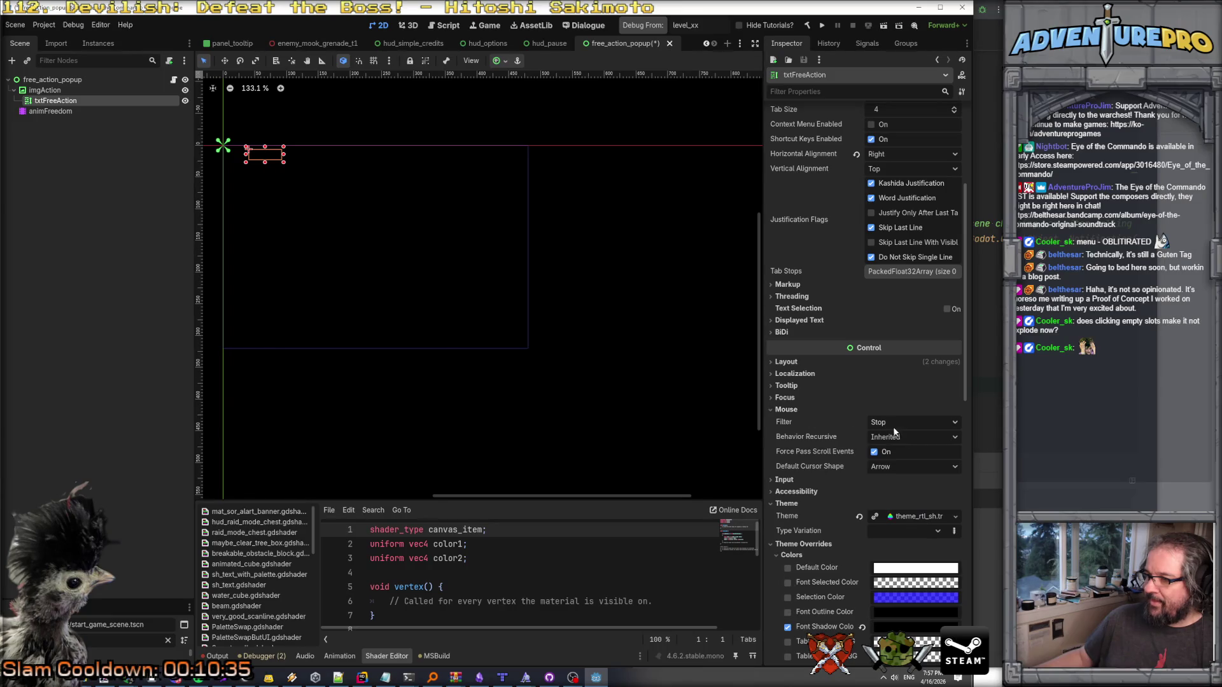
left_click(894, 426)
left_click(903, 465)
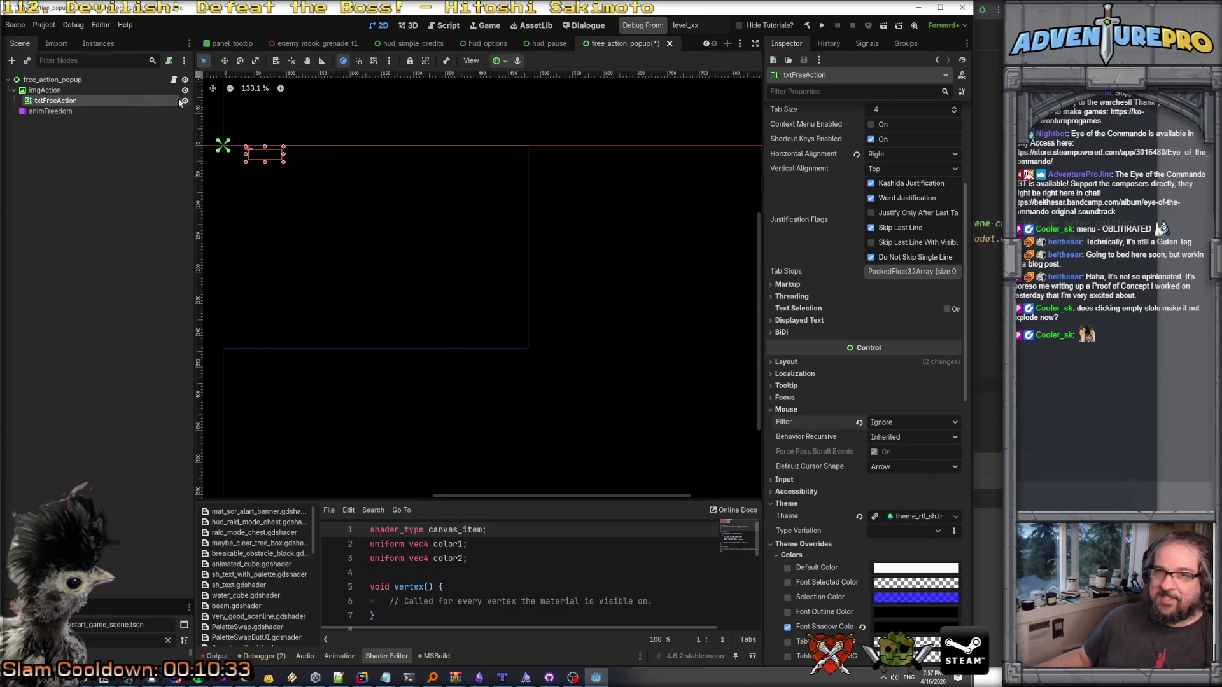
key("ctrl+s")
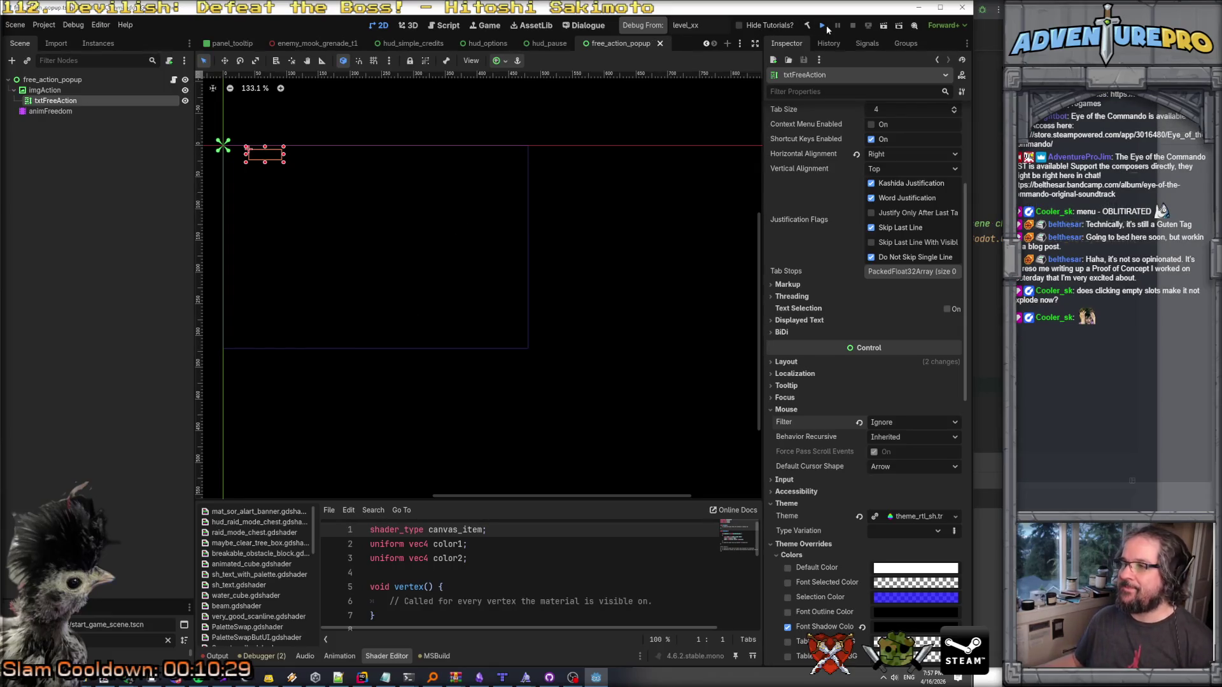
Run the project, skip the warning and title, and load the top autosave record.
left_click(826, 24)
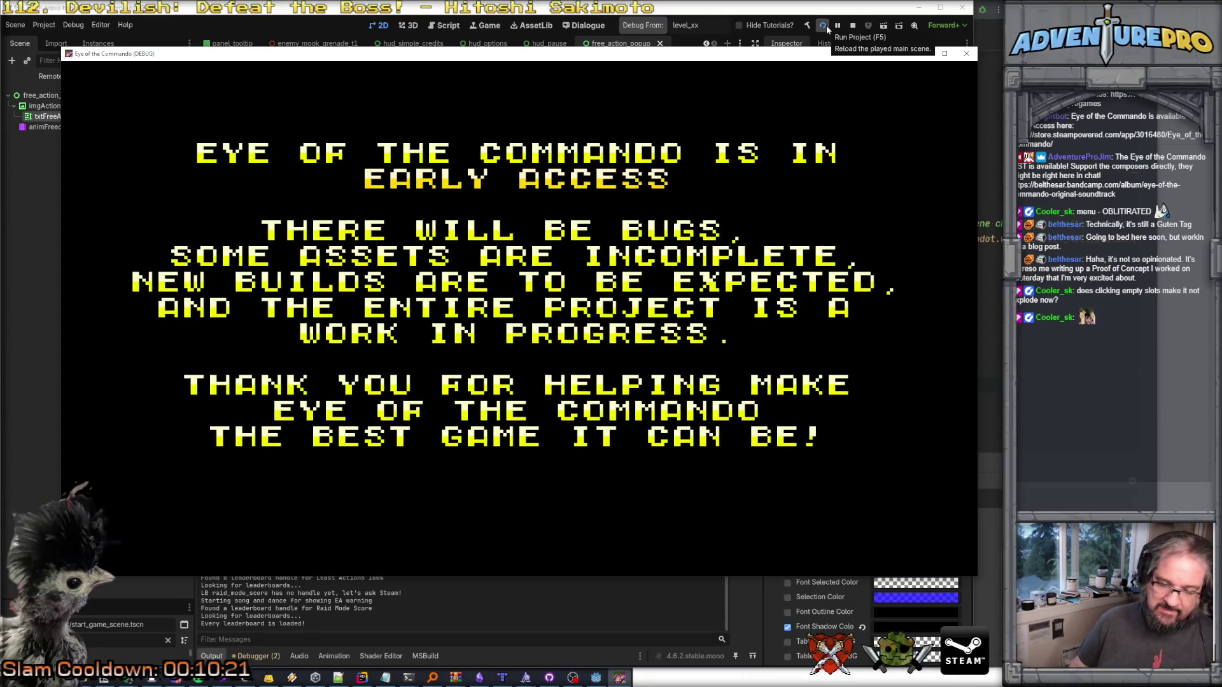
key("Return")
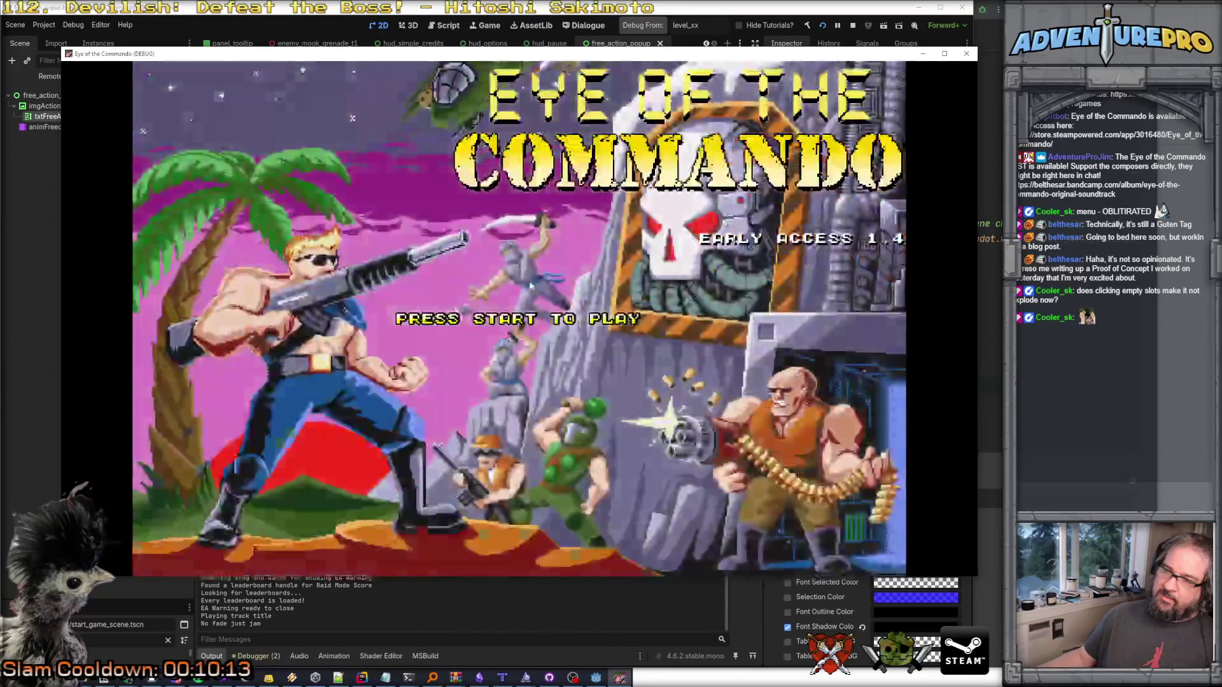
key("Return")
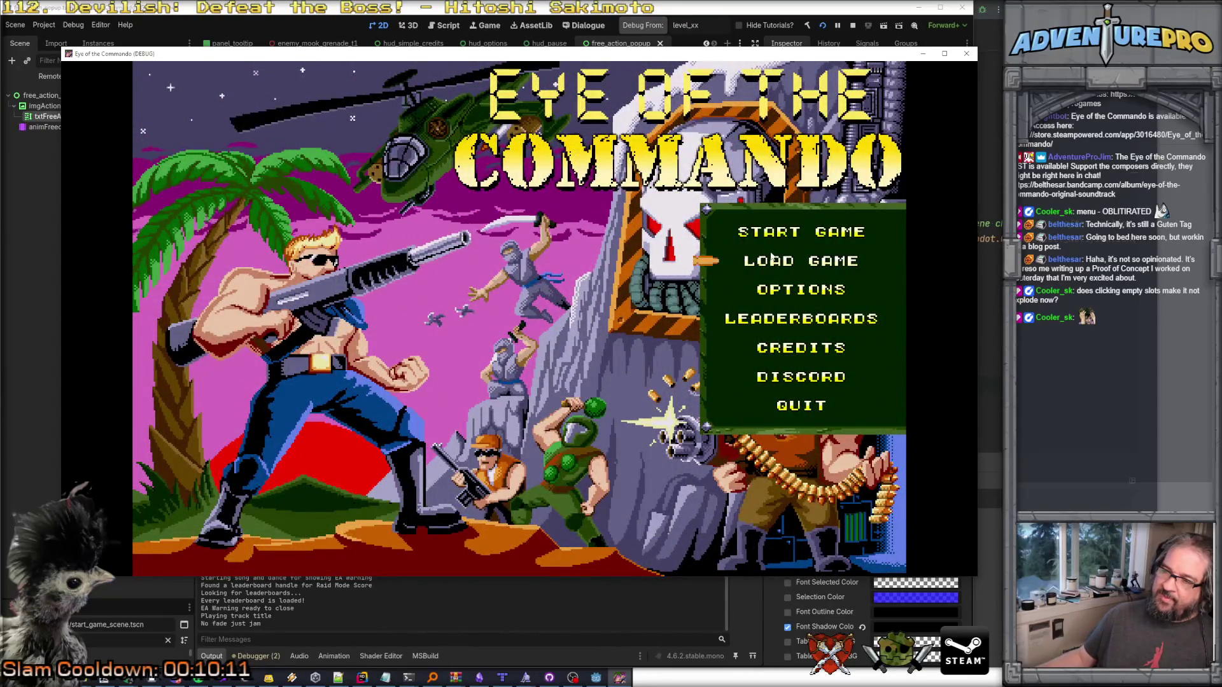
left_click(776, 254)
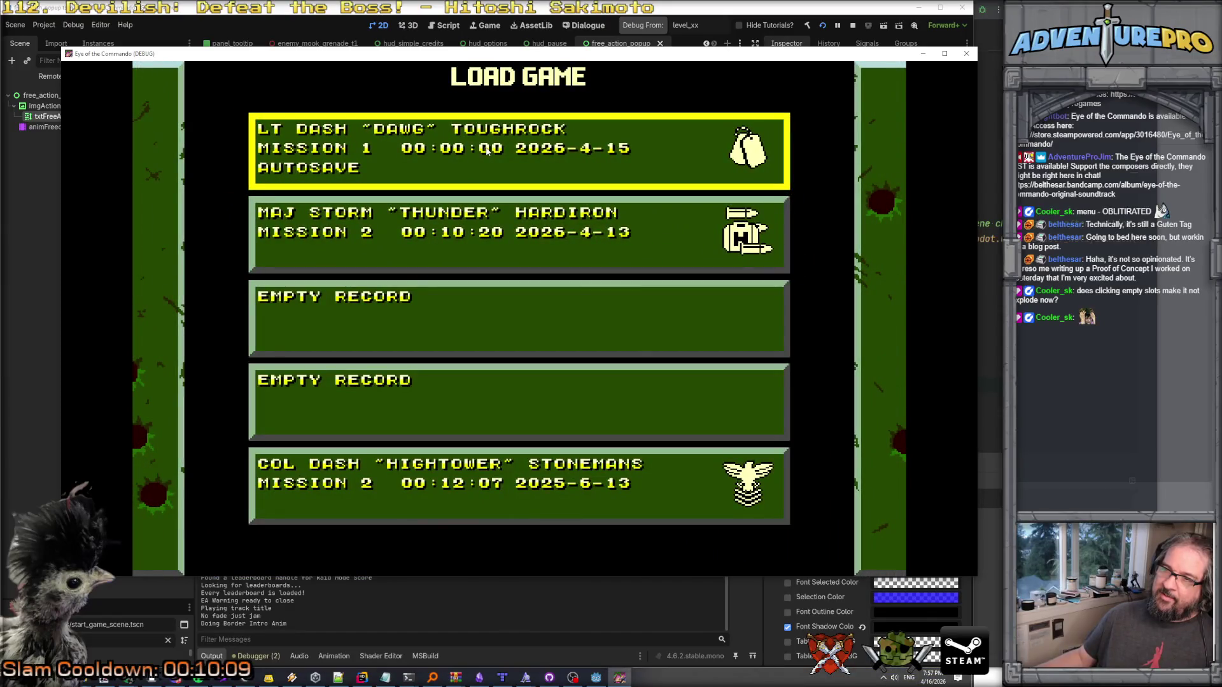
left_click(485, 148)
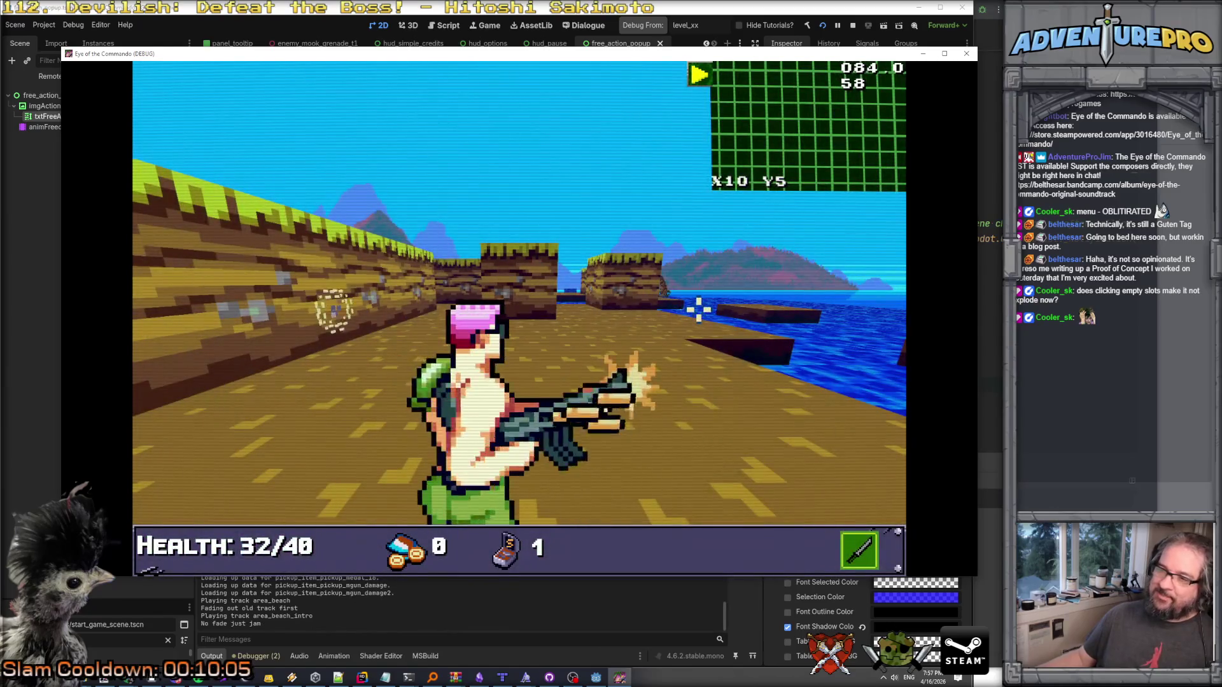
Fire on the beach, then check the options, map and inventory from the pause menu.
left_click(357, 302)
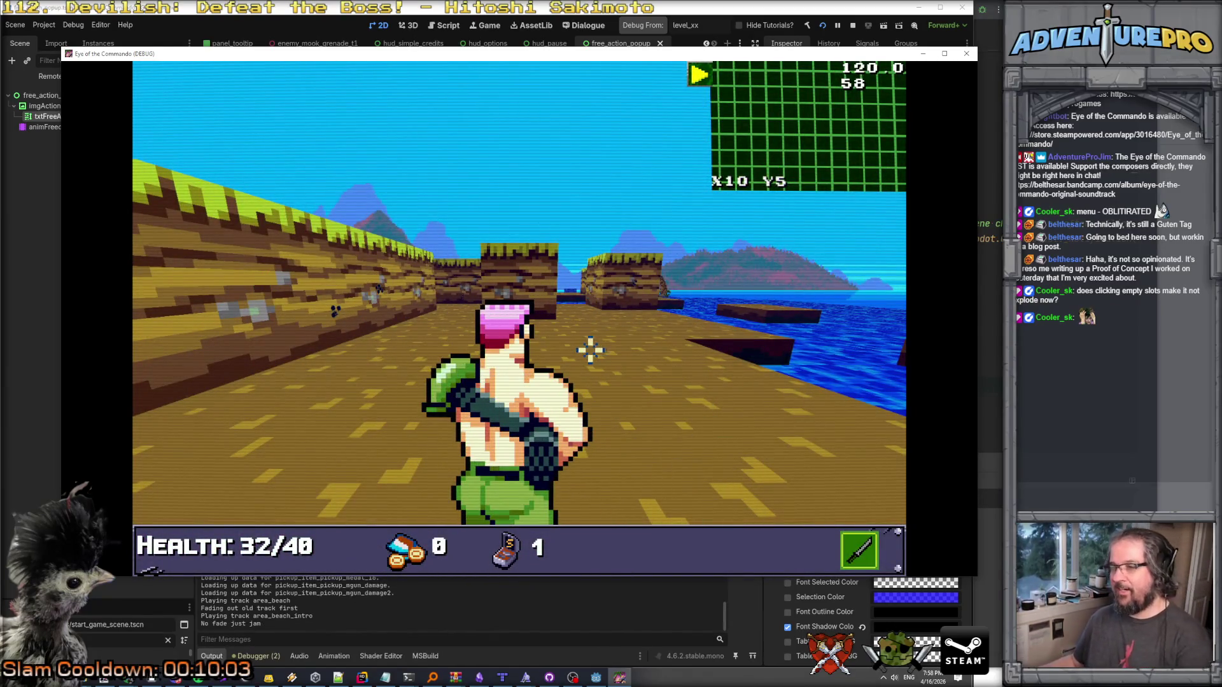
key("Escape")
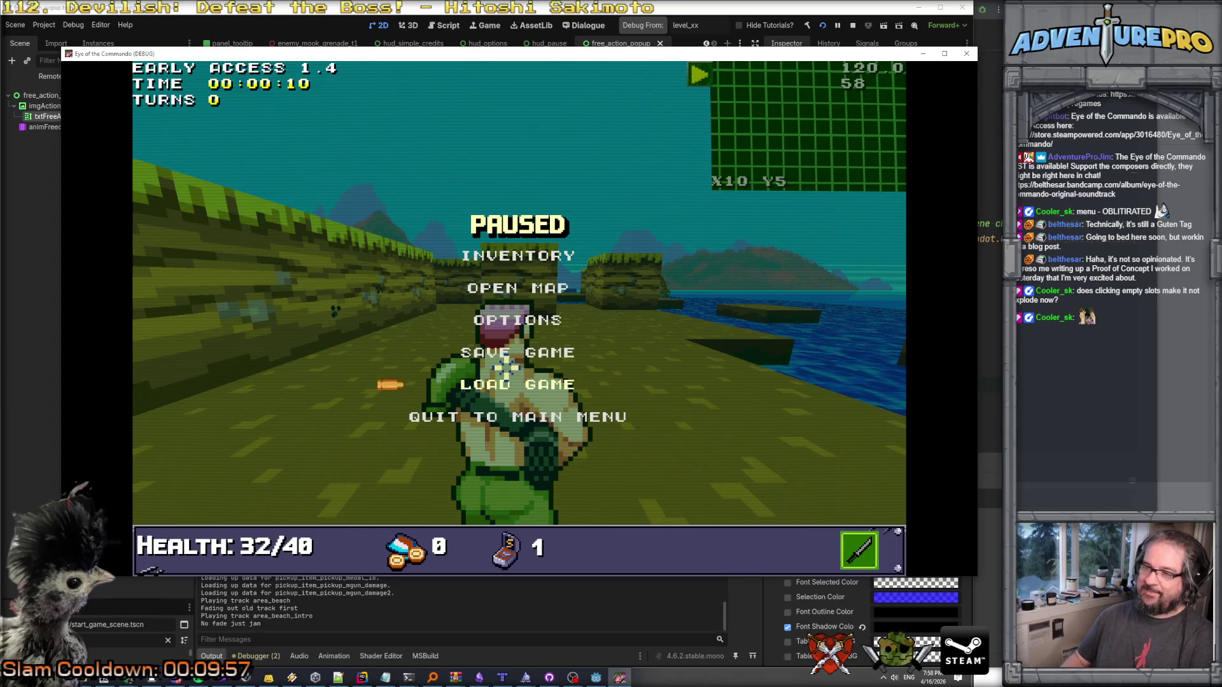
key("Return")
key("Escape")
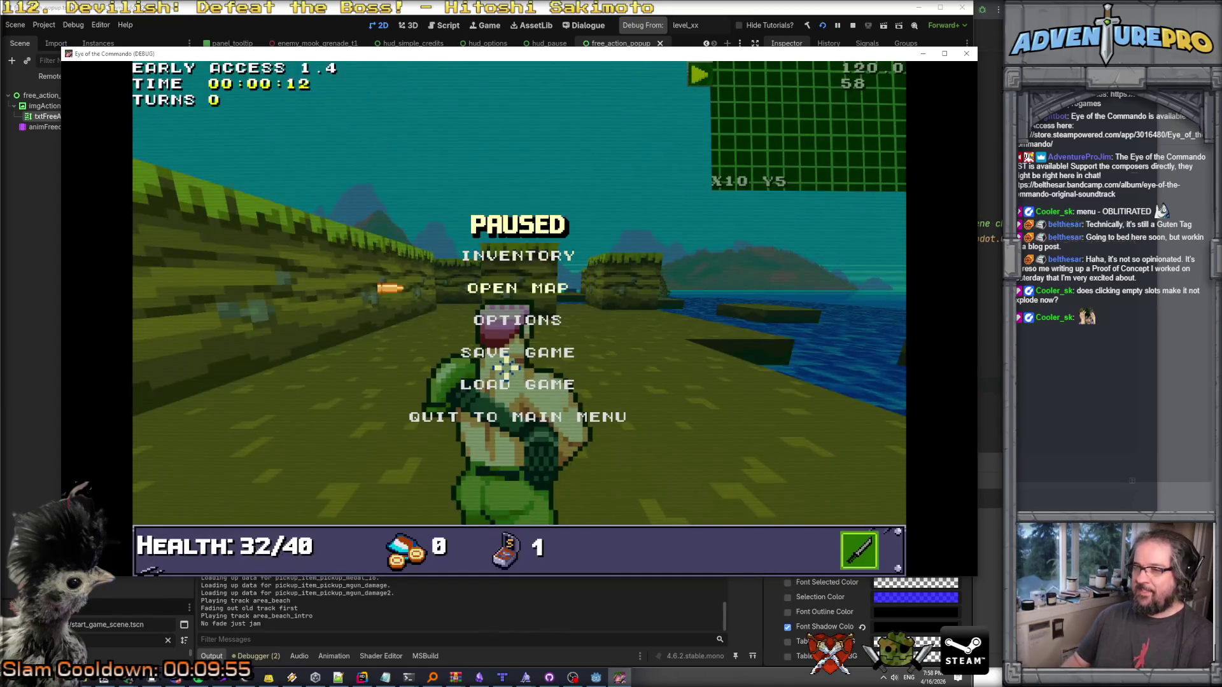
key("Return")
key("Escape")
key("Escape")
key("Return")
key("Escape")
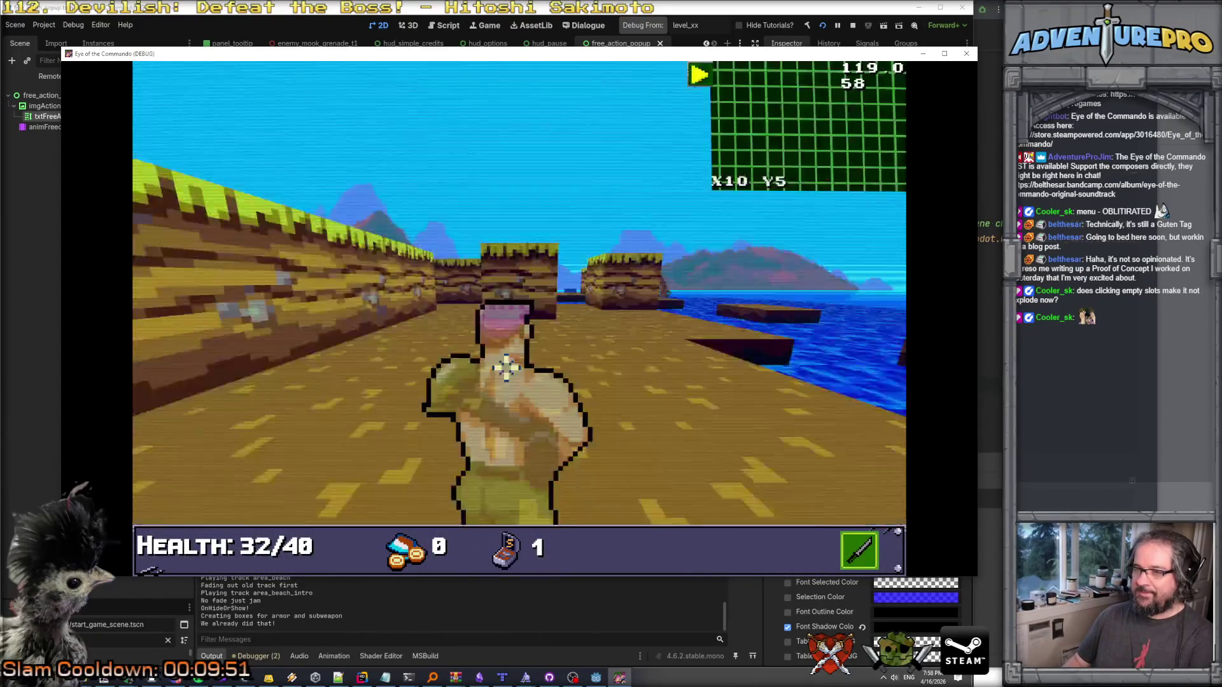
Walk through the cliff corridor, collect the medal, and turn to face the blue fence.
key("Up")
key("Right")
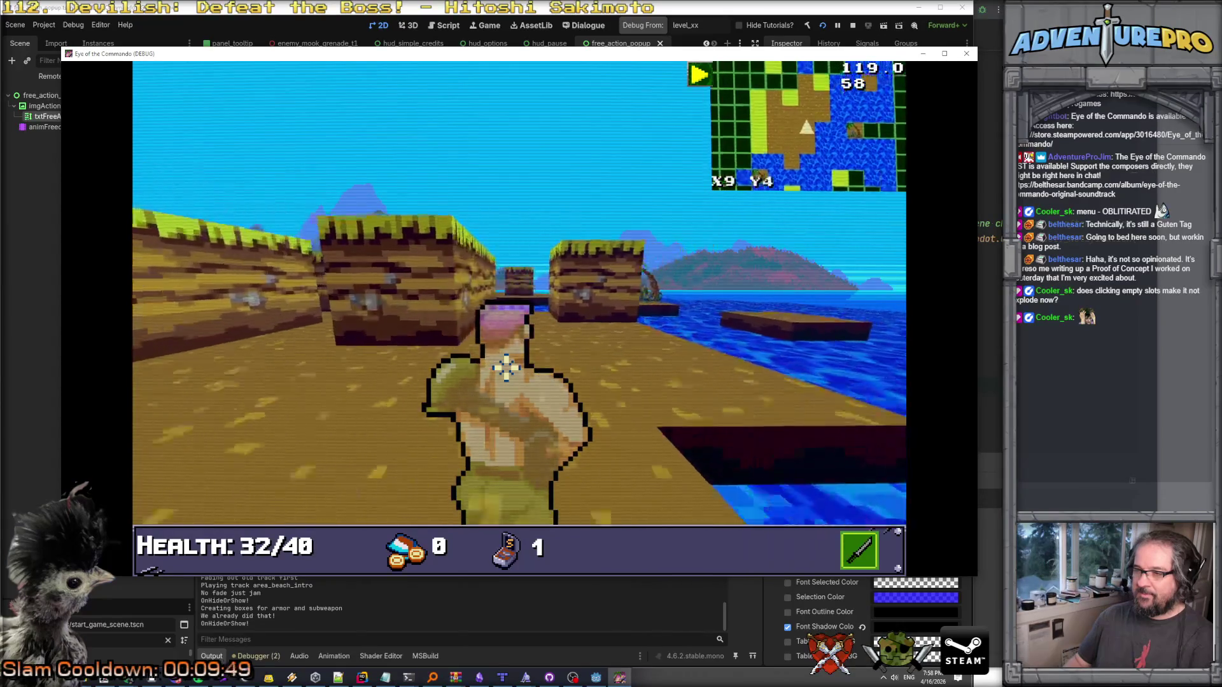
key("Up")
key("Left")
key("Left")
key("Up")
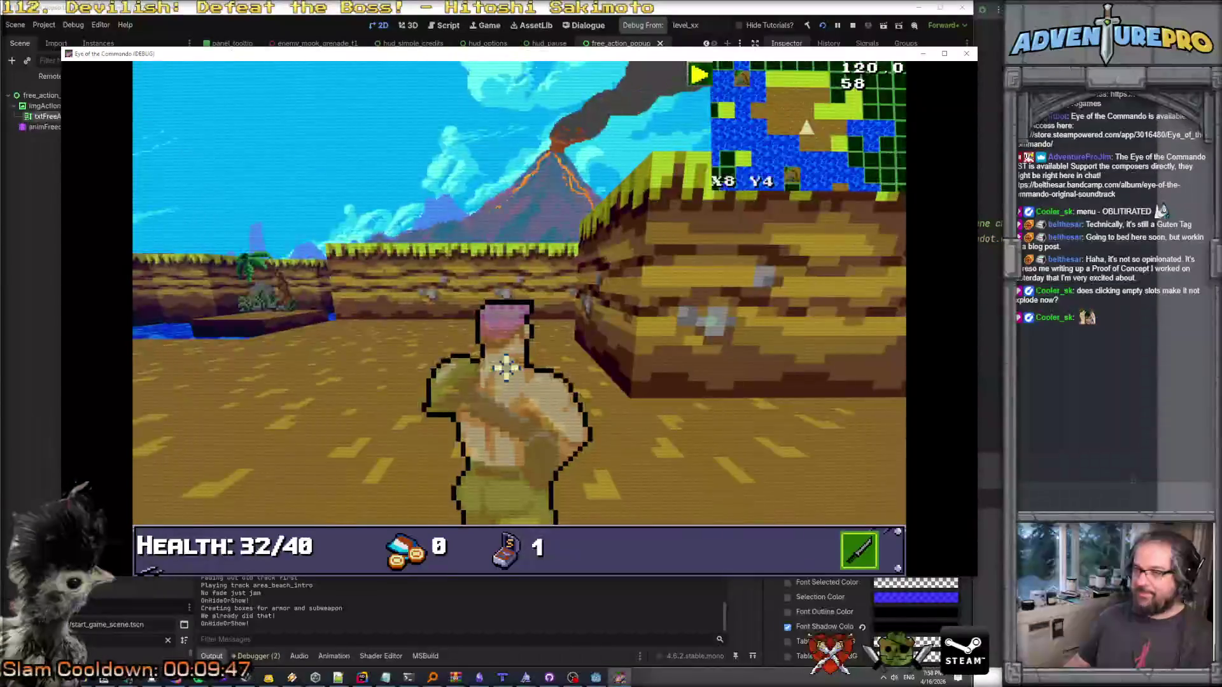
key("Up")
key("Left")
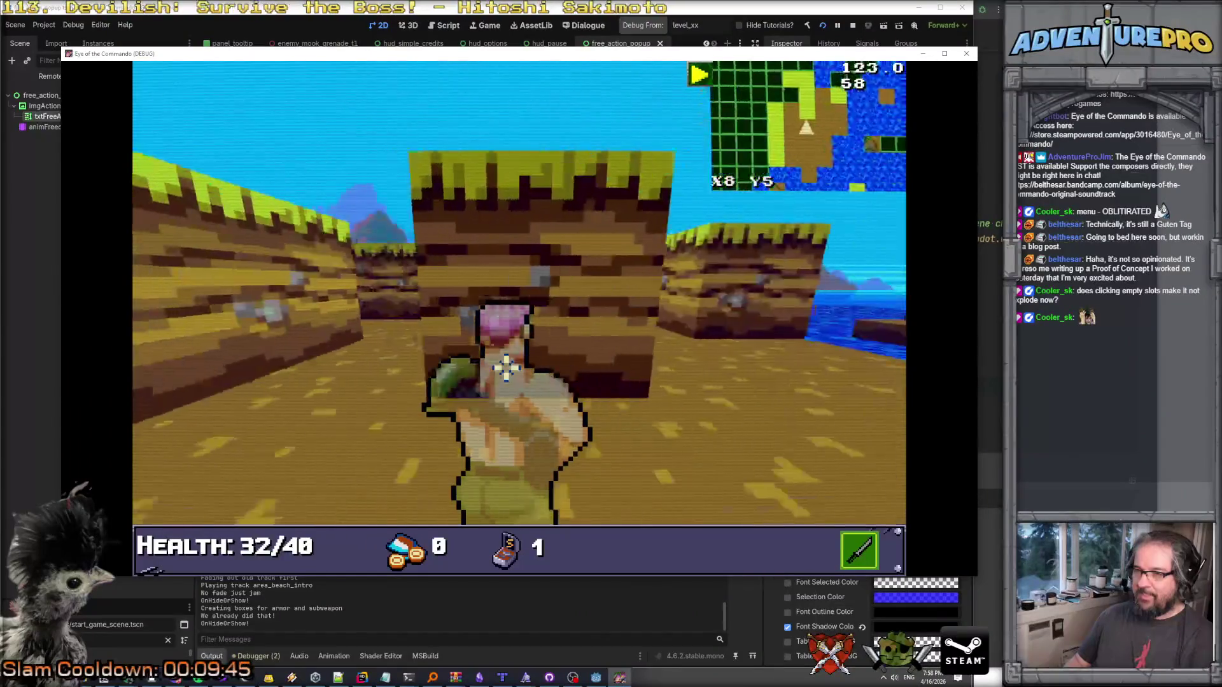
key("Up")
key("Up")
key("Up")
key("Up")
key("Up")
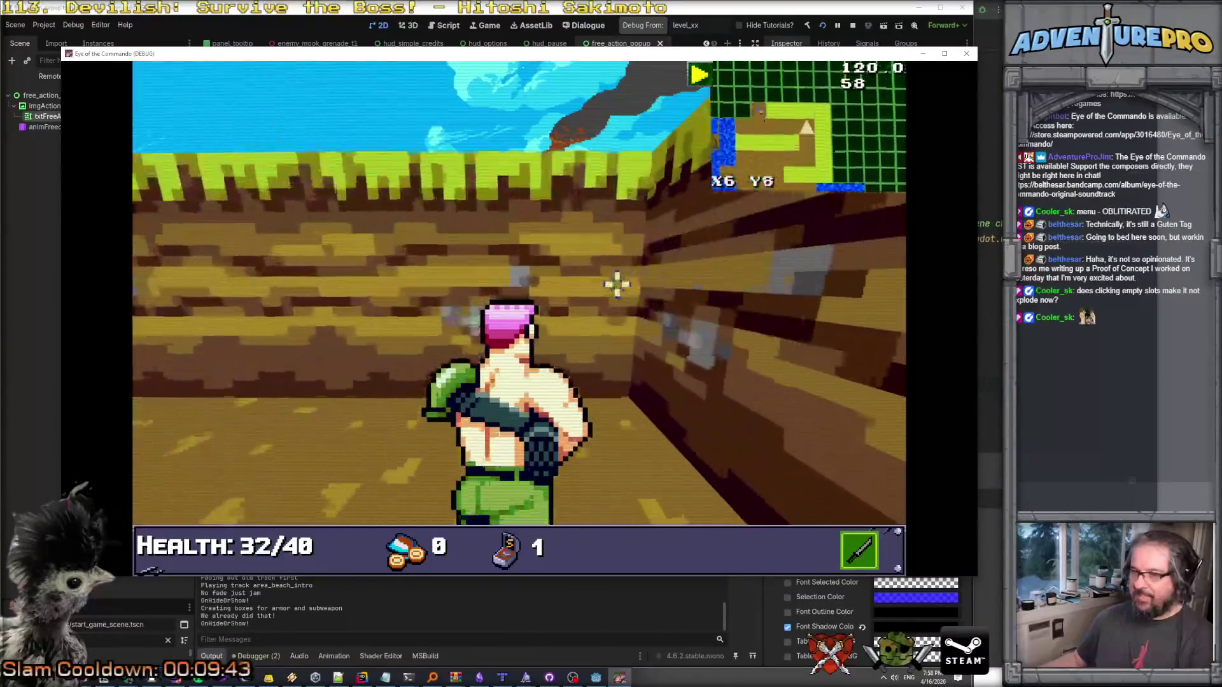
key("Left")
key("Up")
key("Up")
key("Up")
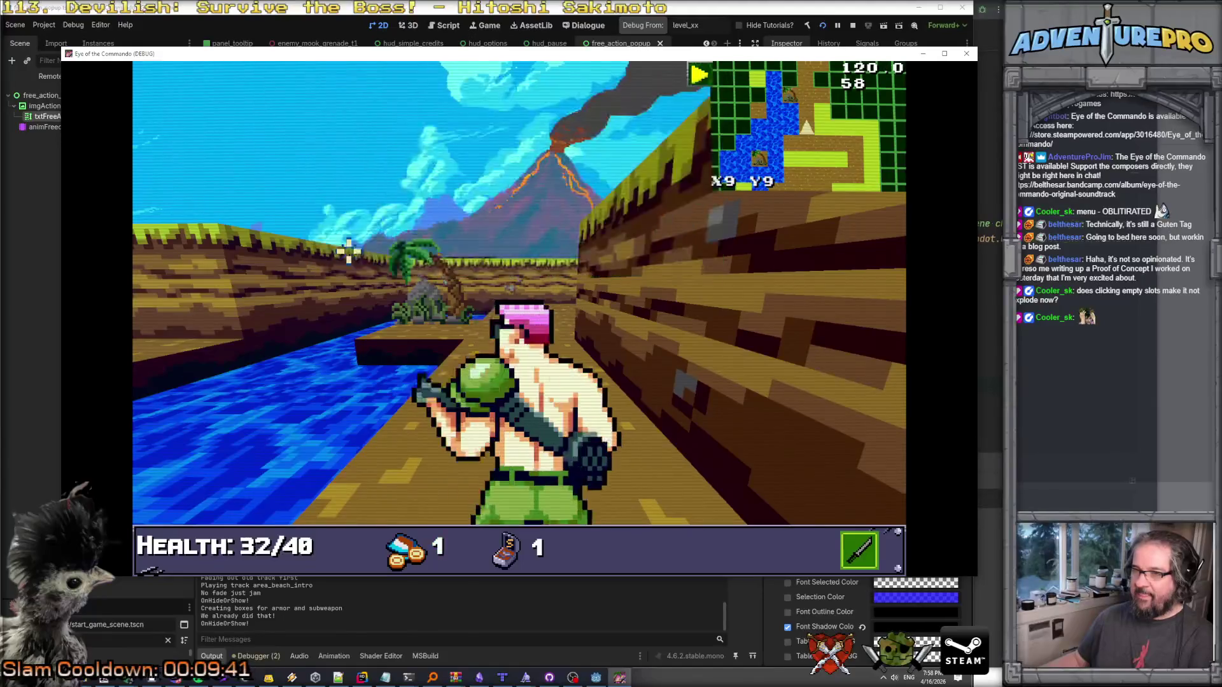
key("Up")
key("Up")
key("Return")
key("Return")
key("Return")
key("Right")
key("Up")
Shoot the blue fence, dismiss the Control hint, and destroy the wooden barricade.
left_click(402, 260)
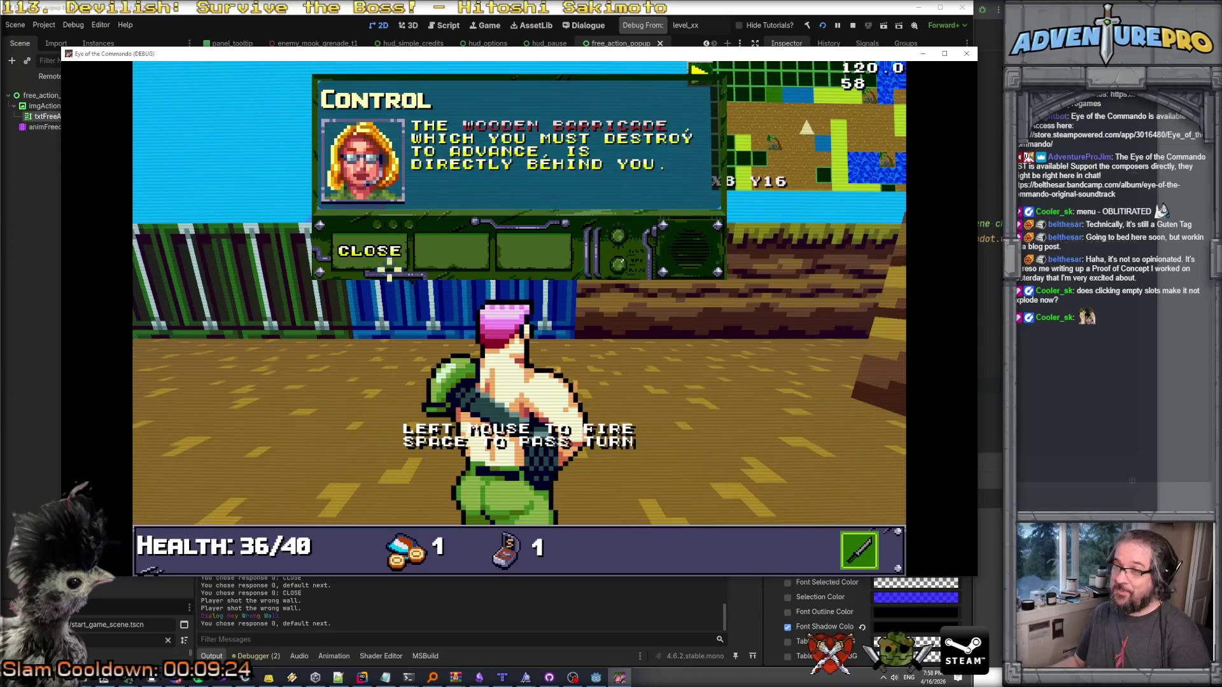
left_click(388, 253)
key("Down")
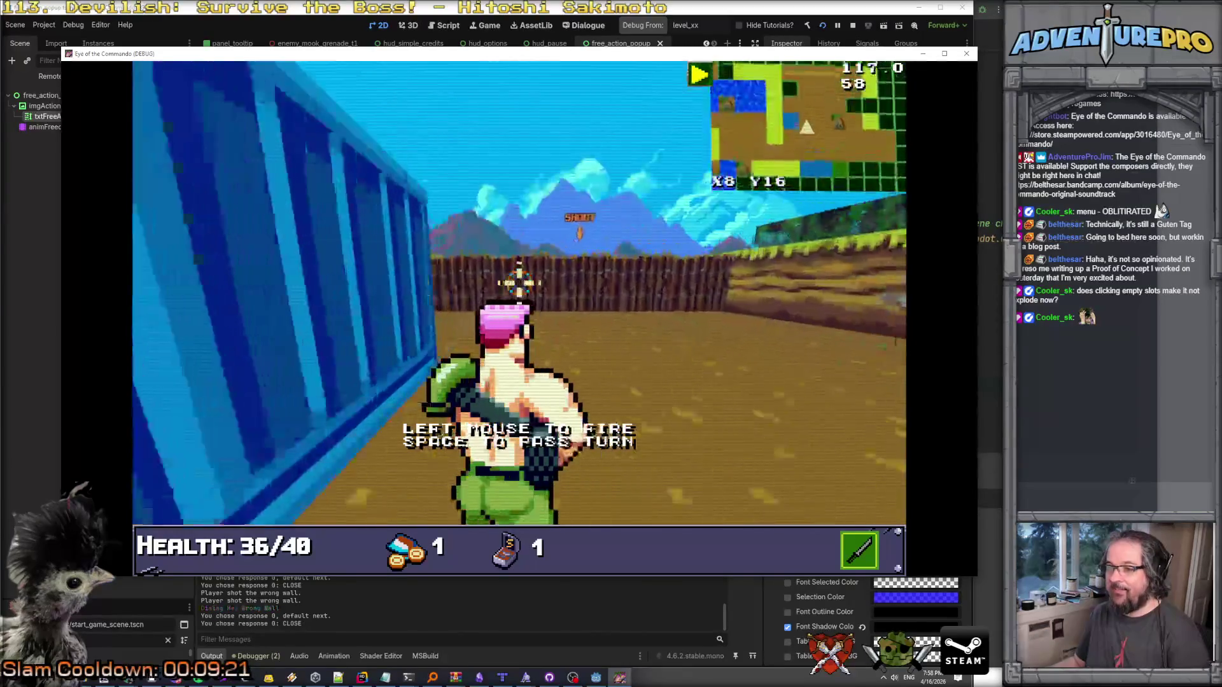
left_click(593, 297)
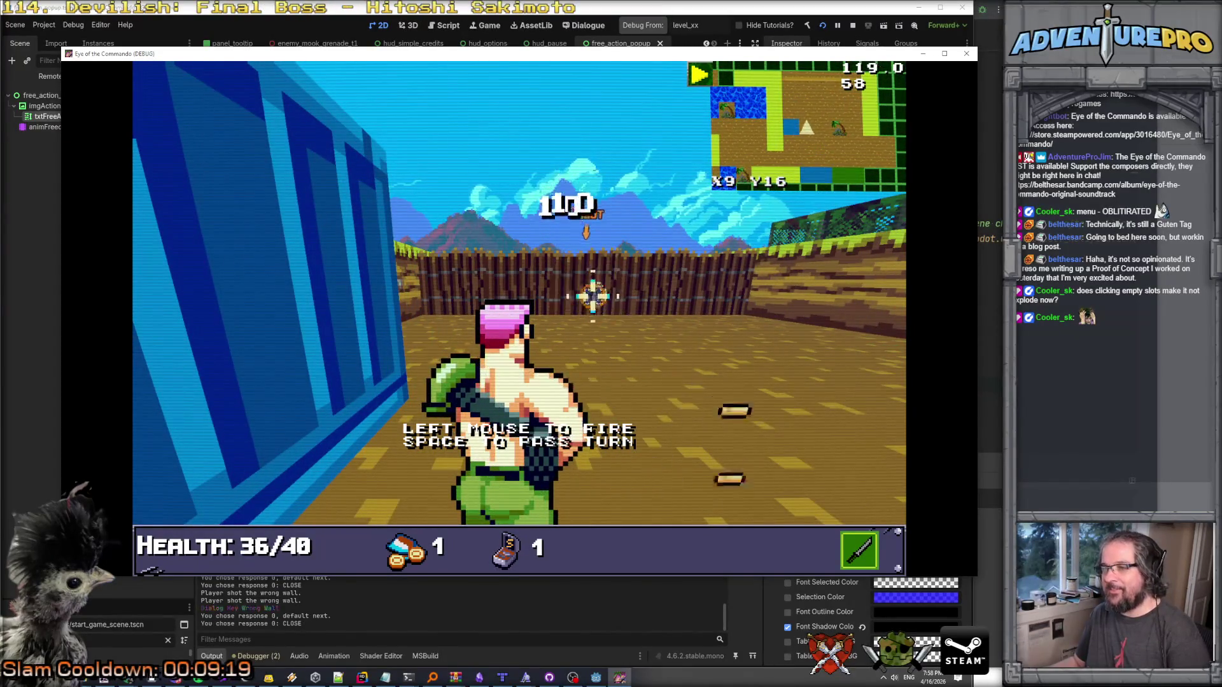
left_click(473, 280)
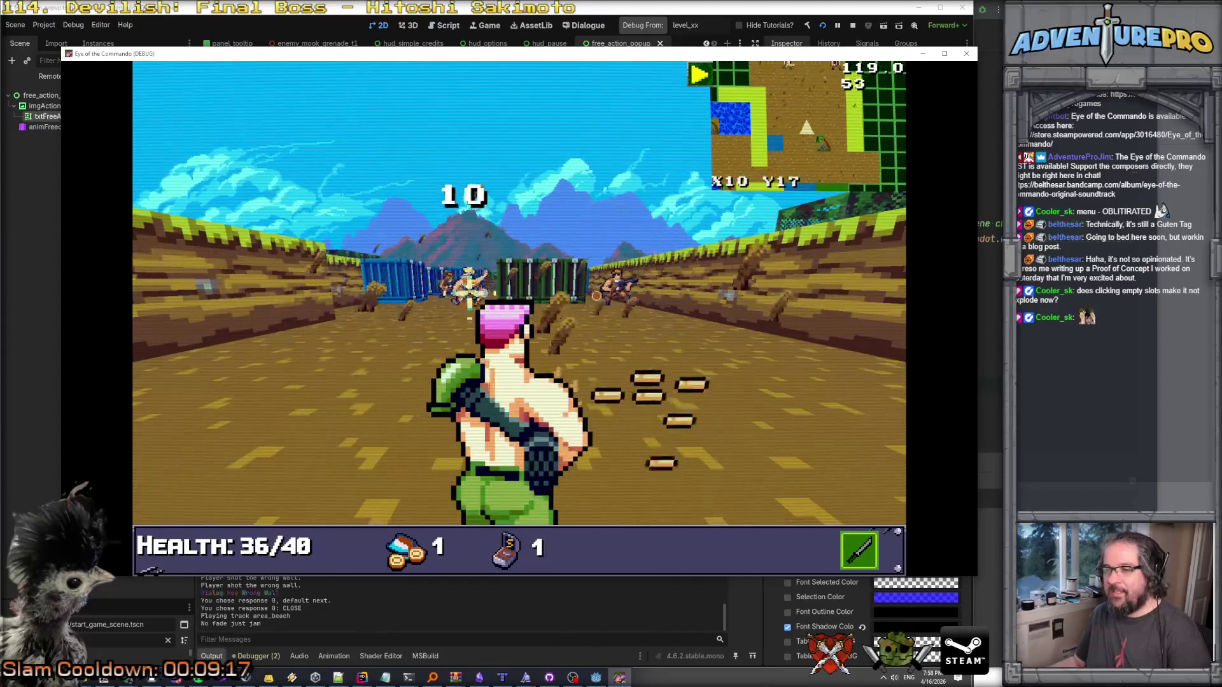
Fight the enemies beyond the barricade from cover behind the blue wall.
key("Up")
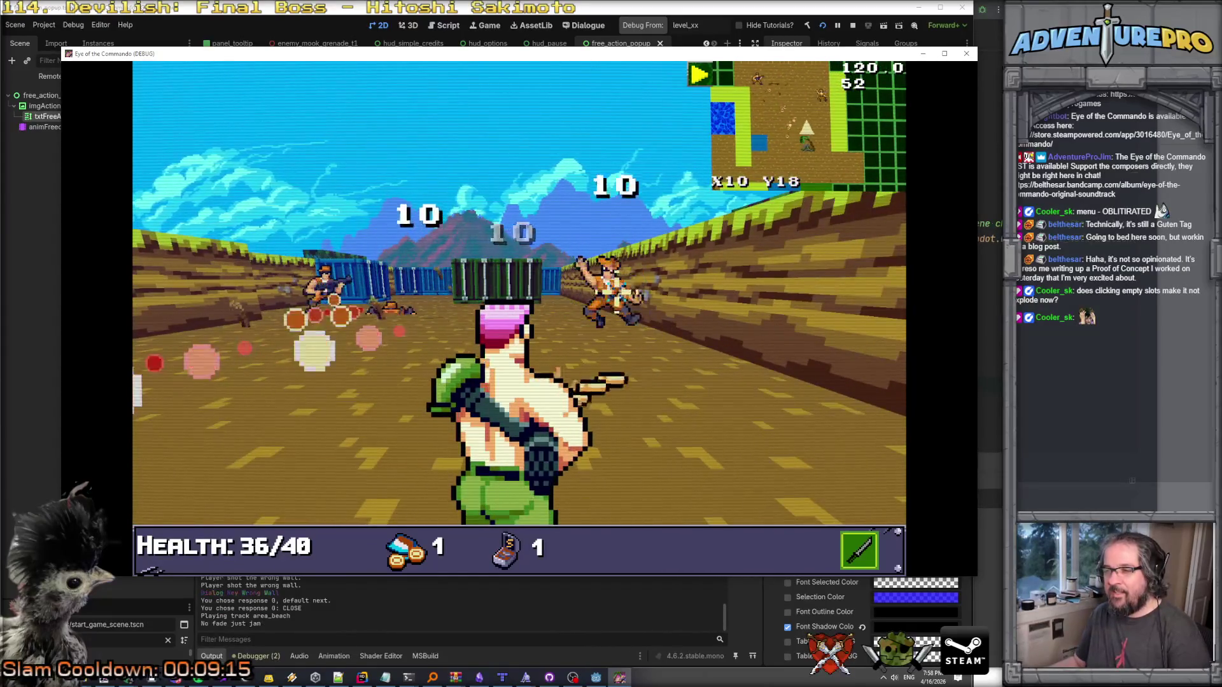
key("Down")
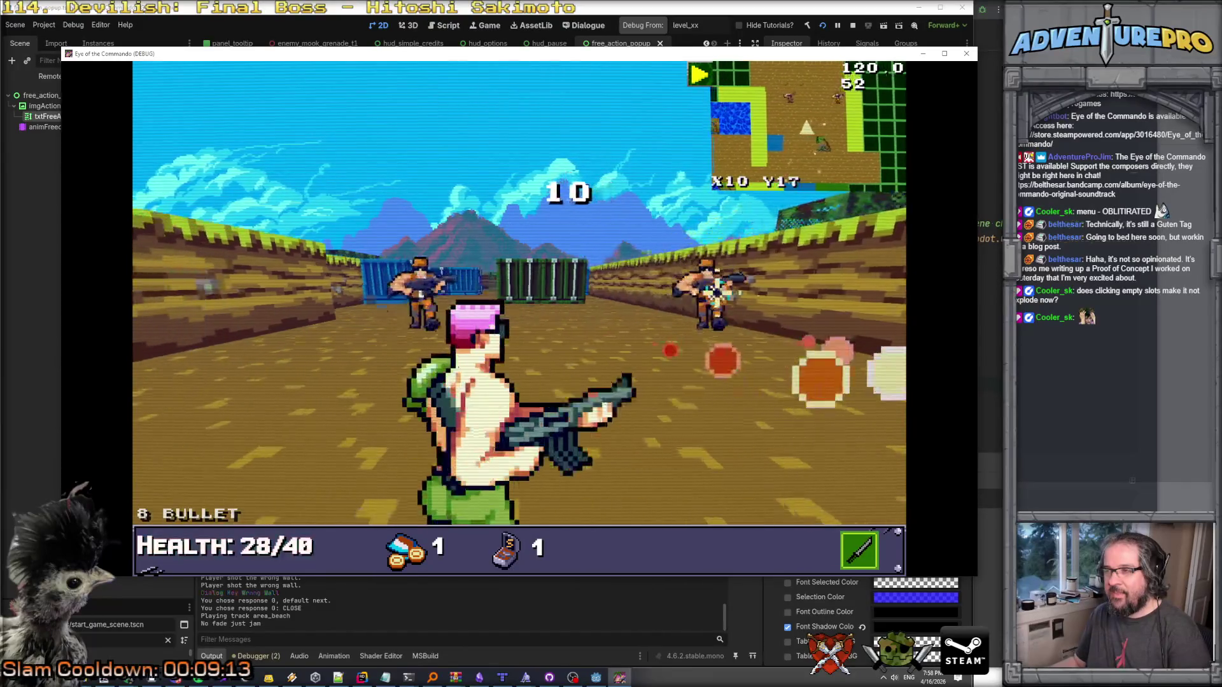
key("Left")
left_click(546, 311)
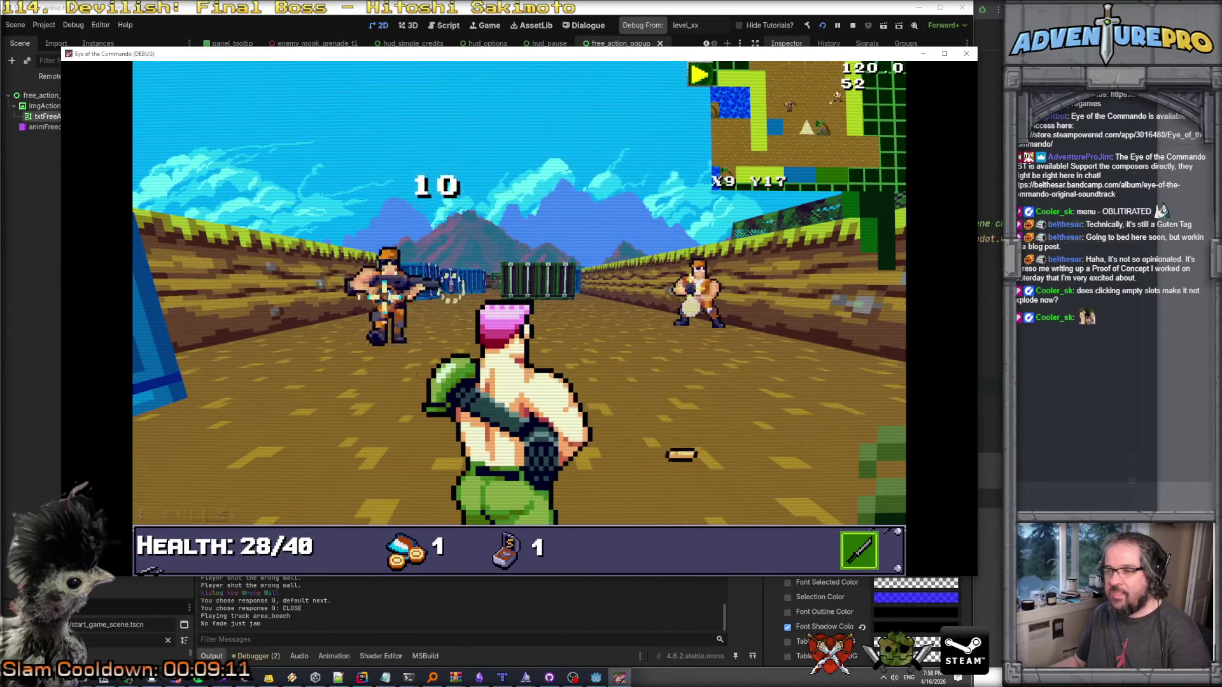
key("Down")
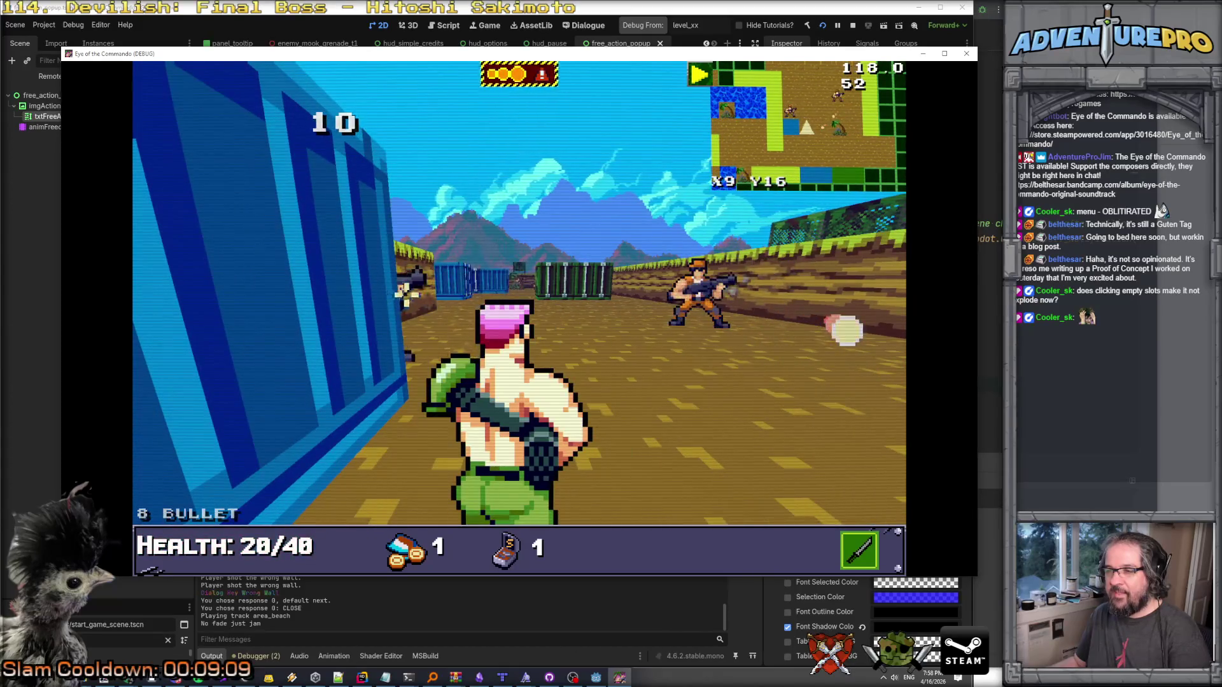
key("Left")
left_click(573, 288)
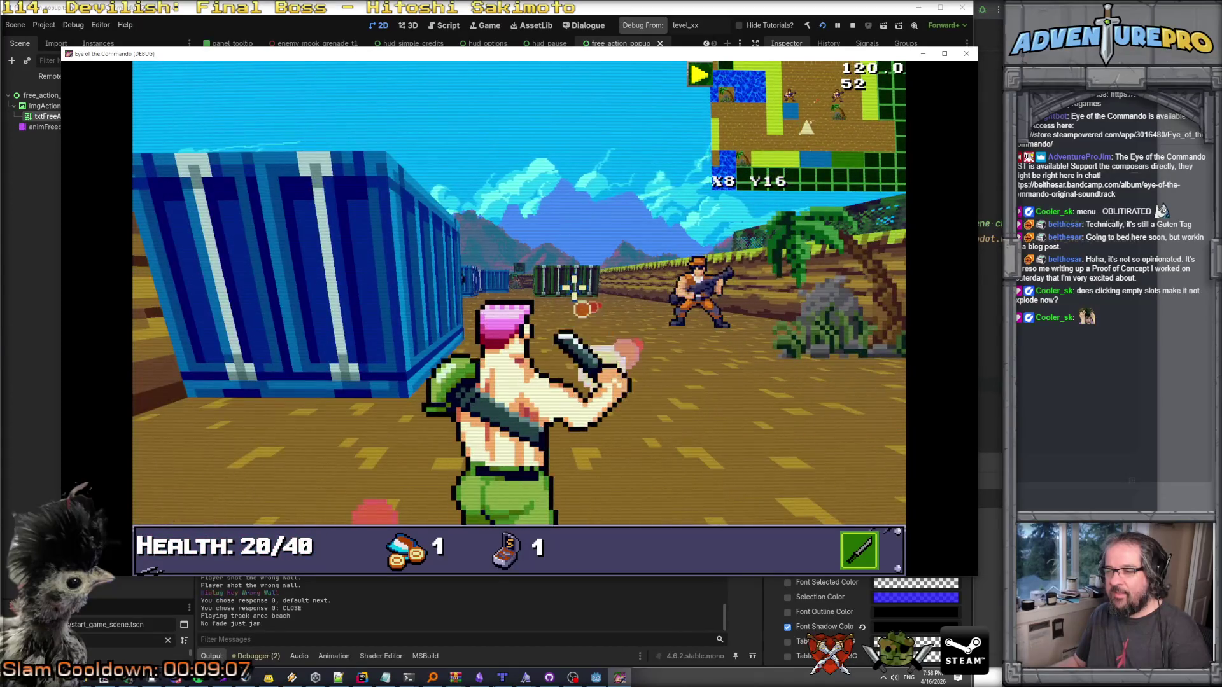
Advance down the corridor, pick up a grenade, and shoot the enemy between containers.
key("e")
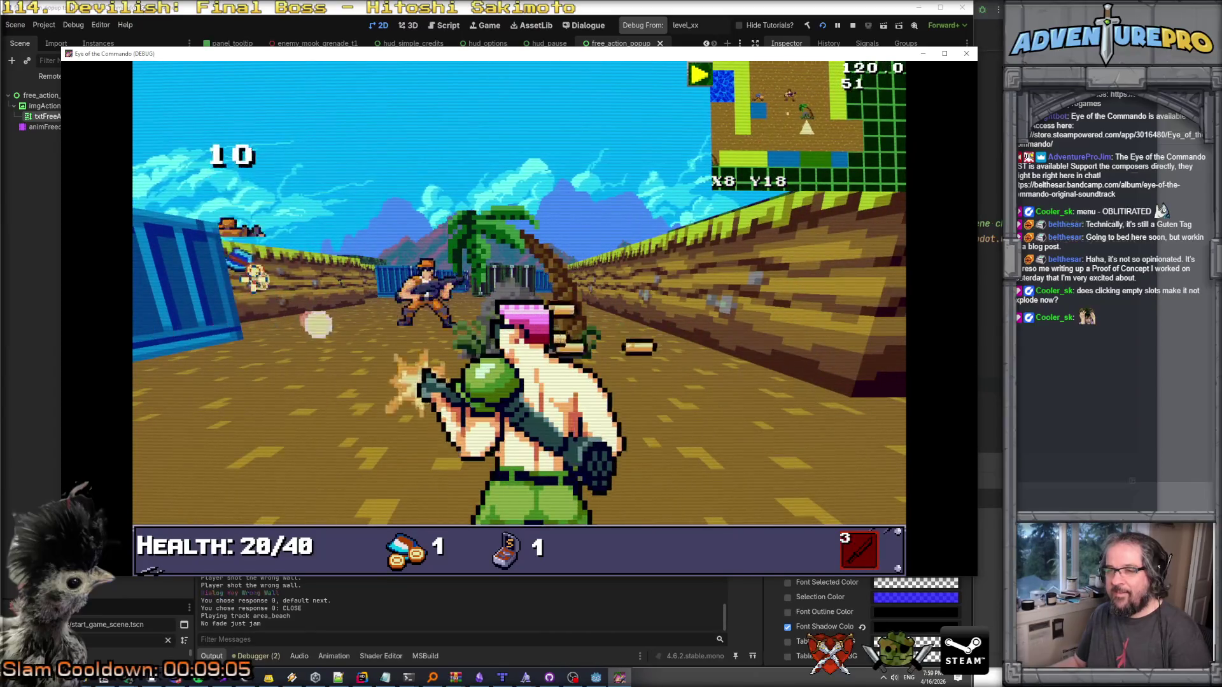
key("Up")
key("Left")
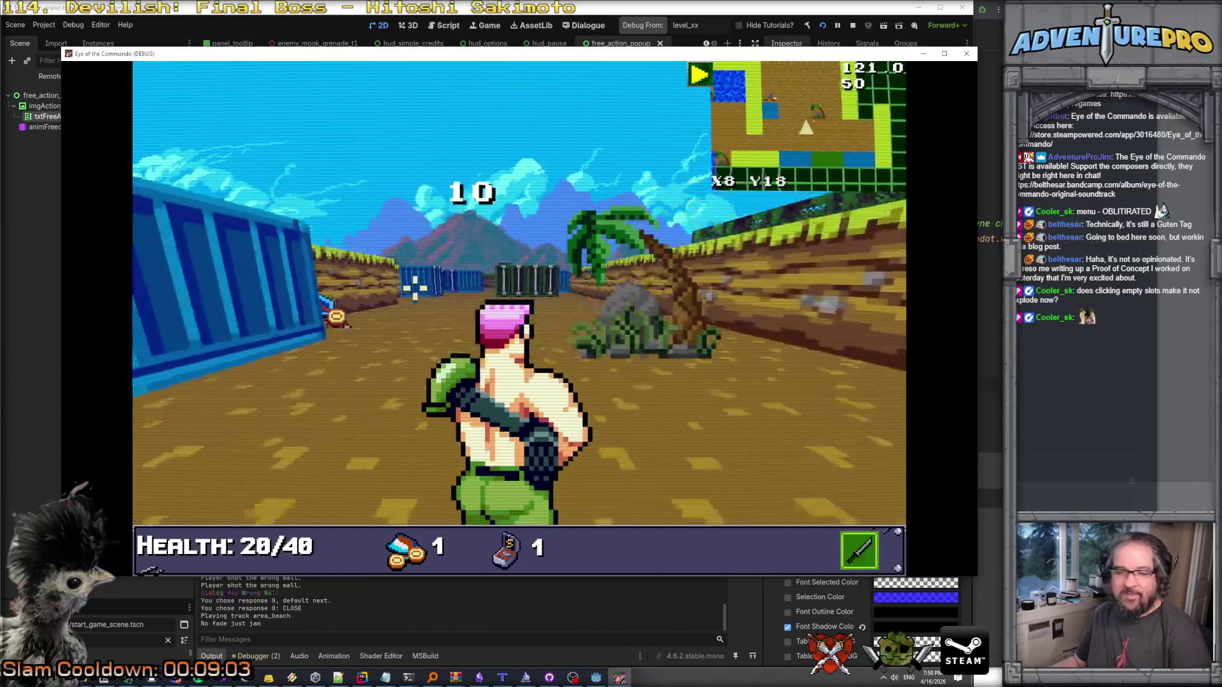
key("Up")
key("Up")
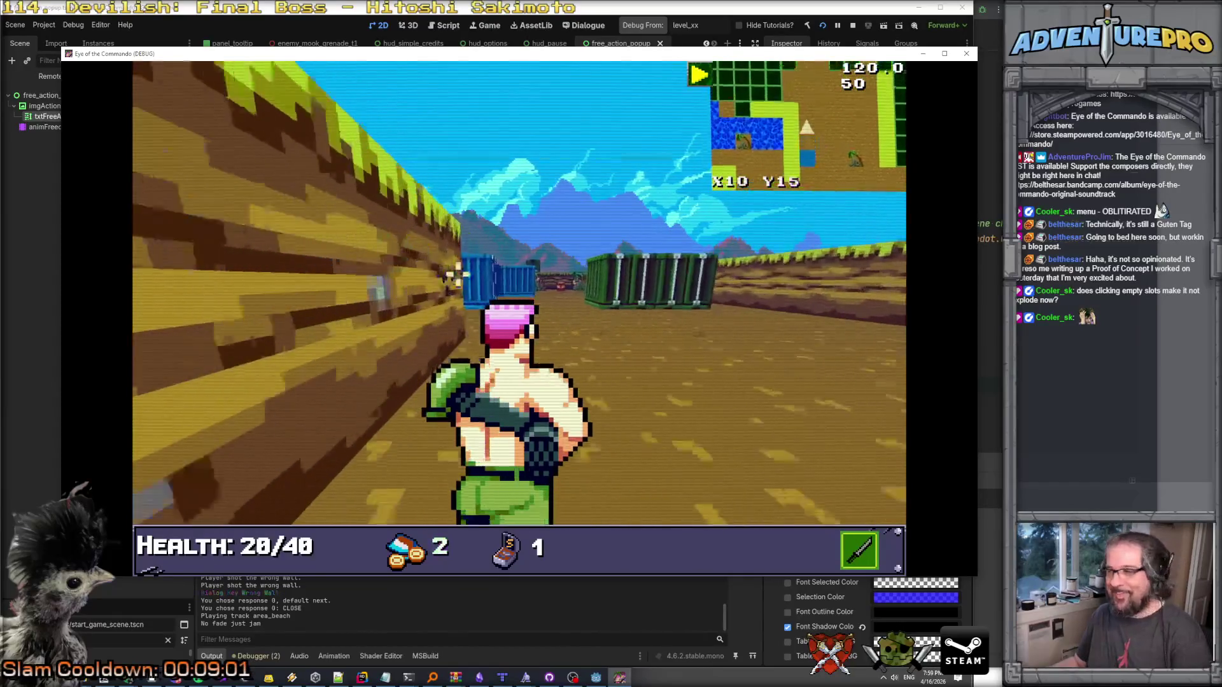
key("Right")
key("Up")
key("Up")
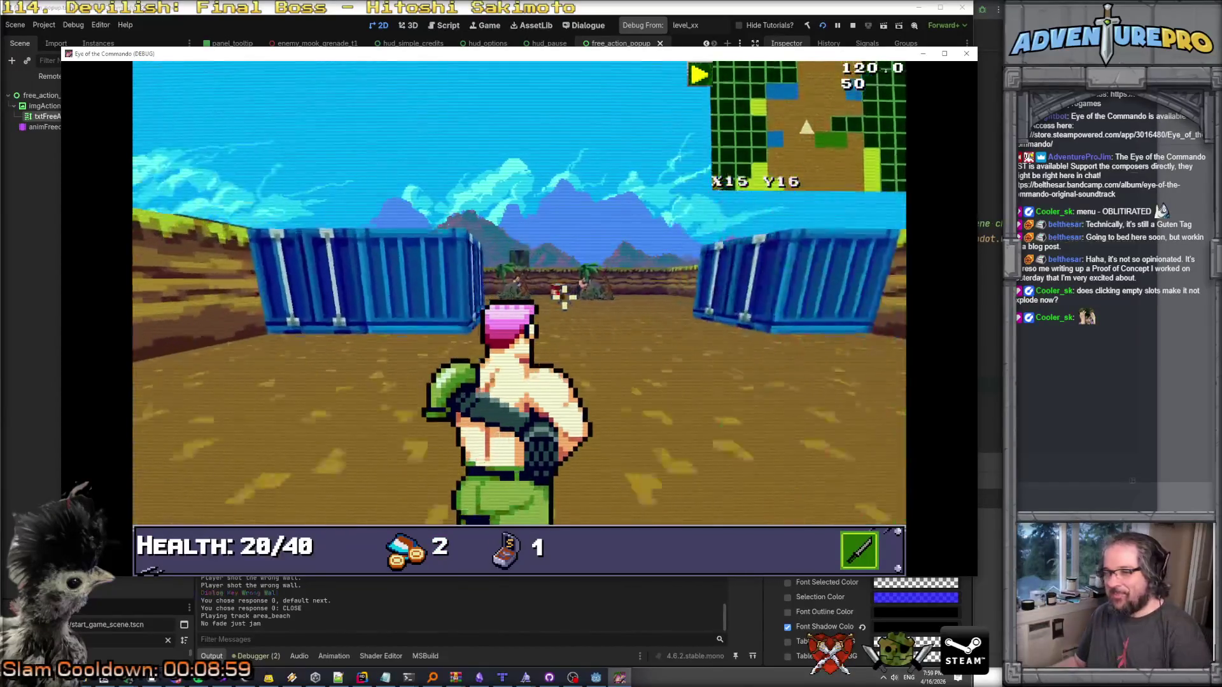
key("Right")
left_click(571, 321)
Kill the enemies near the crates, collect the medkit, and break a crate.
key("Up")
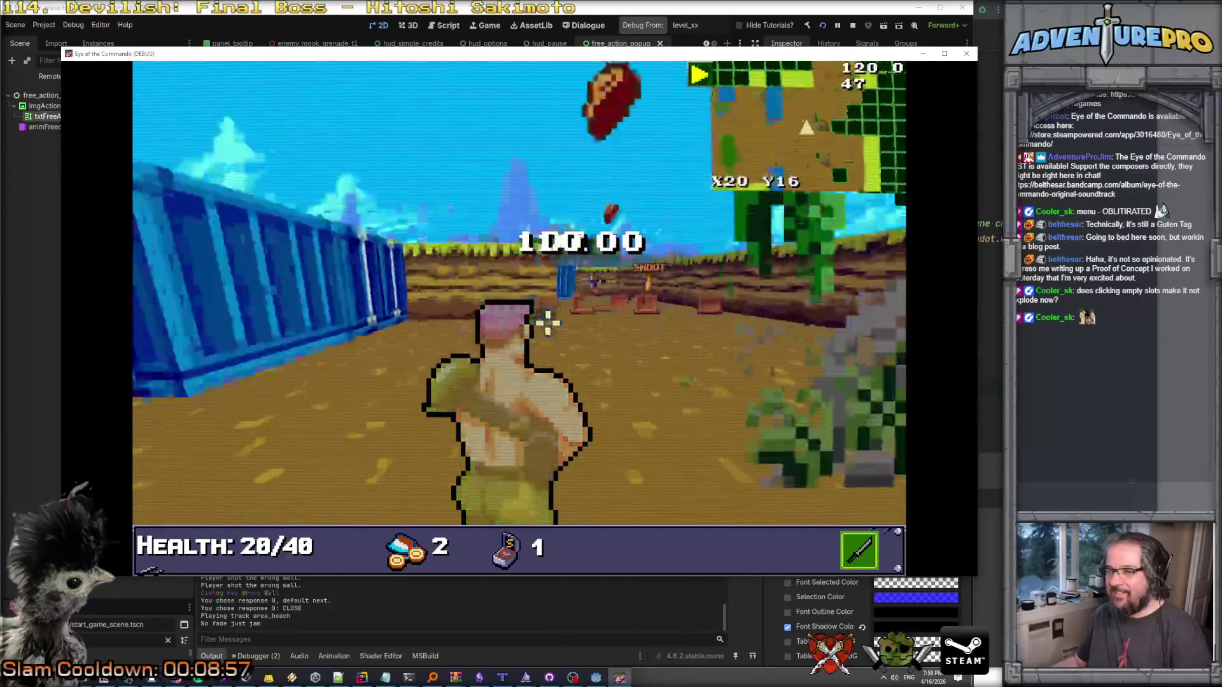
key("Up")
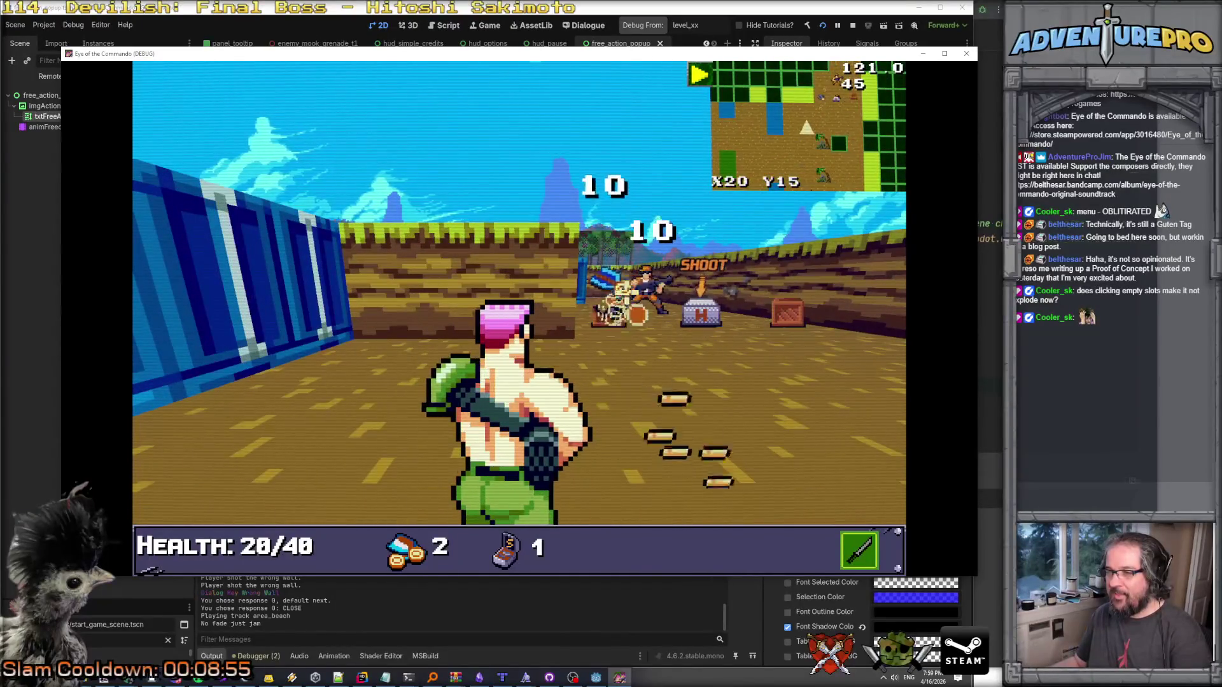
left_click(643, 286)
key("Up")
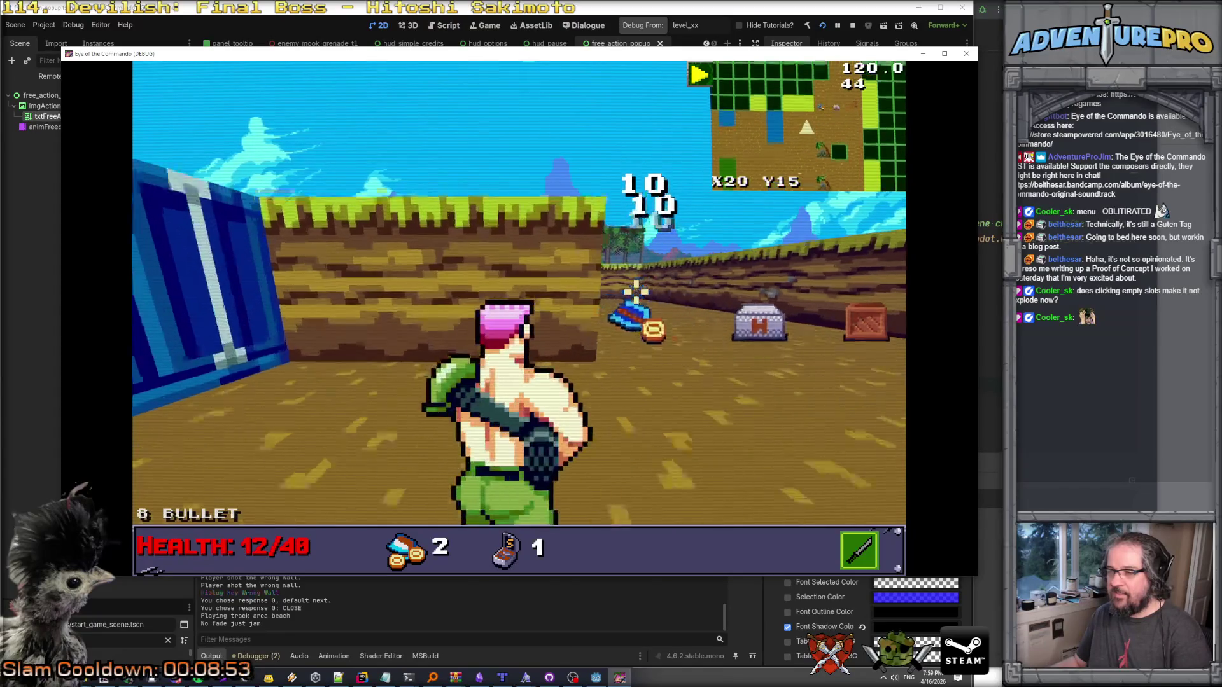
key("Right")
key("Up")
key("Up")
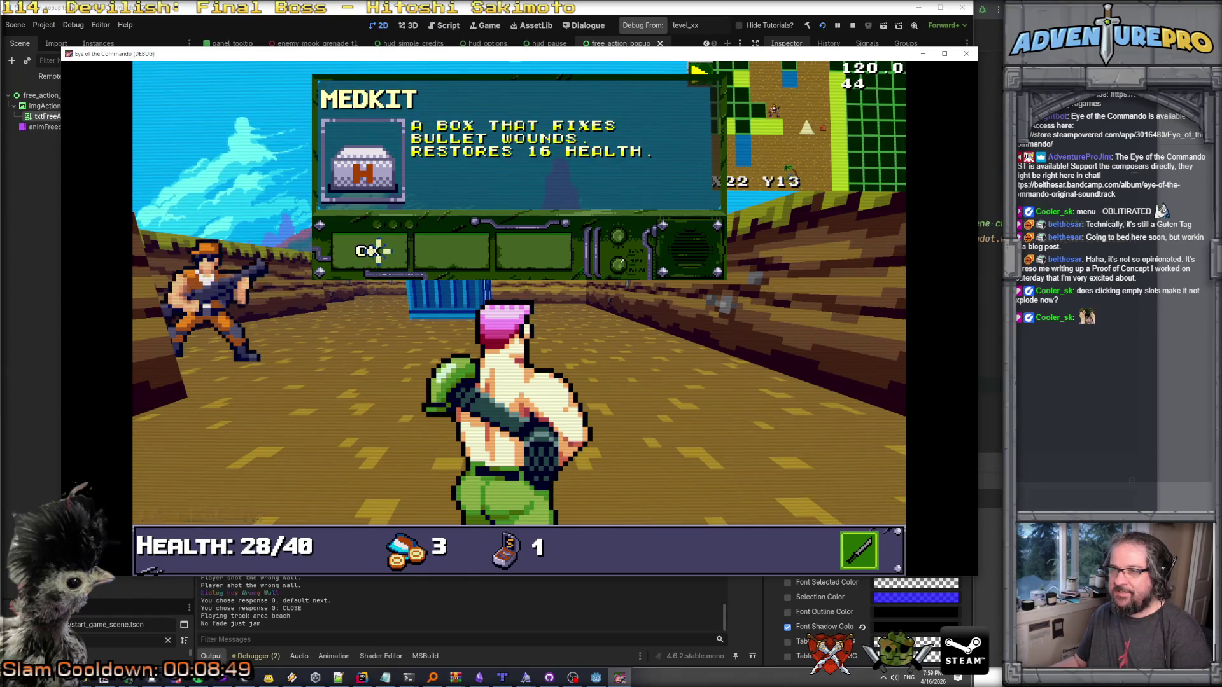
left_click(376, 250)
key("Up")
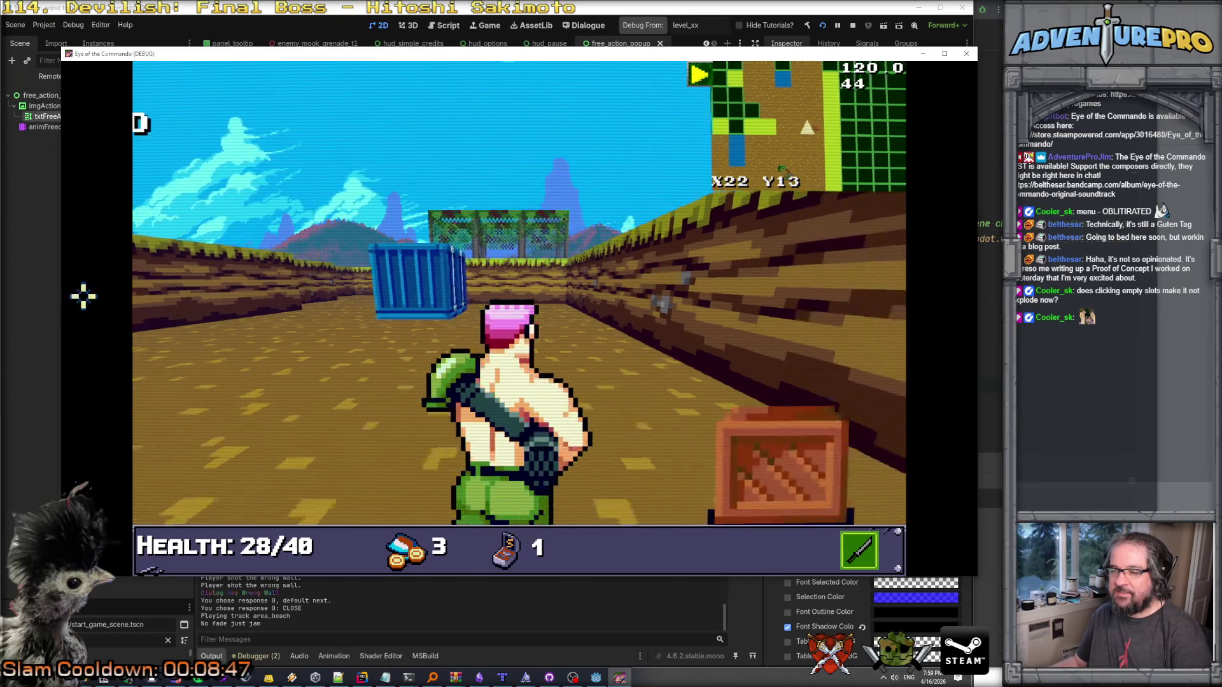
key("Left")
left_click(608, 290)
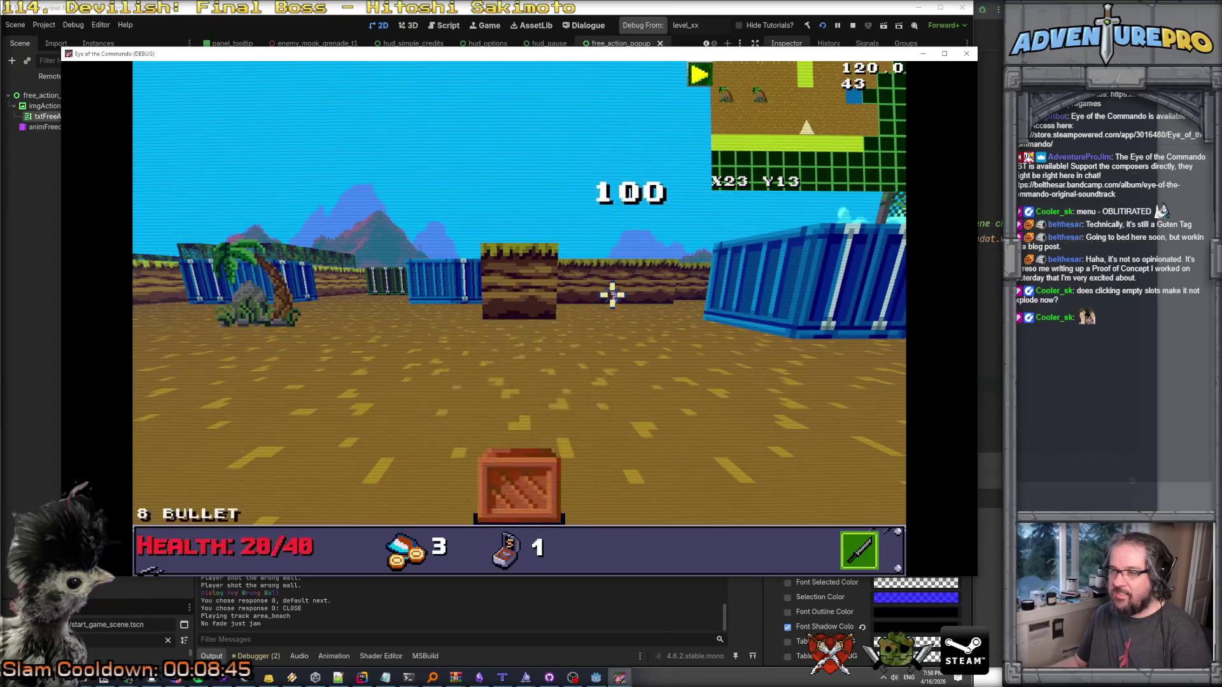
left_click(676, 460)
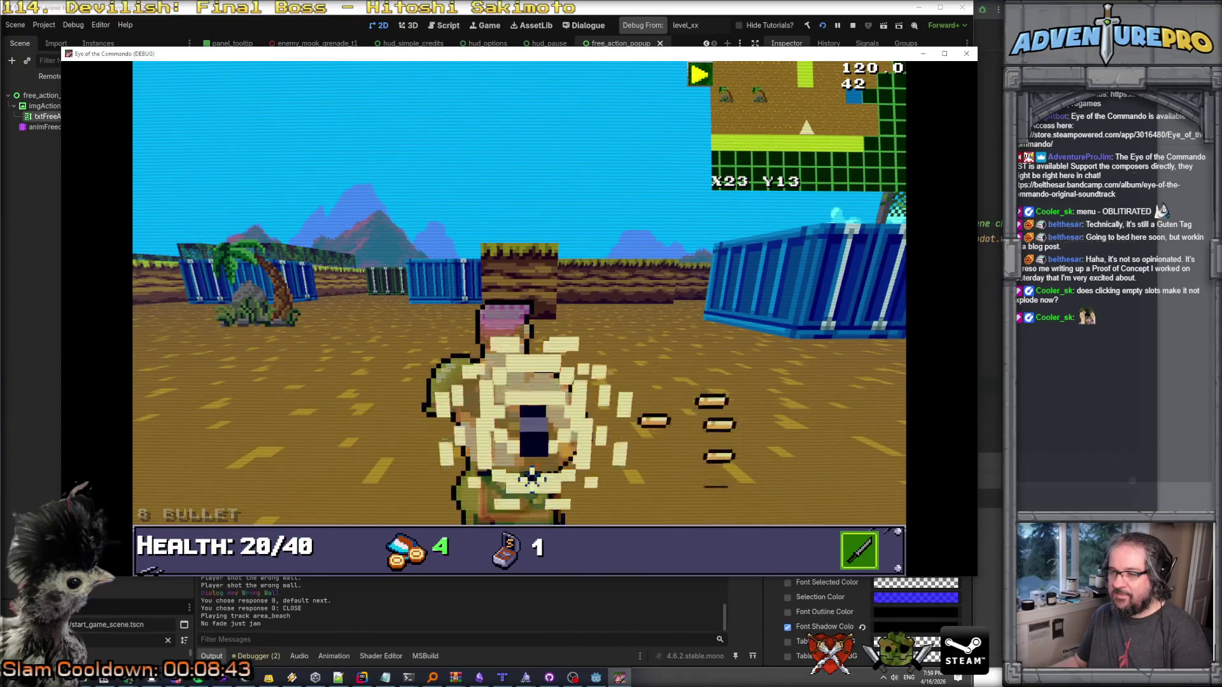
Grab the grenade, pause the game, and bring up the Save Game slot list.
key("Right")
key("Up")
key("Up")
key("Up")
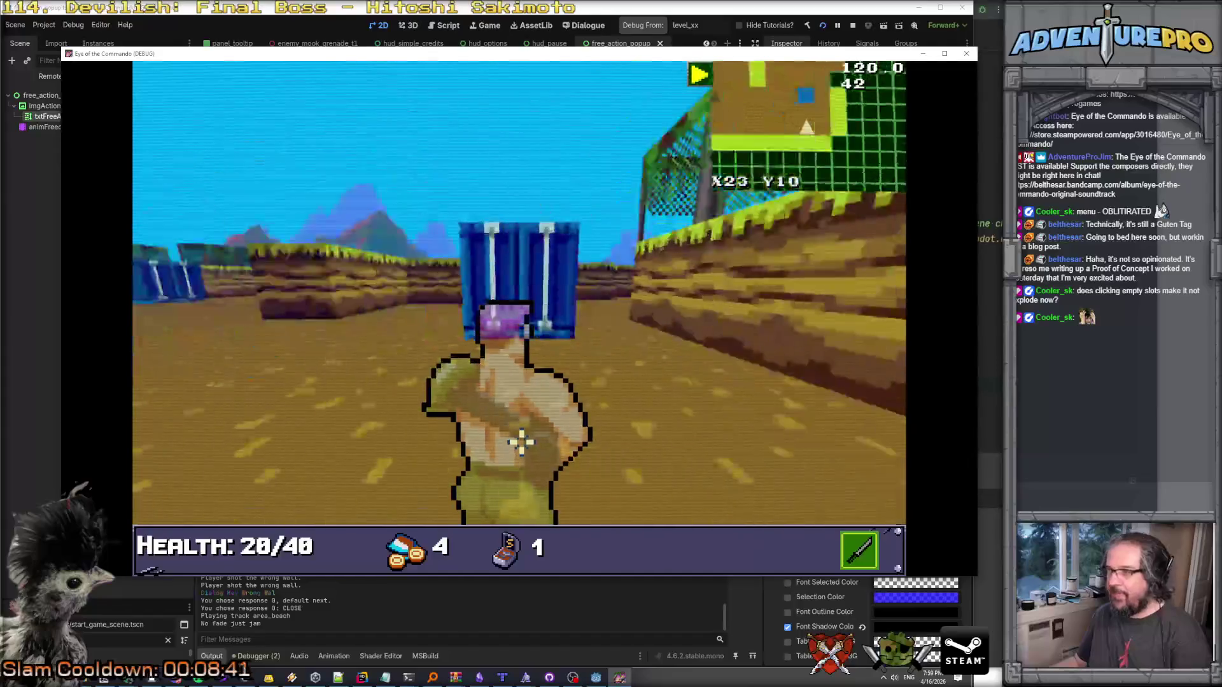
key("Escape")
left_click(502, 357)
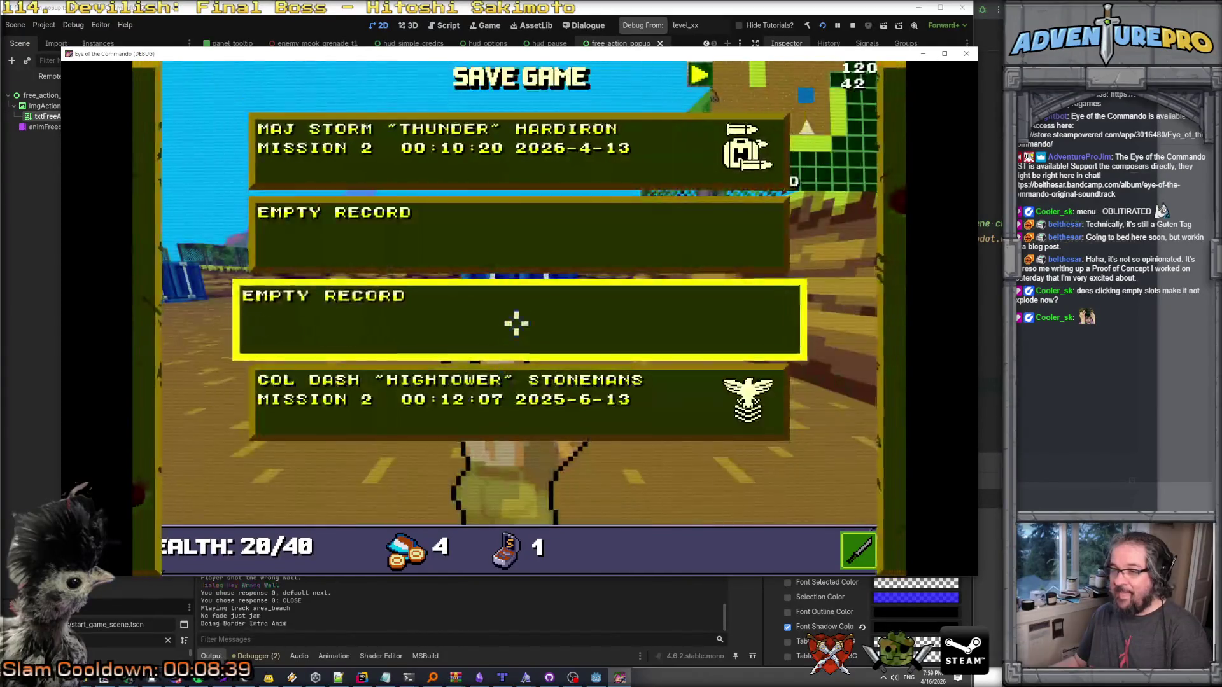
Save into the empty slot, quit to the main menu, and reload the 2026-4-16 save.
left_click(483, 305)
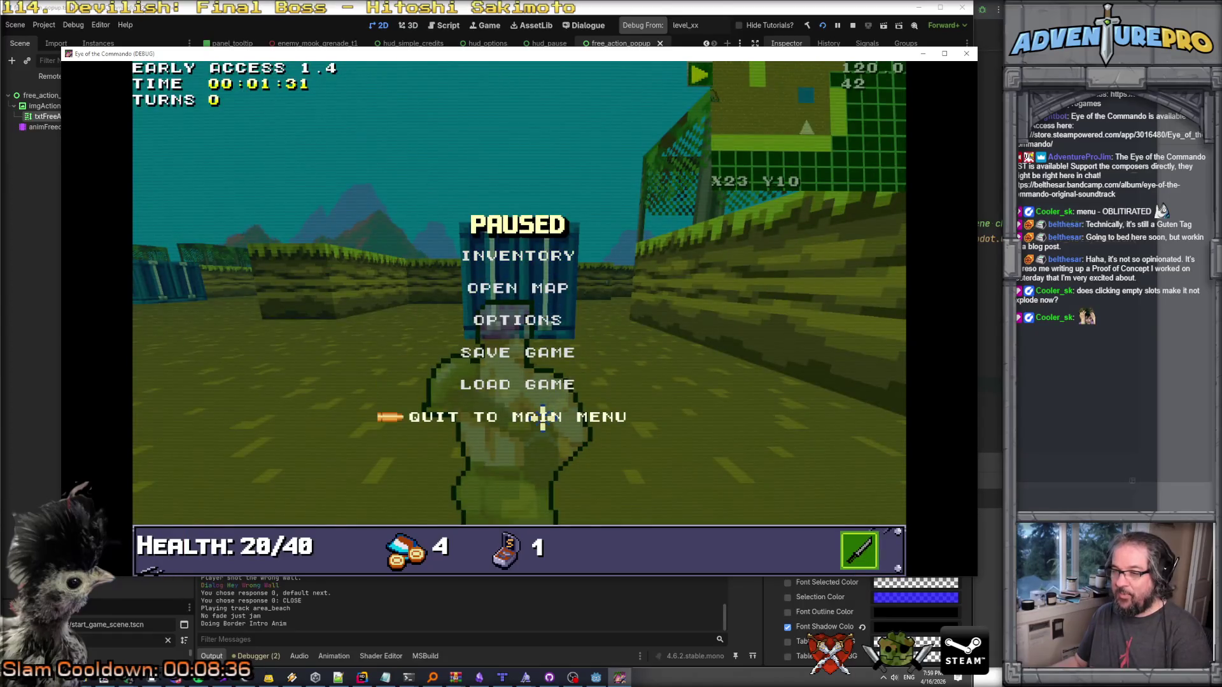
left_click(542, 417)
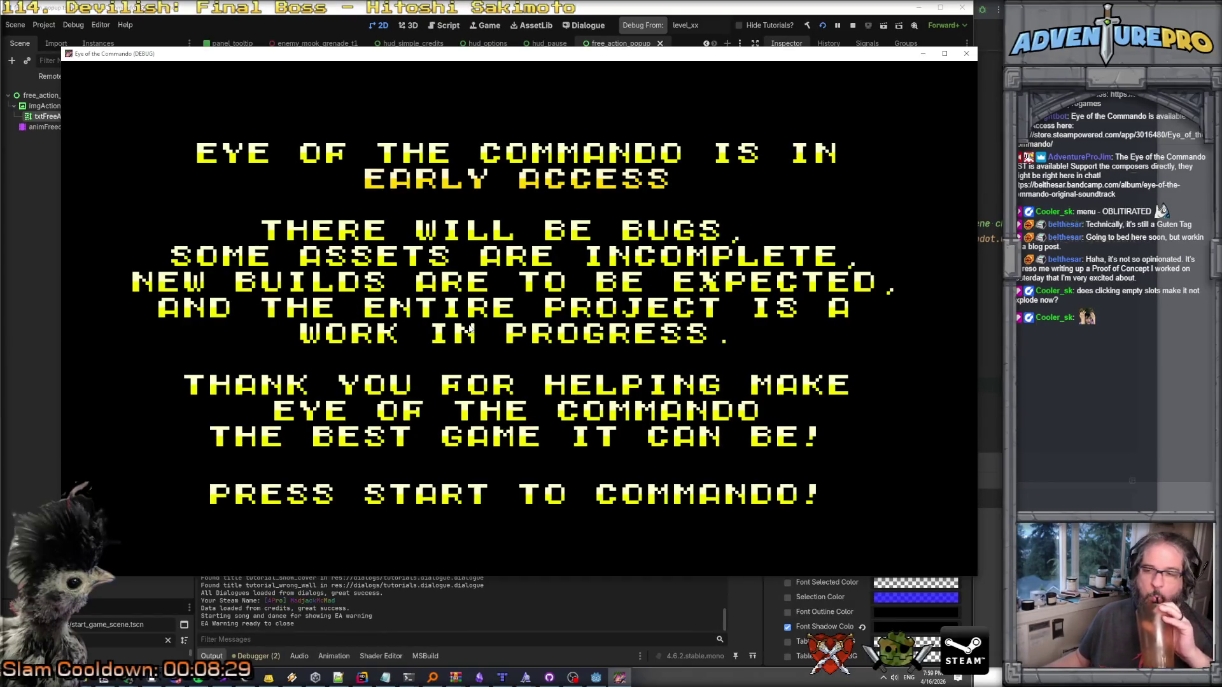
left_click(466, 341)
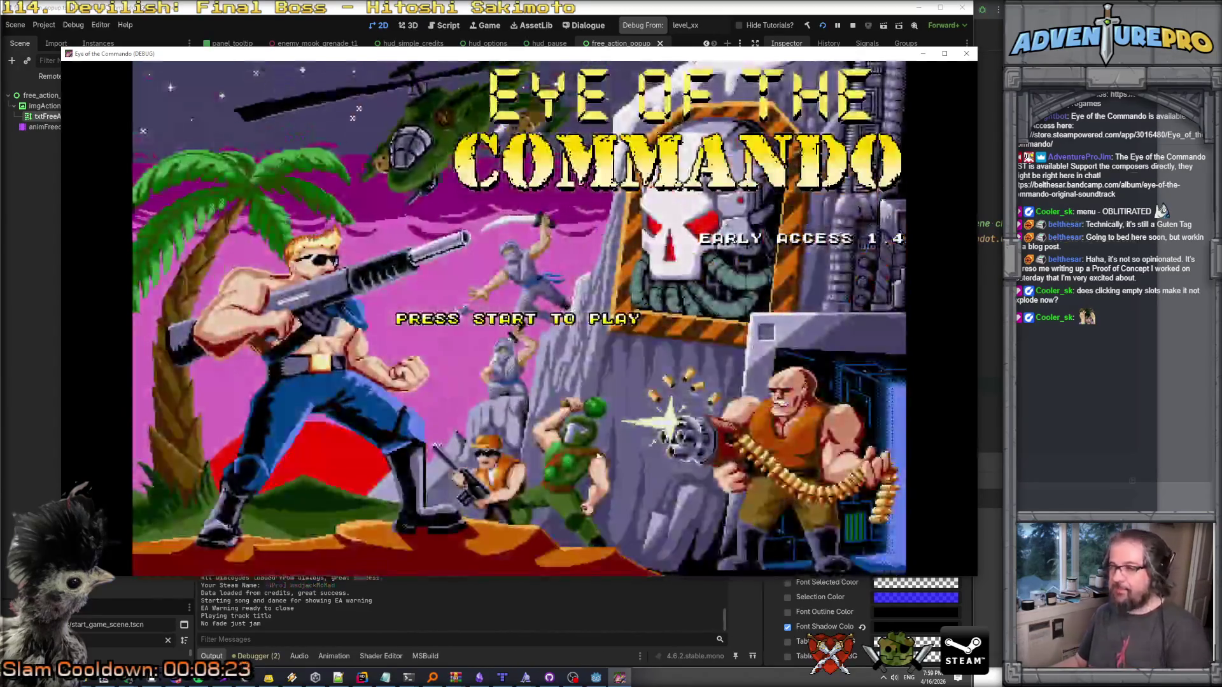
left_click(555, 322)
key("Down")
key("Return")
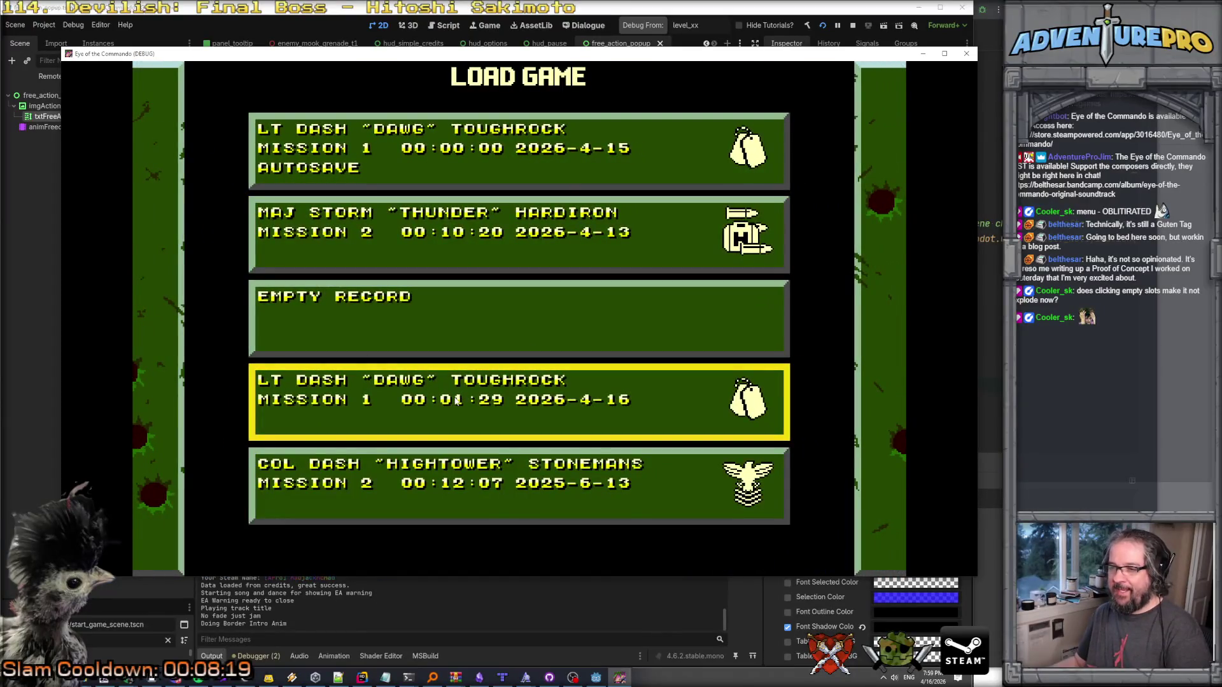
left_click(454, 397)
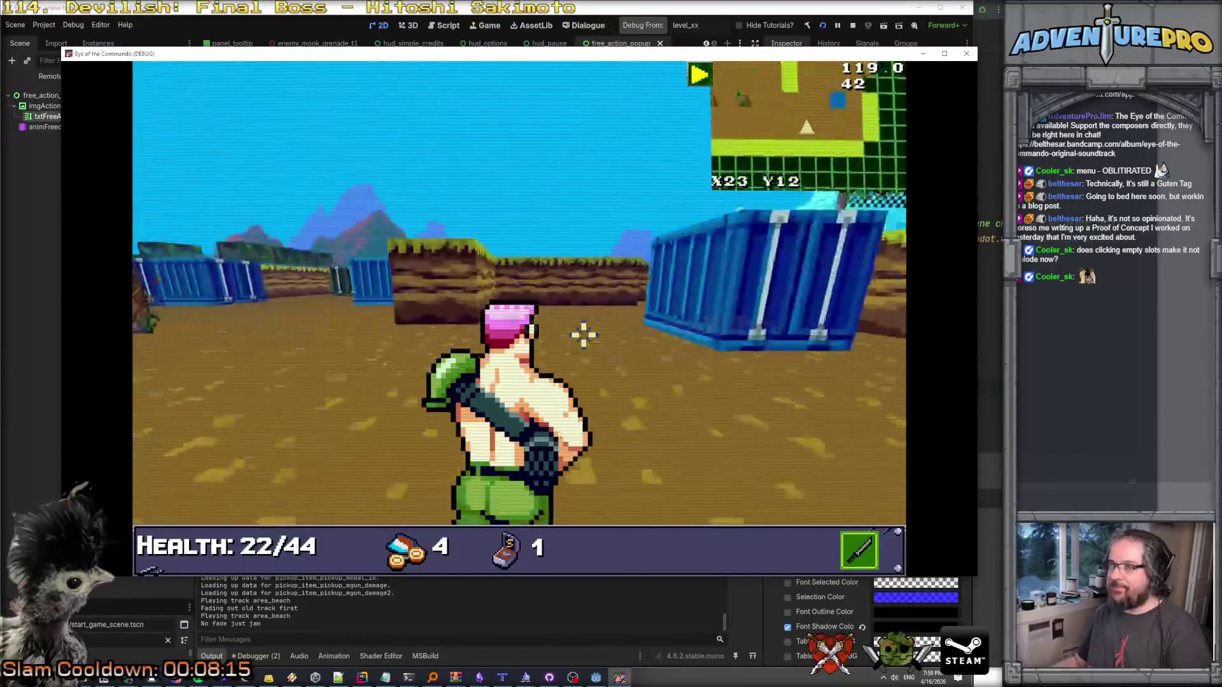
Step forward one cell, confirm health remains 22/44, and pause the game.
key("w")
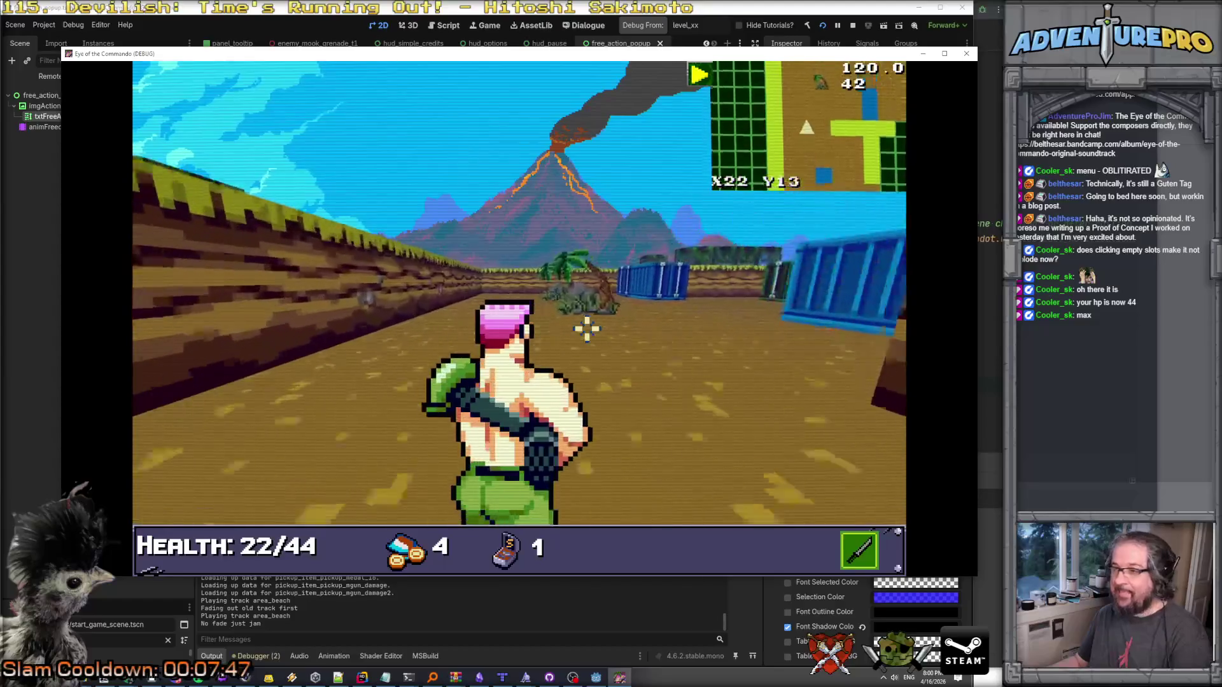
key("Escape")
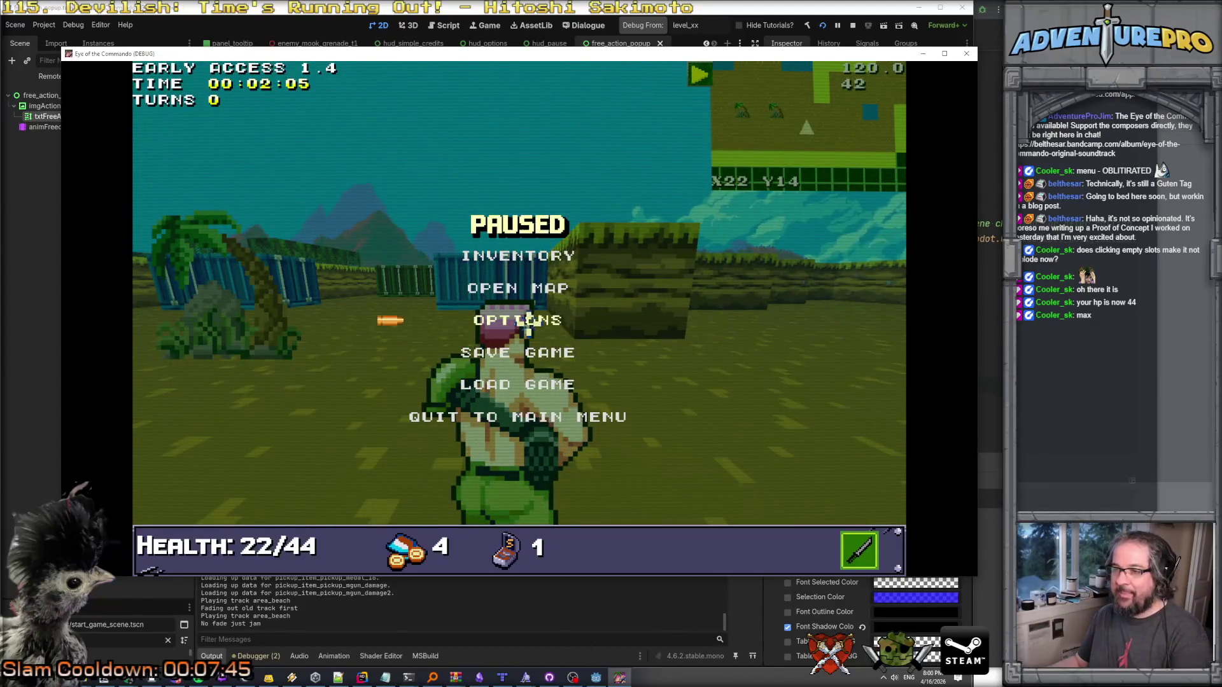
Check the inventory from the pause menu, then quit to the main menu.
left_click(510, 258)
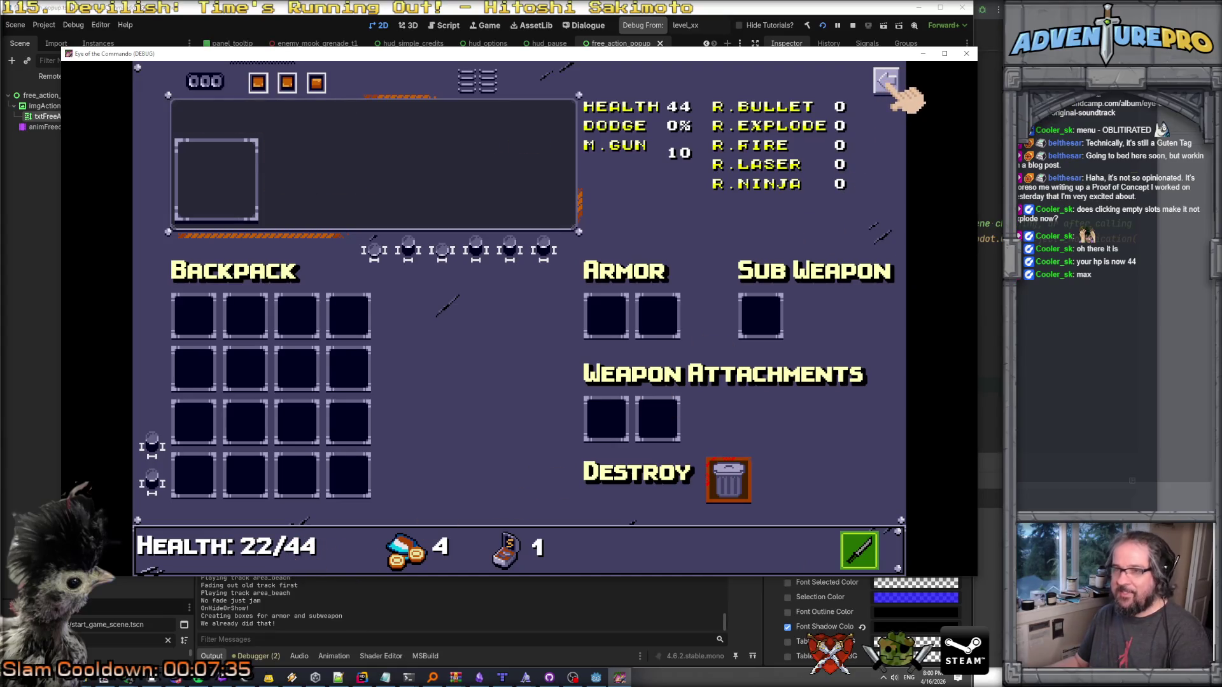
left_click(891, 86)
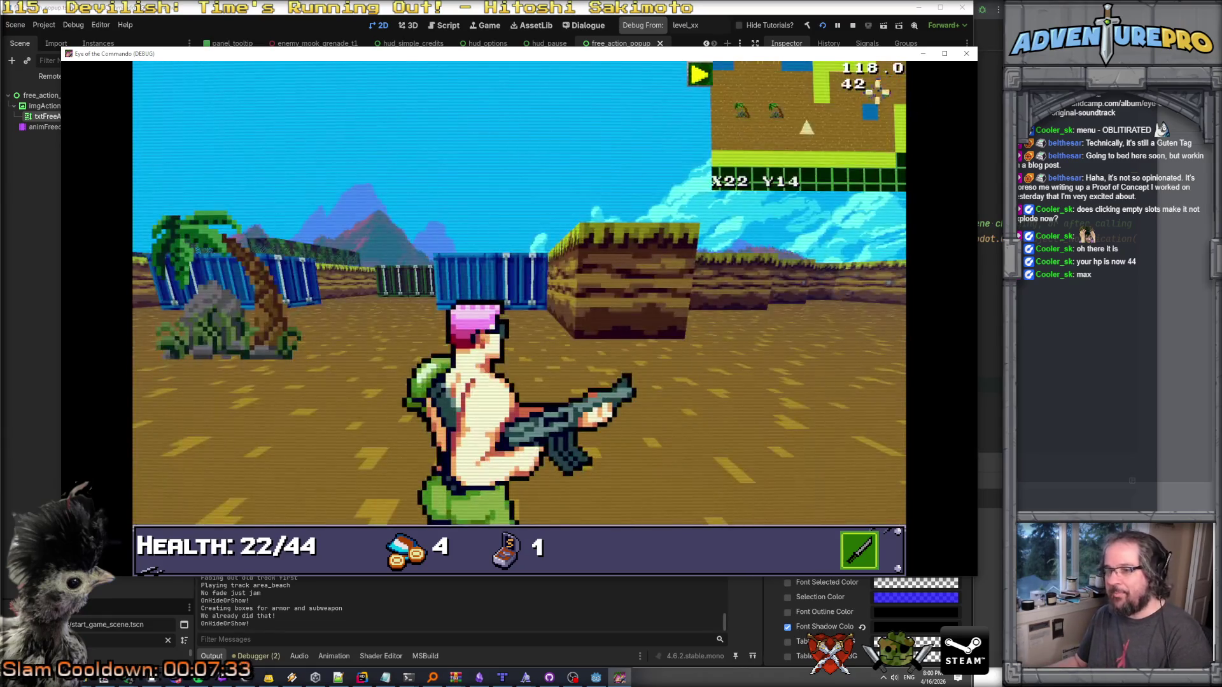
left_click(487, 420)
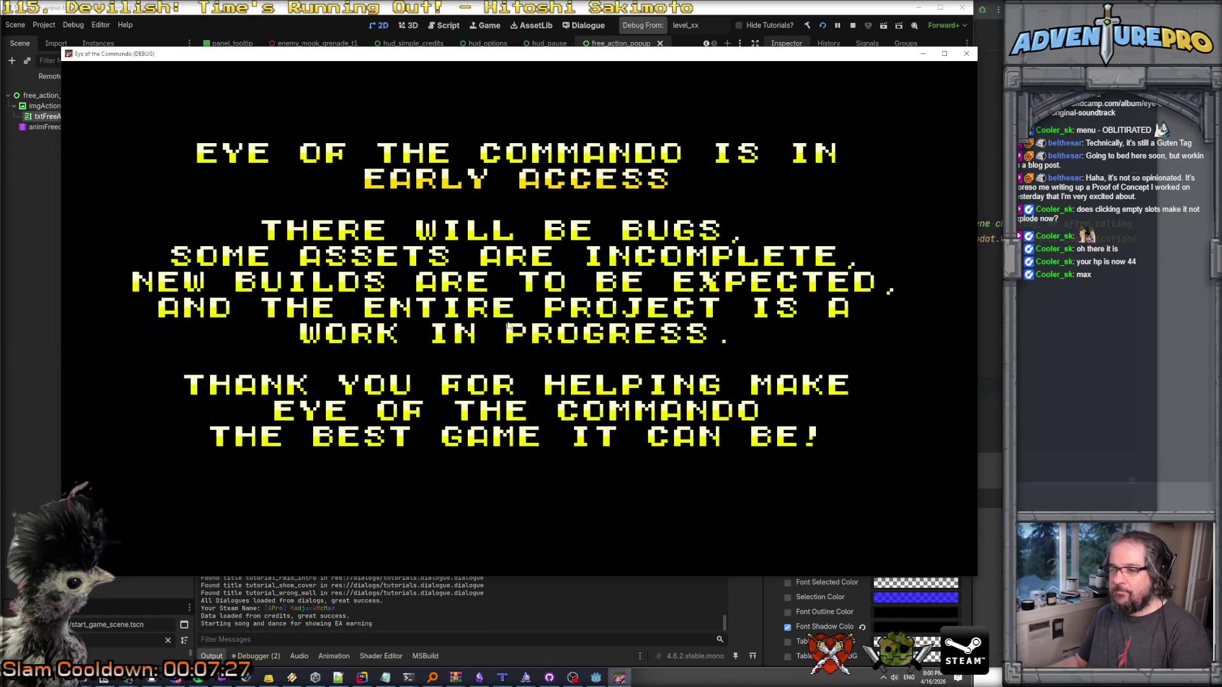
Load the 2026-4-16 Mission 1 save and walk the hero toward the blue container.
left_click(495, 336)
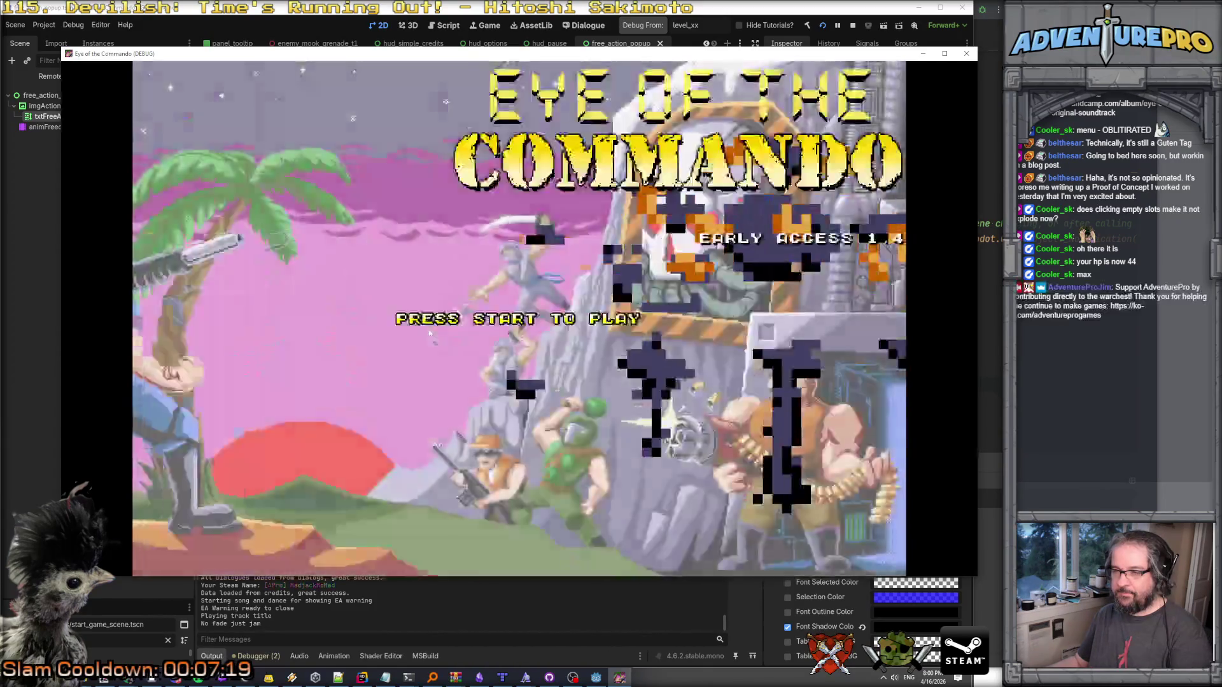
left_click(430, 333)
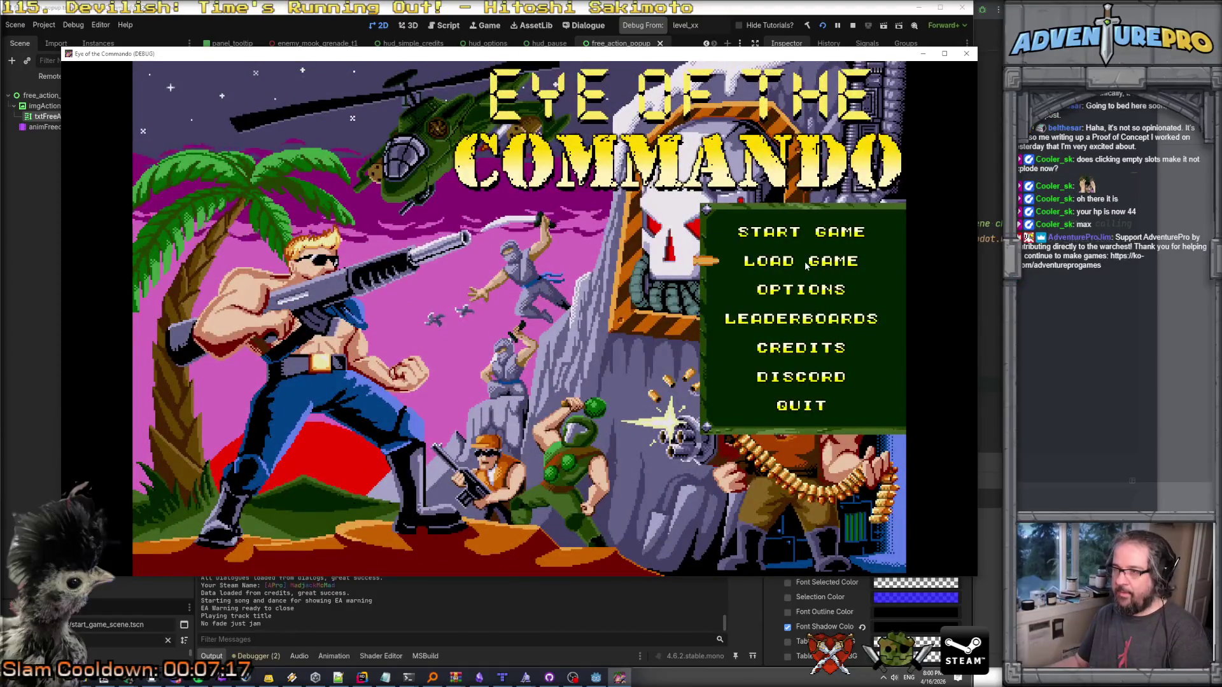
left_click(804, 260)
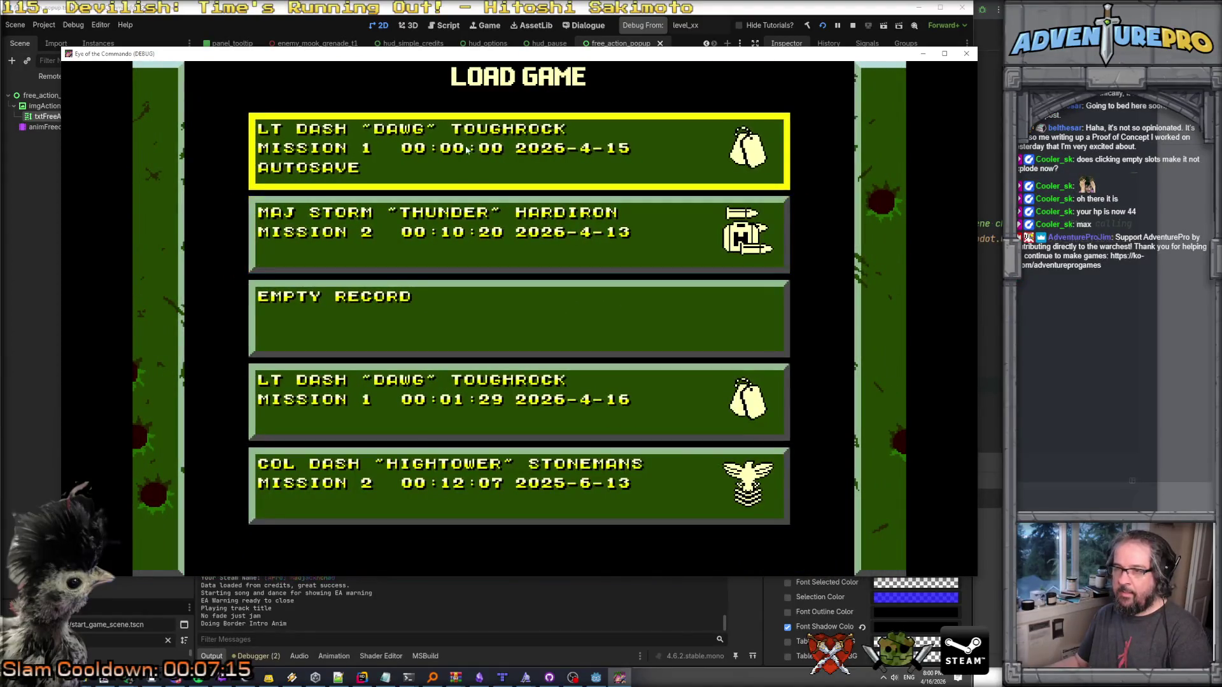
left_click(466, 406)
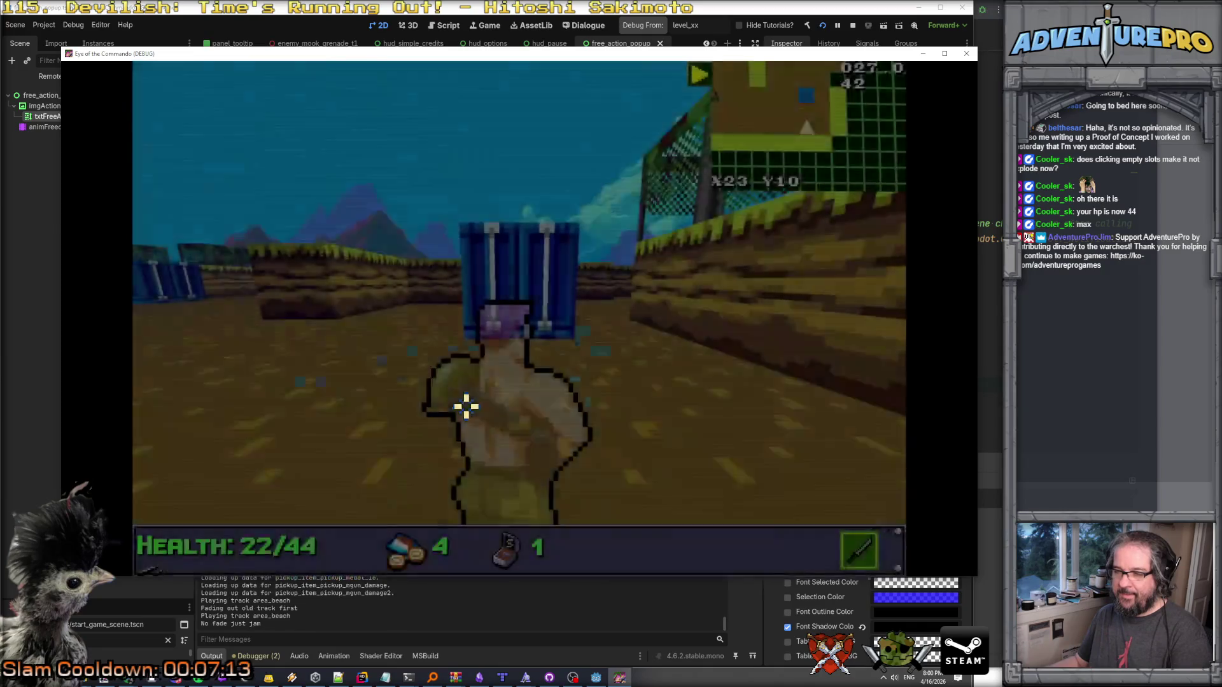
key("Left")
key("Up")
key("Up")
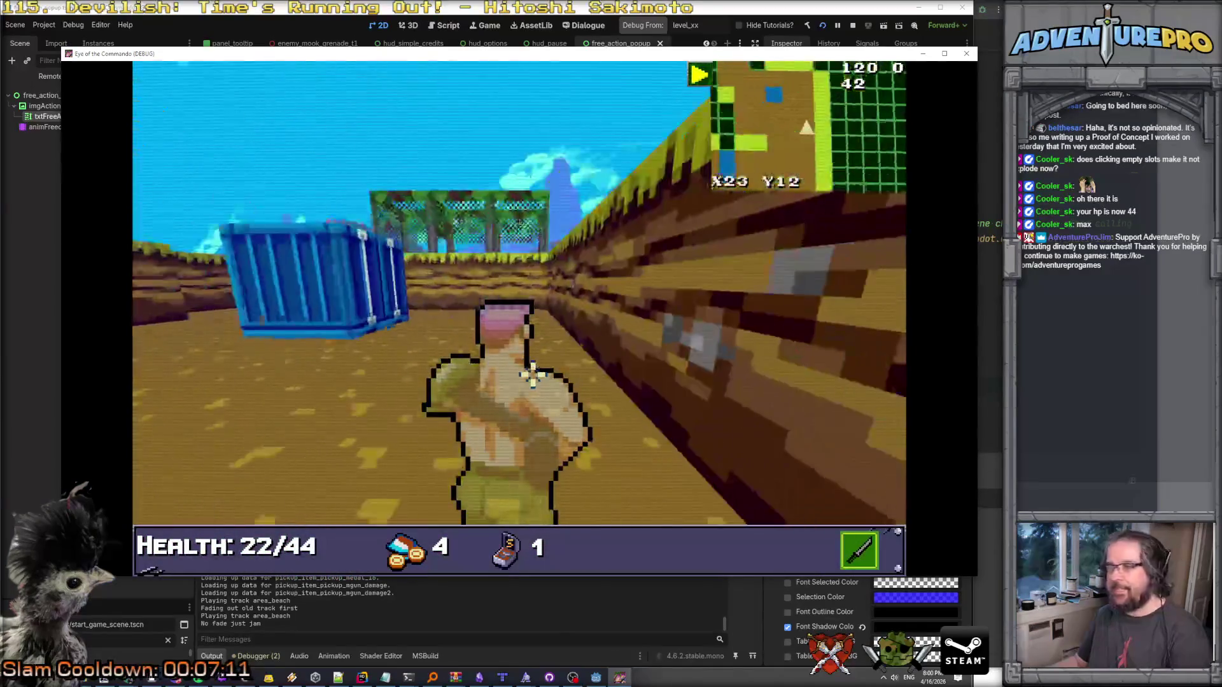
key("Left")
key("Up")
key("Up")
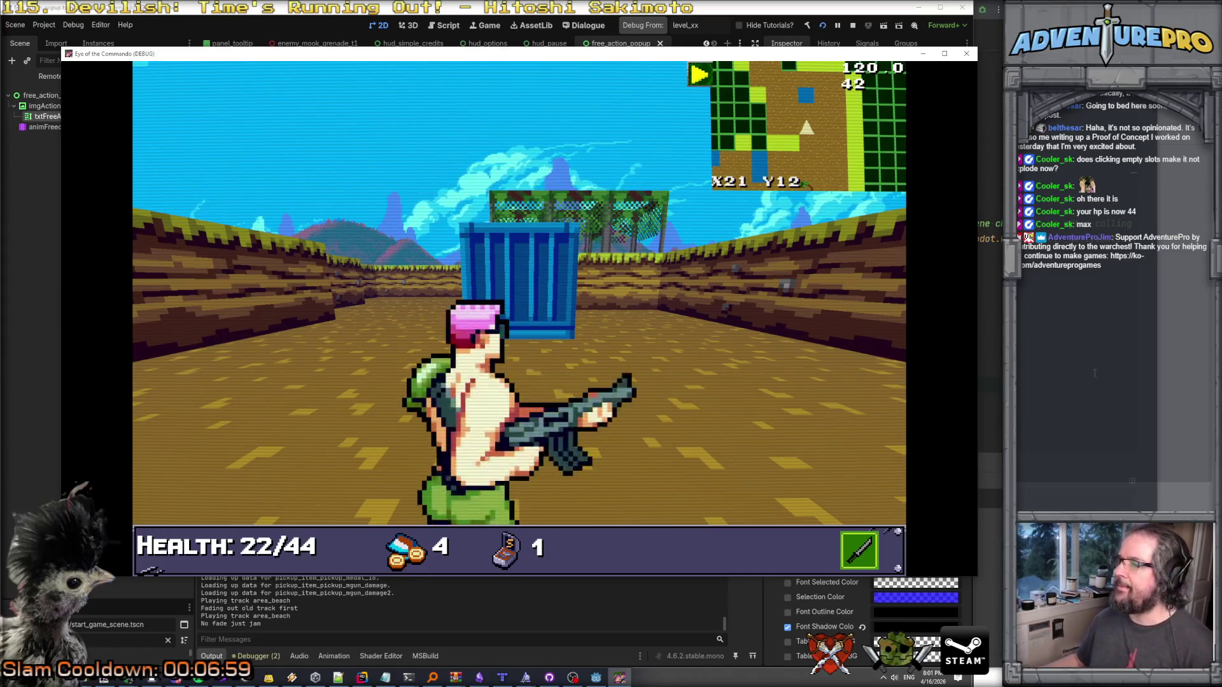
key("alt+Tab")
Find the heroClassInfo field with Ctrl+T 'hc' and go to the HeroClassInfo class definition.
key("ctrl+t")
type("hc")
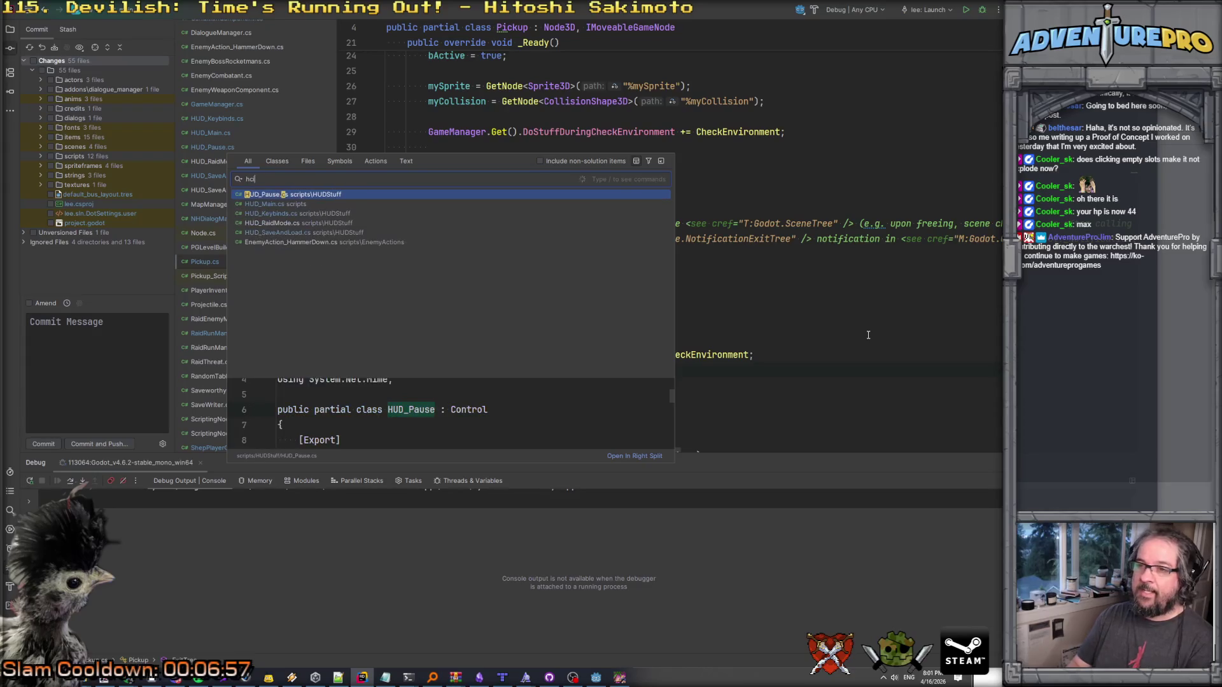
key("Down")
key("Down")
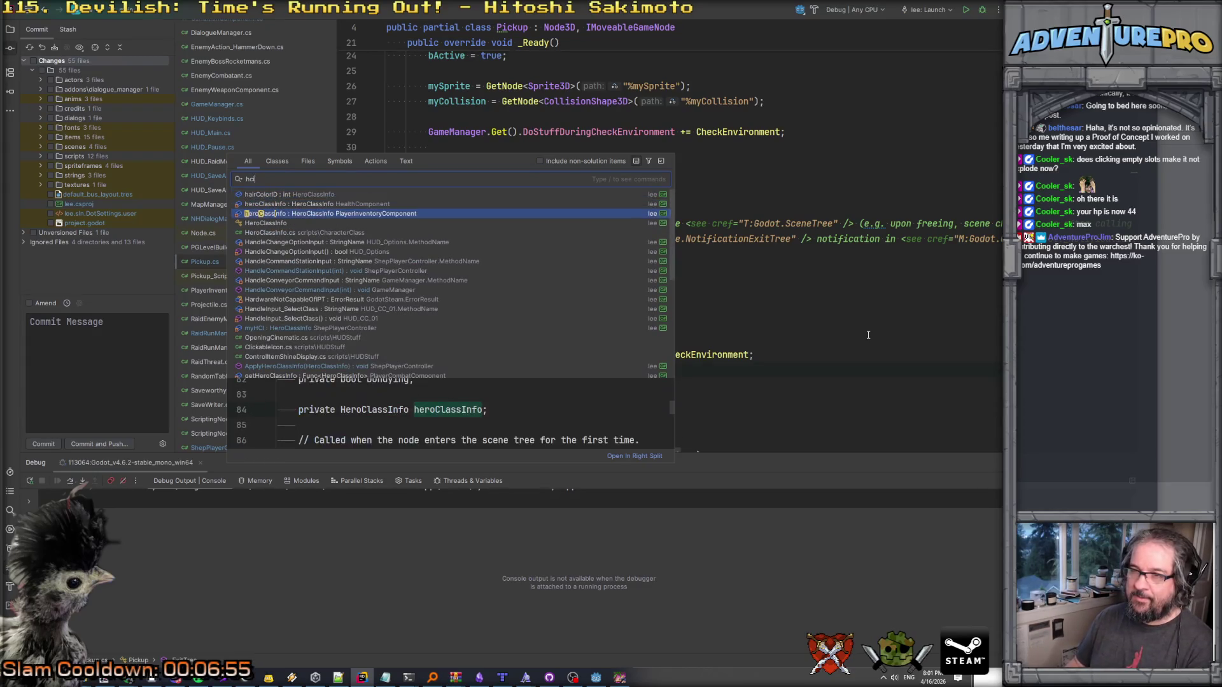
key("Return")
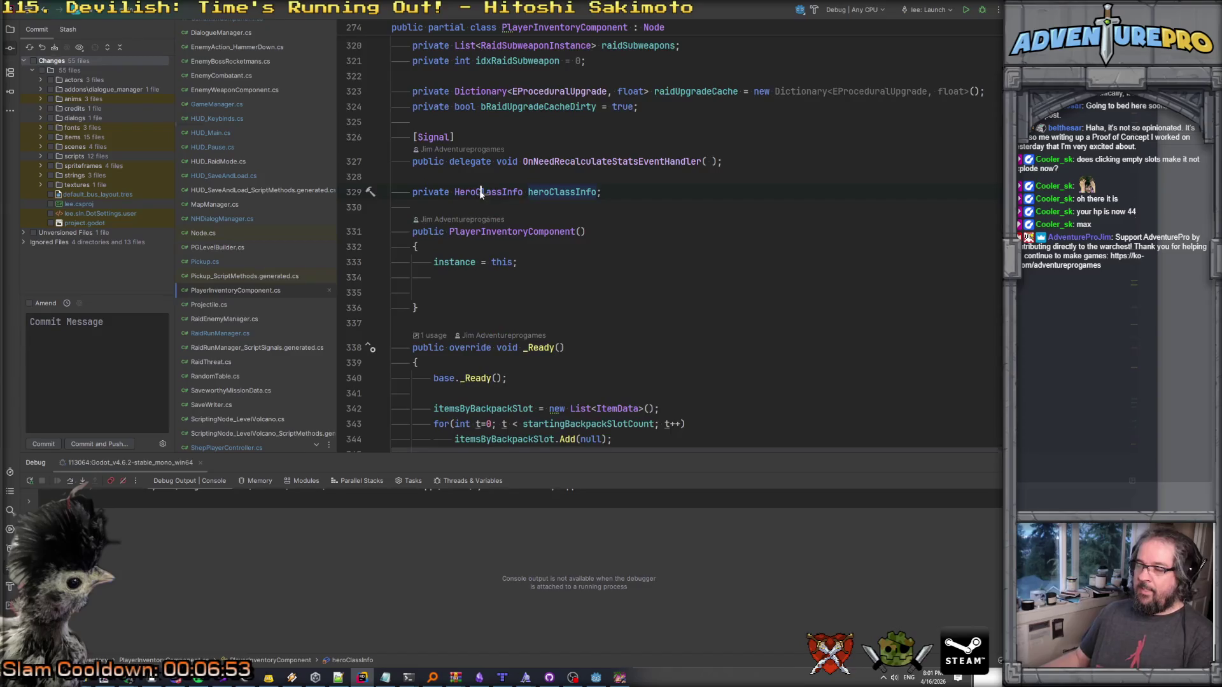
key("F12")
scroll(548, 224, "down", 3)
scroll(549, 223, "up", 3)
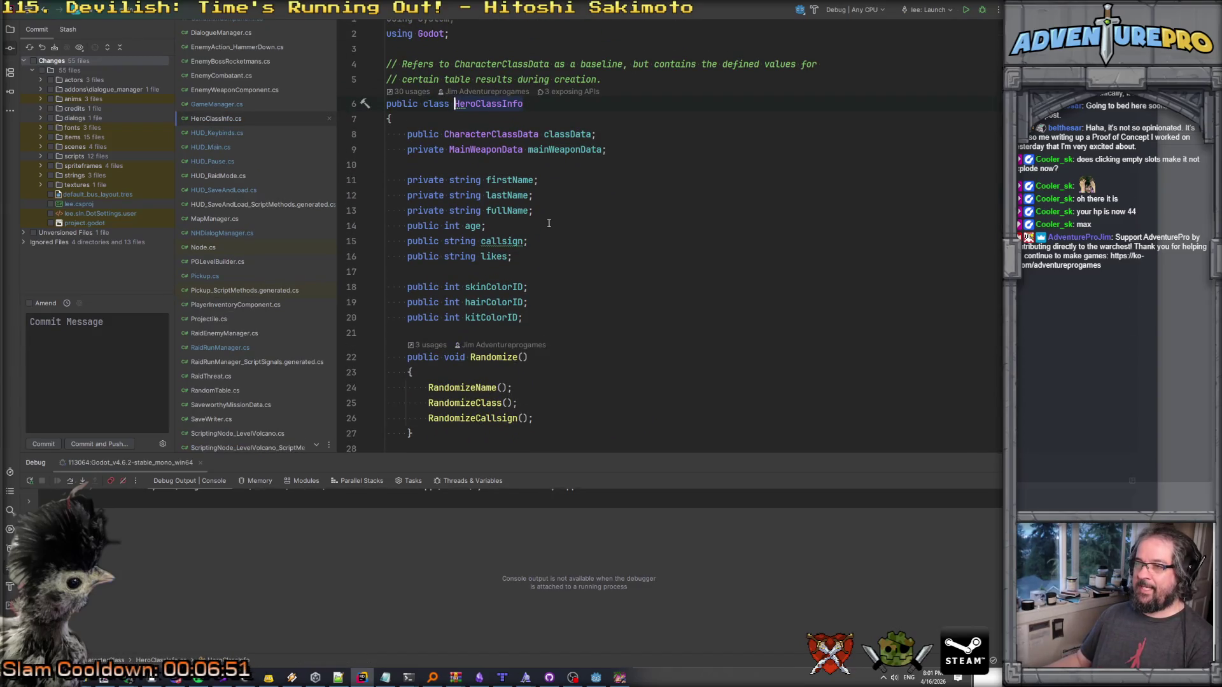
scroll(549, 223, "down", 3)
scroll(562, 159, "up", 3)
Go to the CharacterClassData definition and list usages of bonusHealthAtStart.
left_click(509, 143)
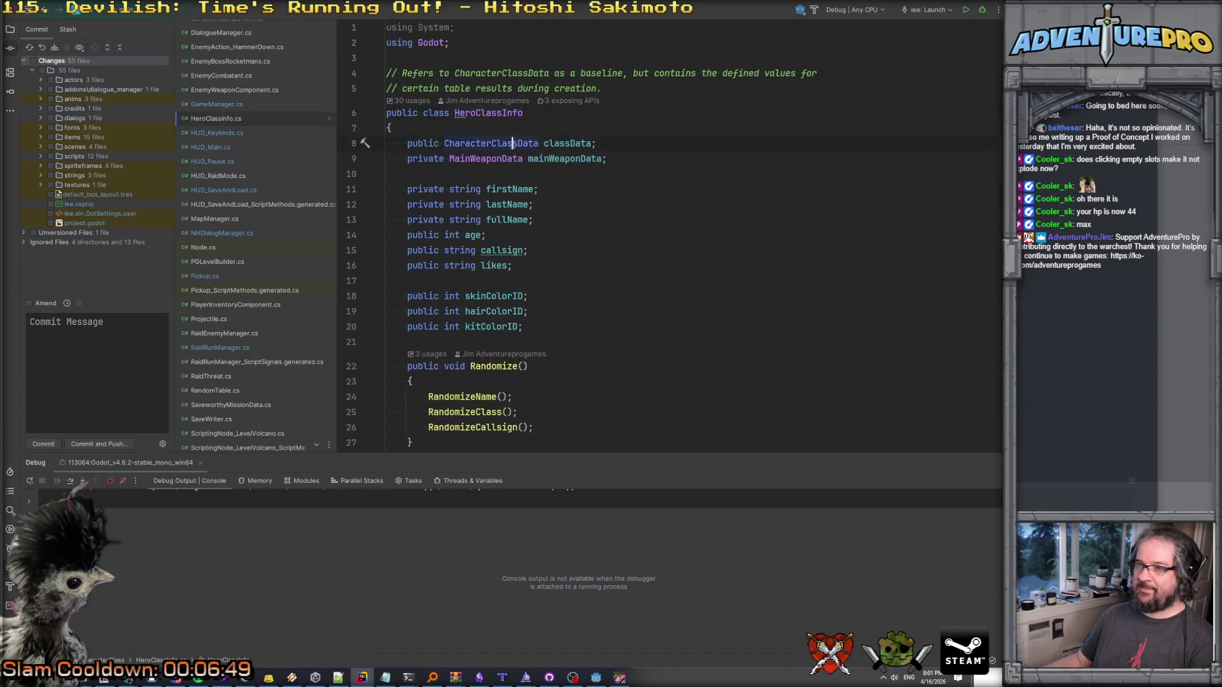
key("F12")
scroll(567, 136, "down", 3)
left_click(567, 136)
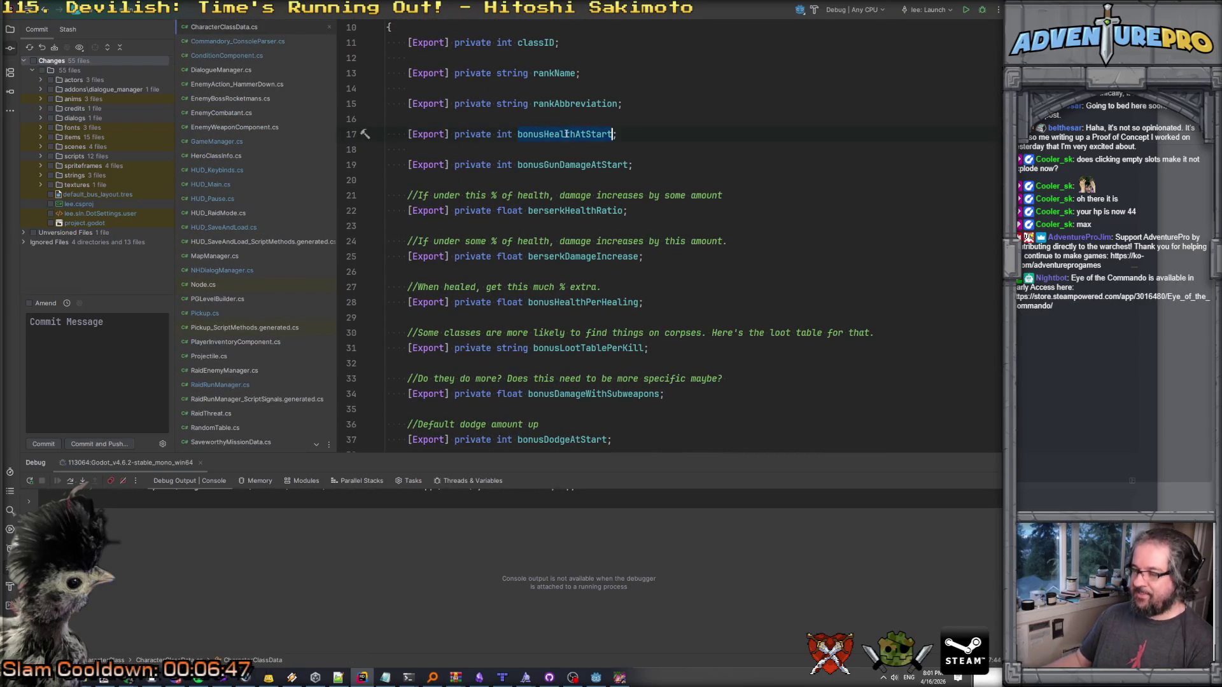
key("shift+F12")
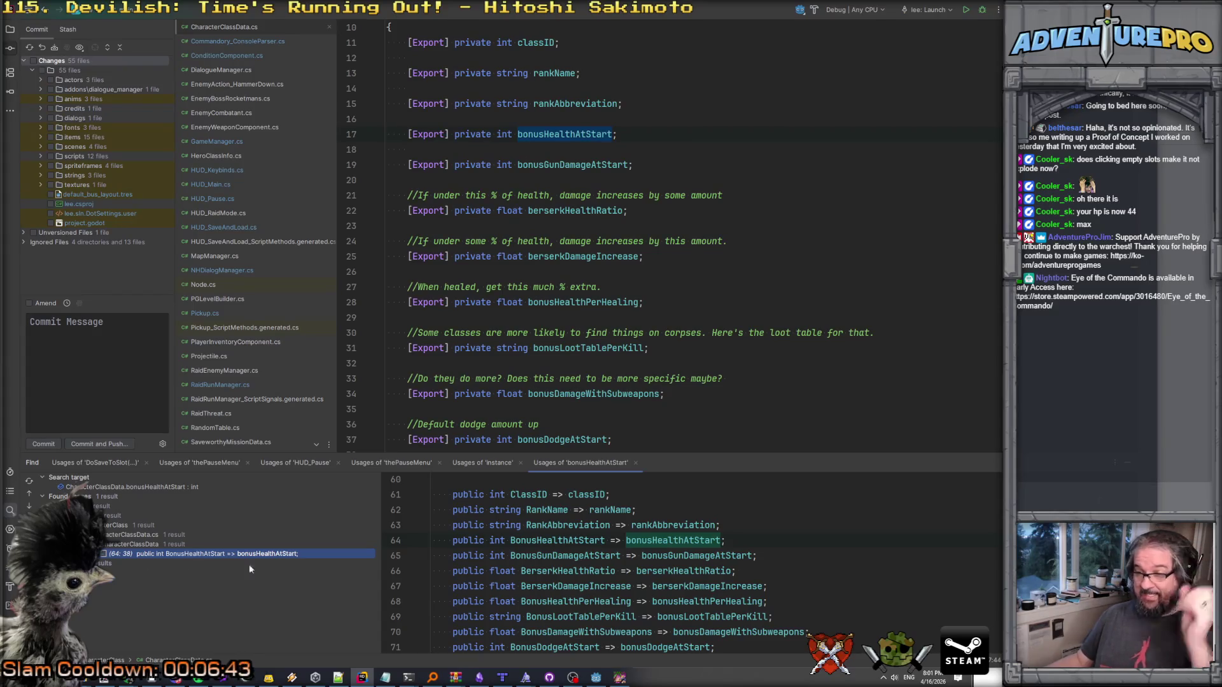
Find usages of the BonusHealthAtStart property and search all files for it.
left_click(574, 544)
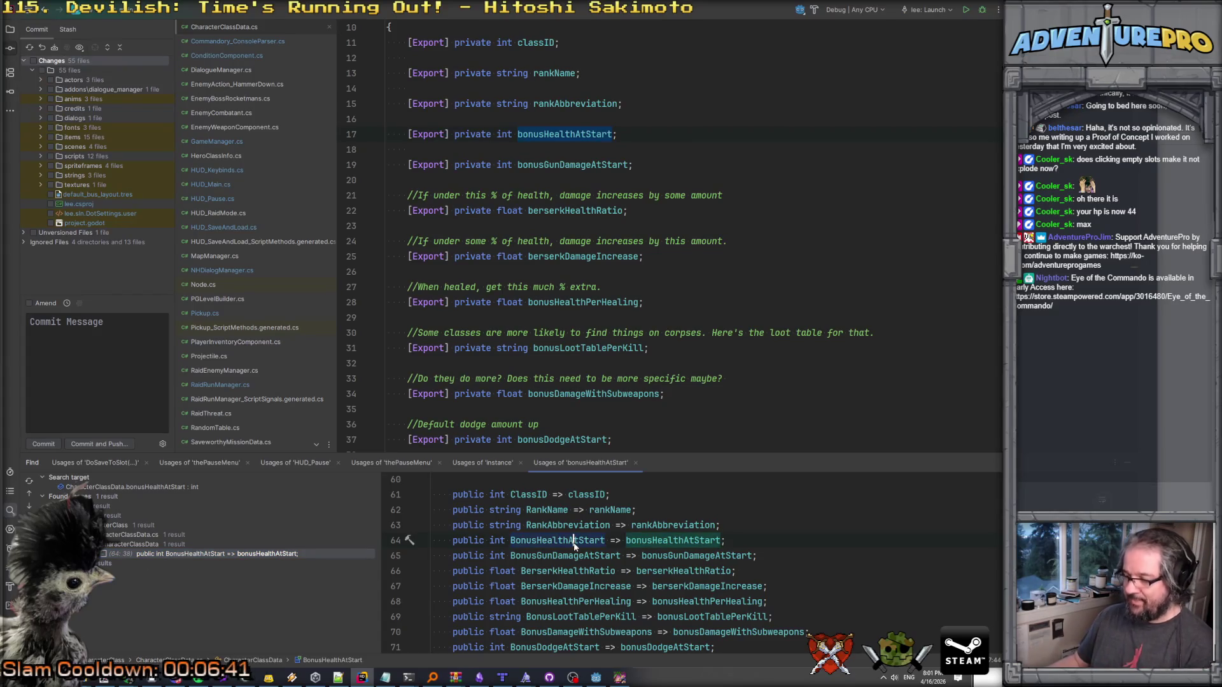
key("alt+F7")
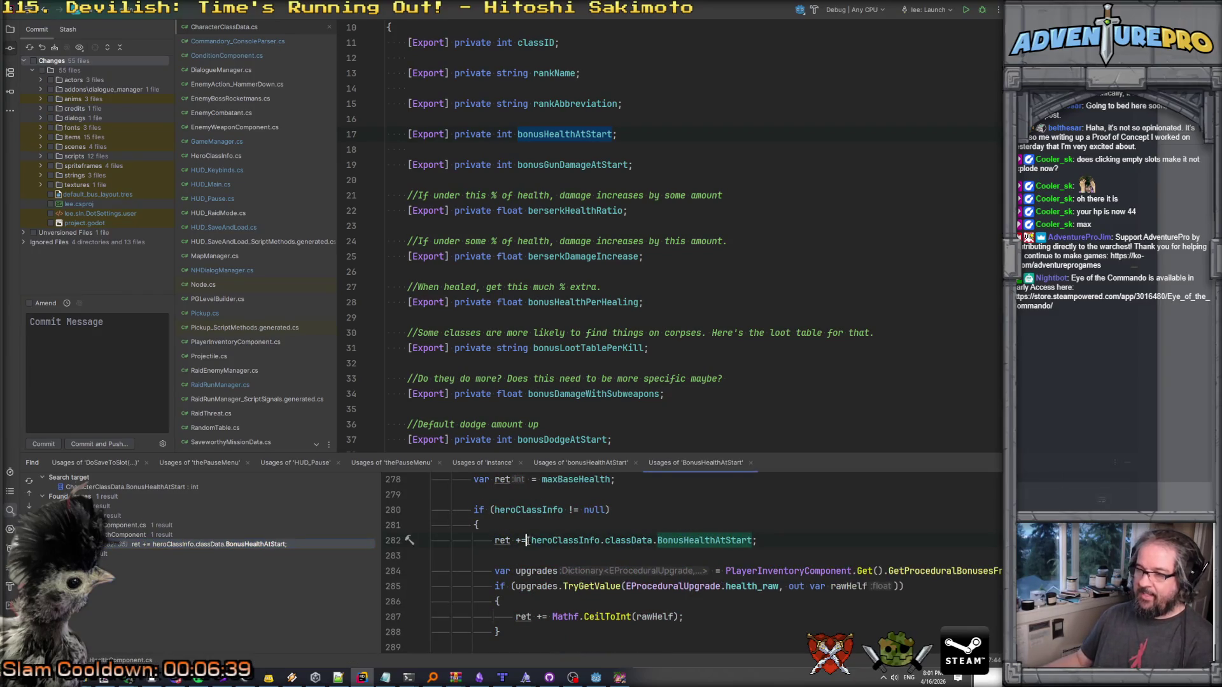
double_click(684, 541)
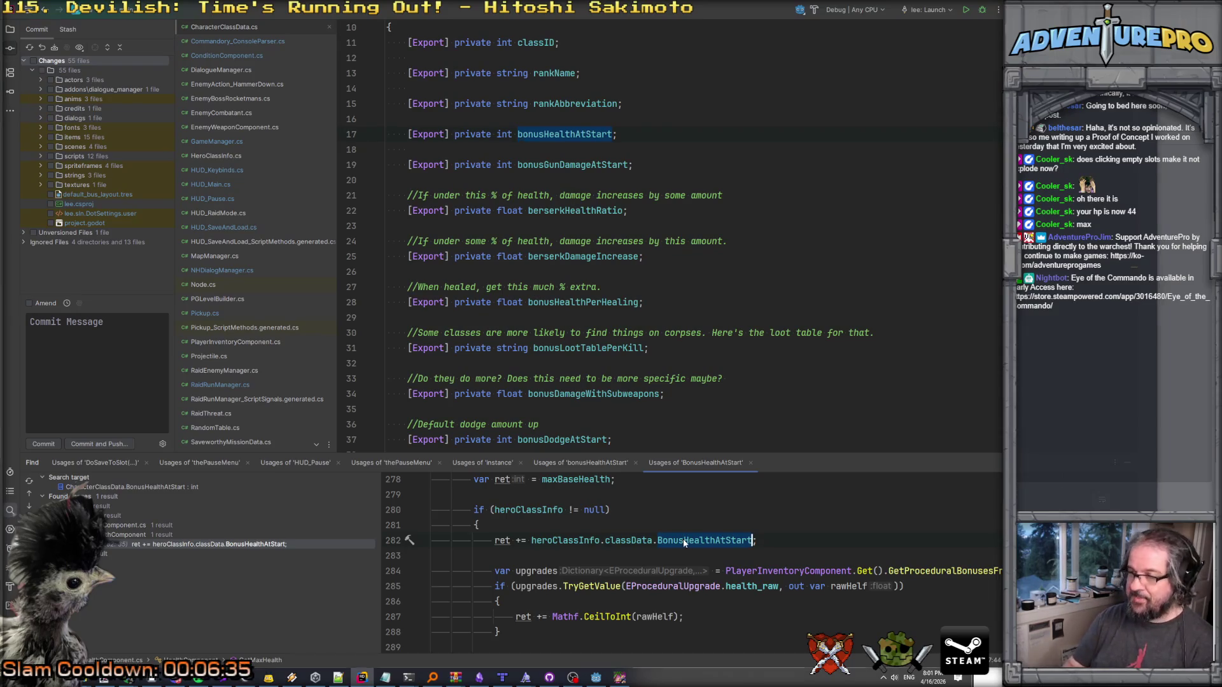
key("ctrl+shift+f")
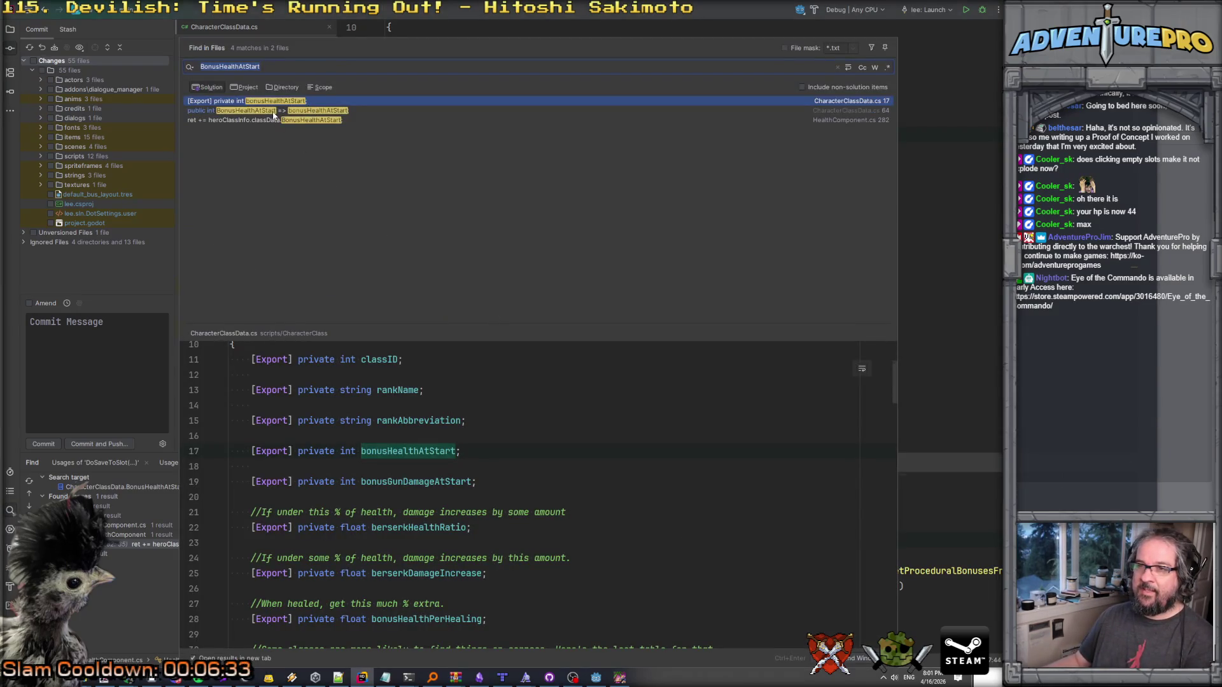
Set a breakpoint on HealthComponent.cs line 282, where BonusHealthAtStart is added to max health.
key("Down")
key("Down")
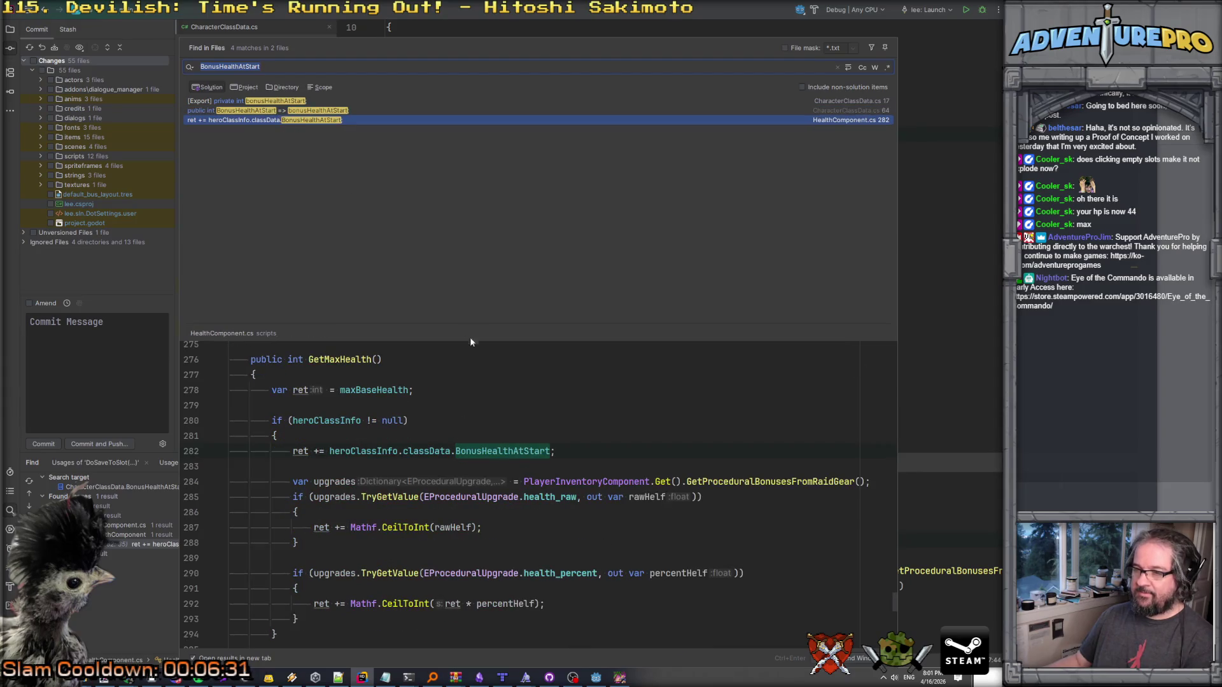
left_click(297, 456)
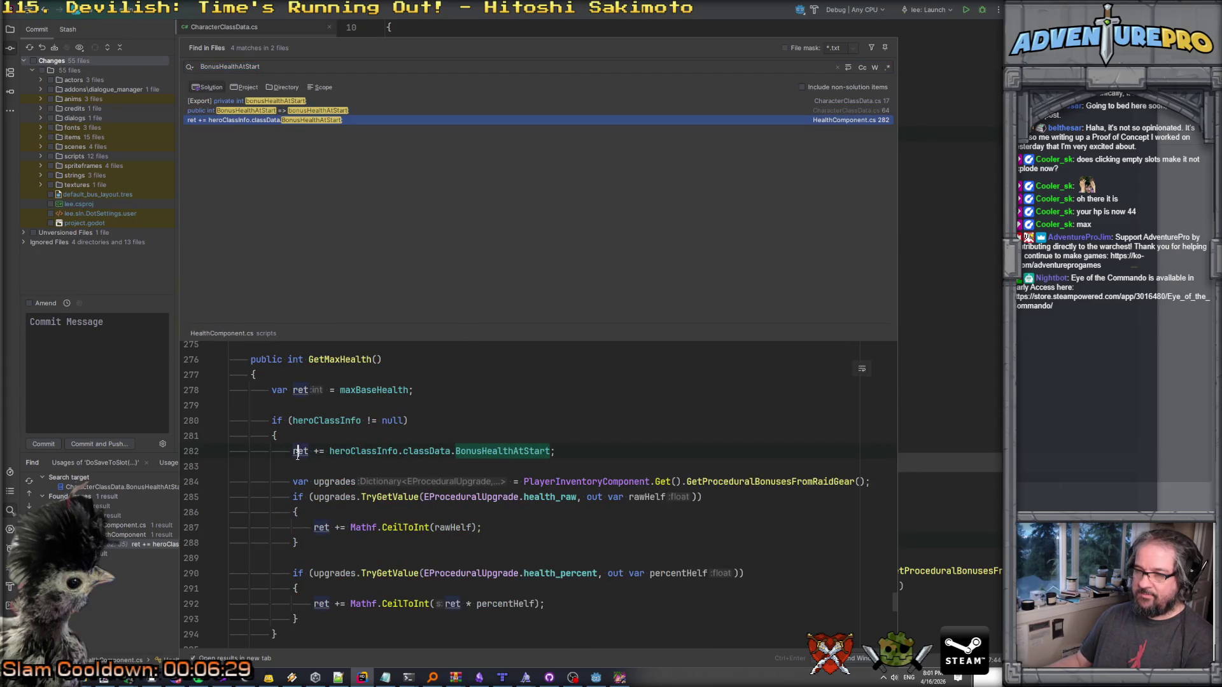
key("F9")
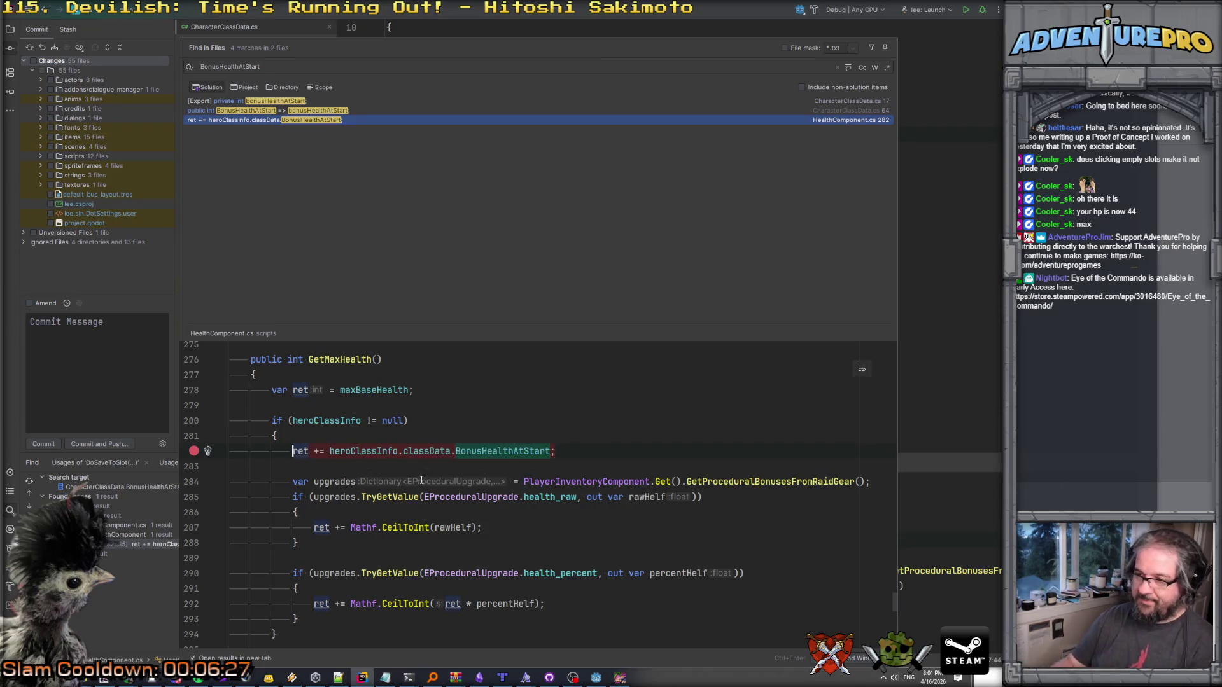
key("Escape")
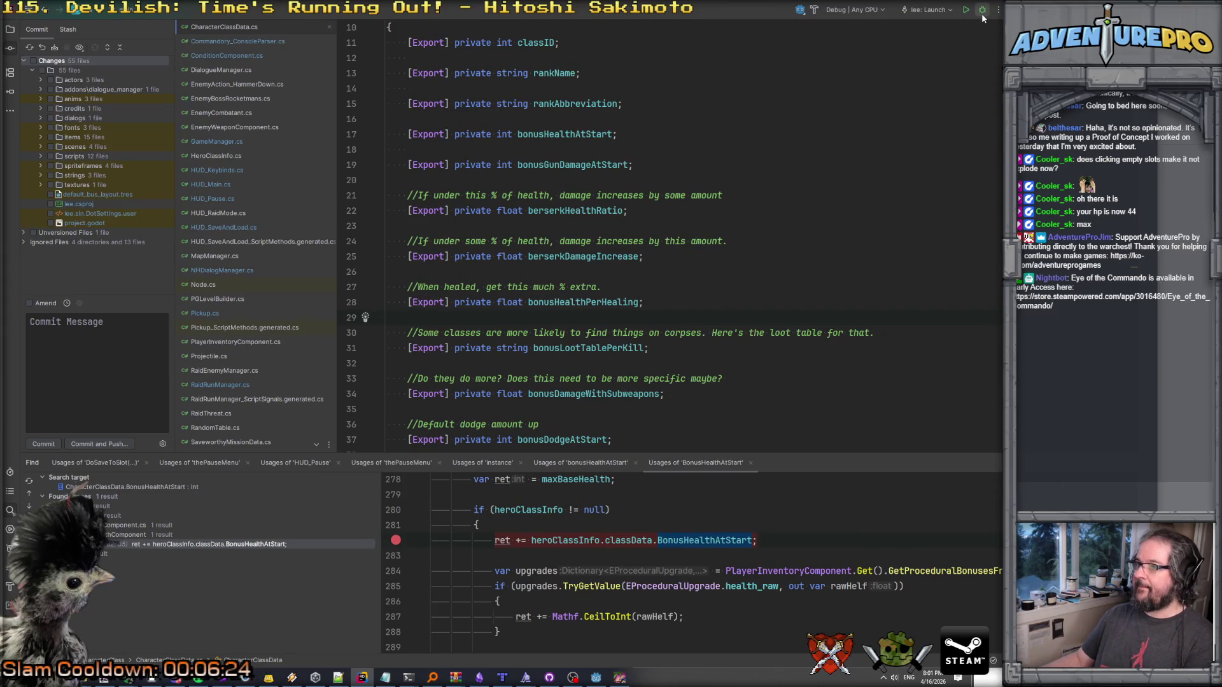
scroll(846, 383, "down", 4)
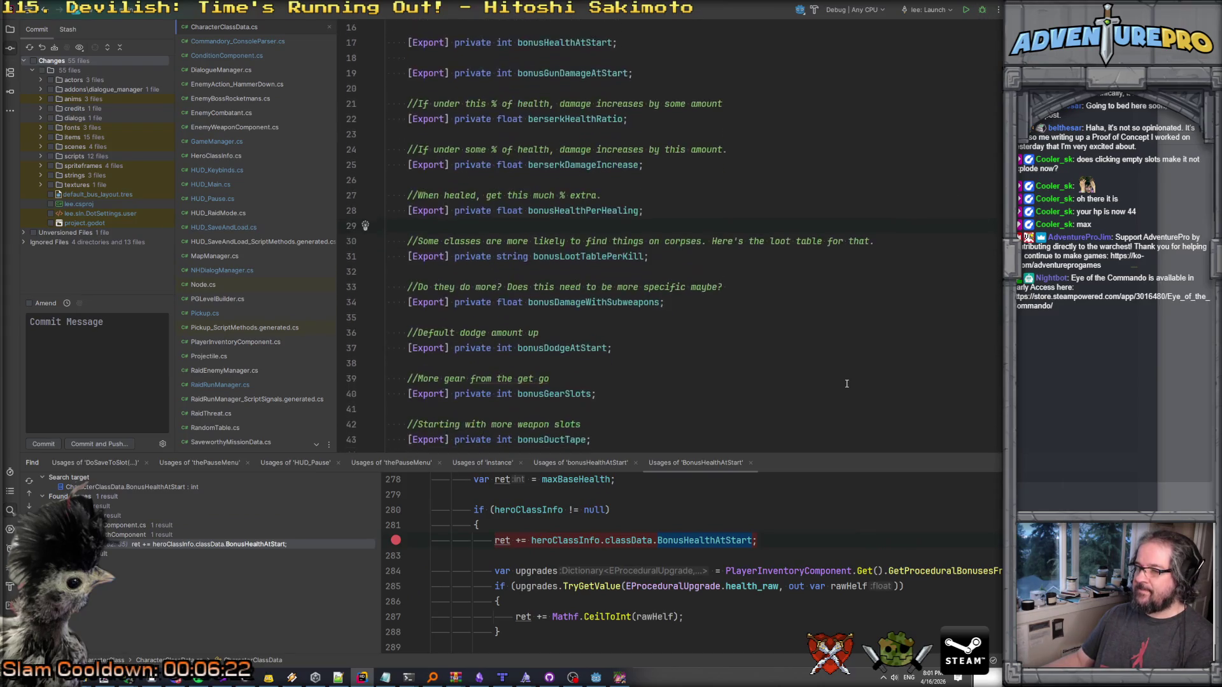
left_click(619, 677)
Save the game into the Mission 1 slot and quit to the main menu.
left_click(532, 351)
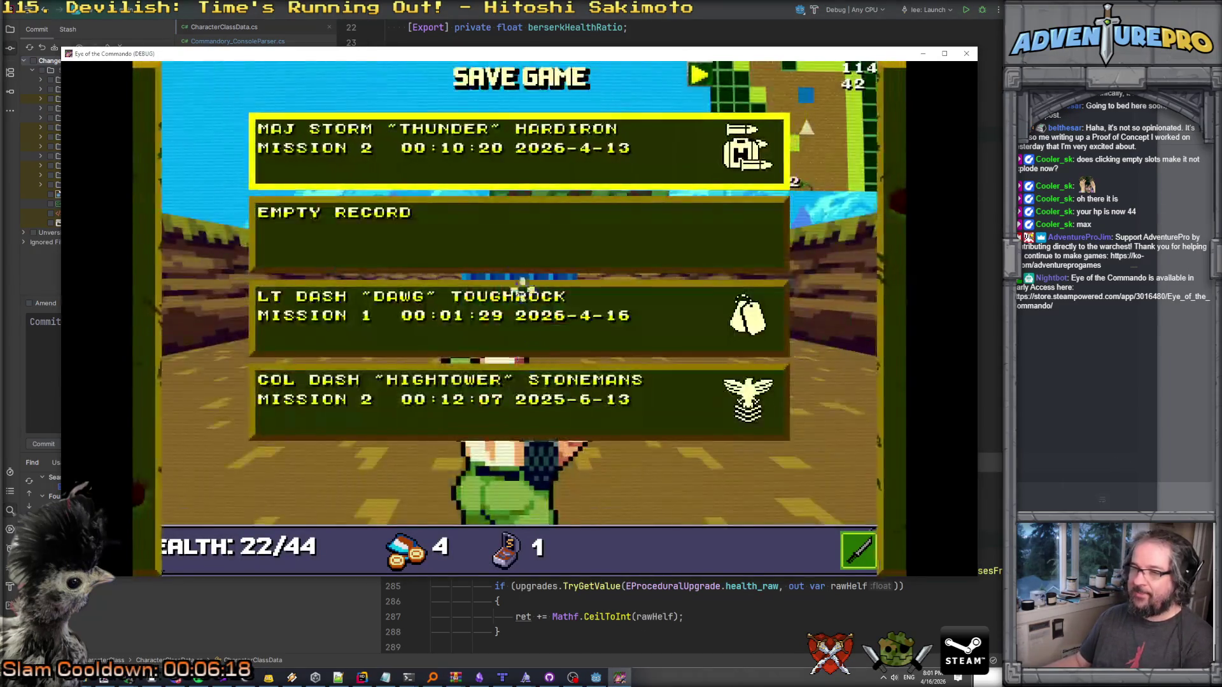
left_click(514, 329)
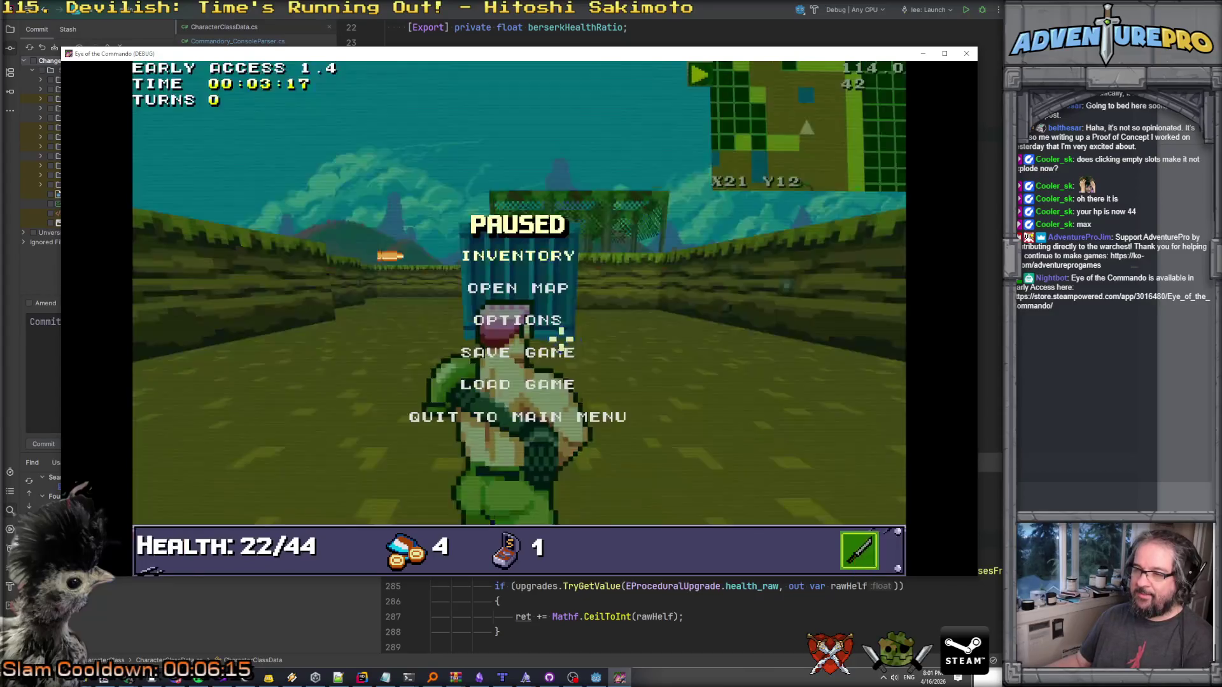
left_click(533, 420)
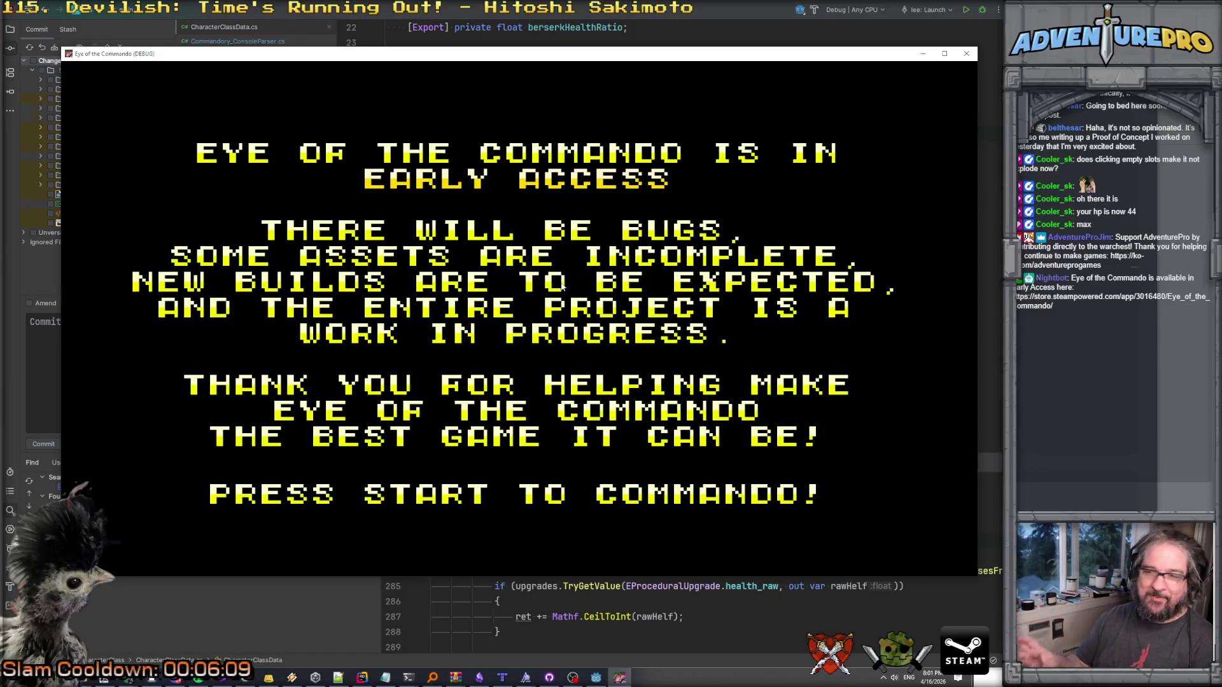
Reload the Mission 1 save from the title screen, where health reads 24/48.
left_click(528, 476)
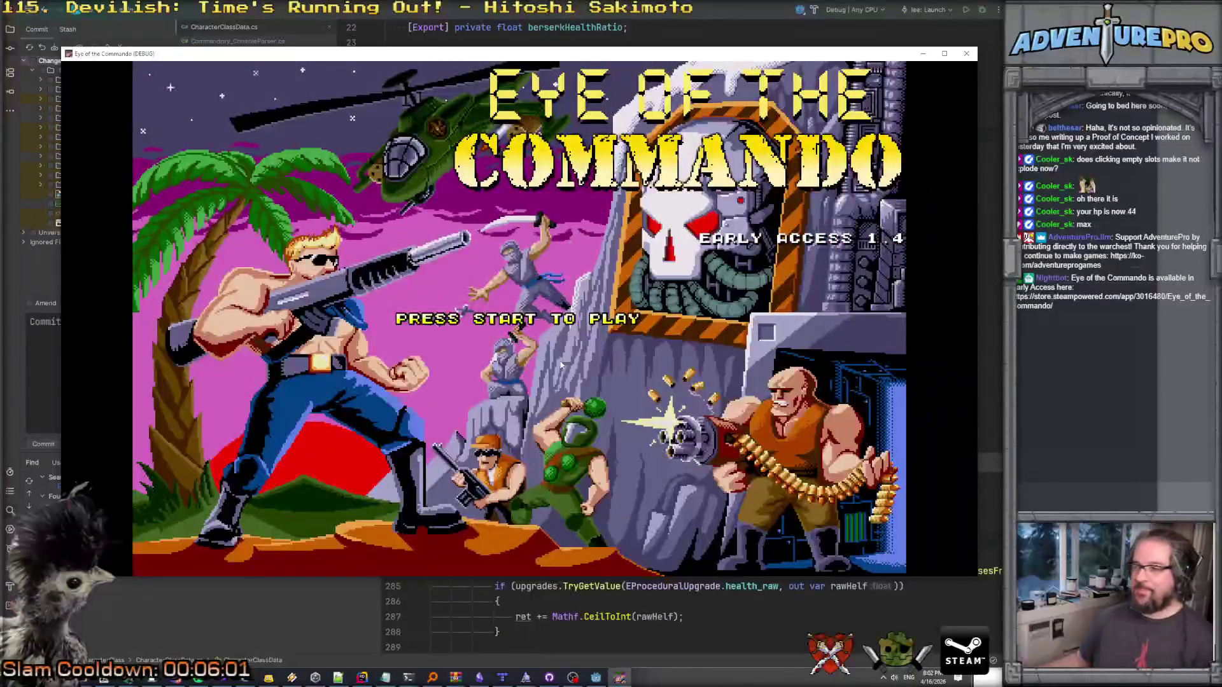
left_click(784, 277)
left_click(784, 277)
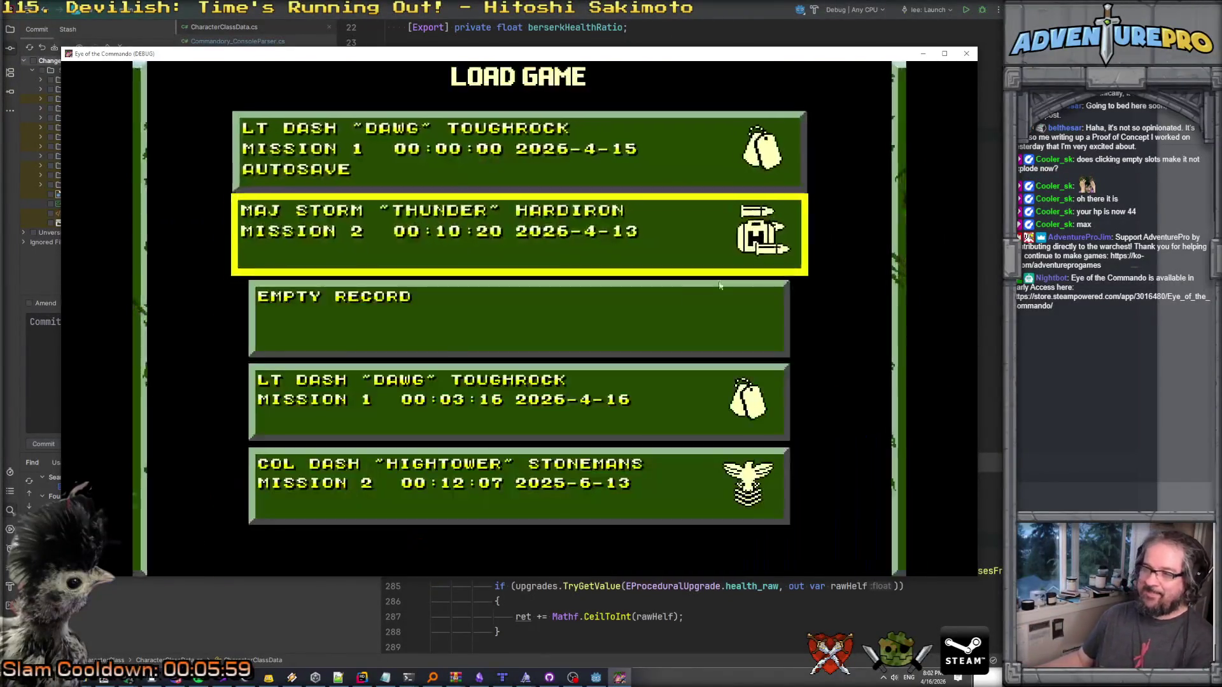
left_click(543, 354)
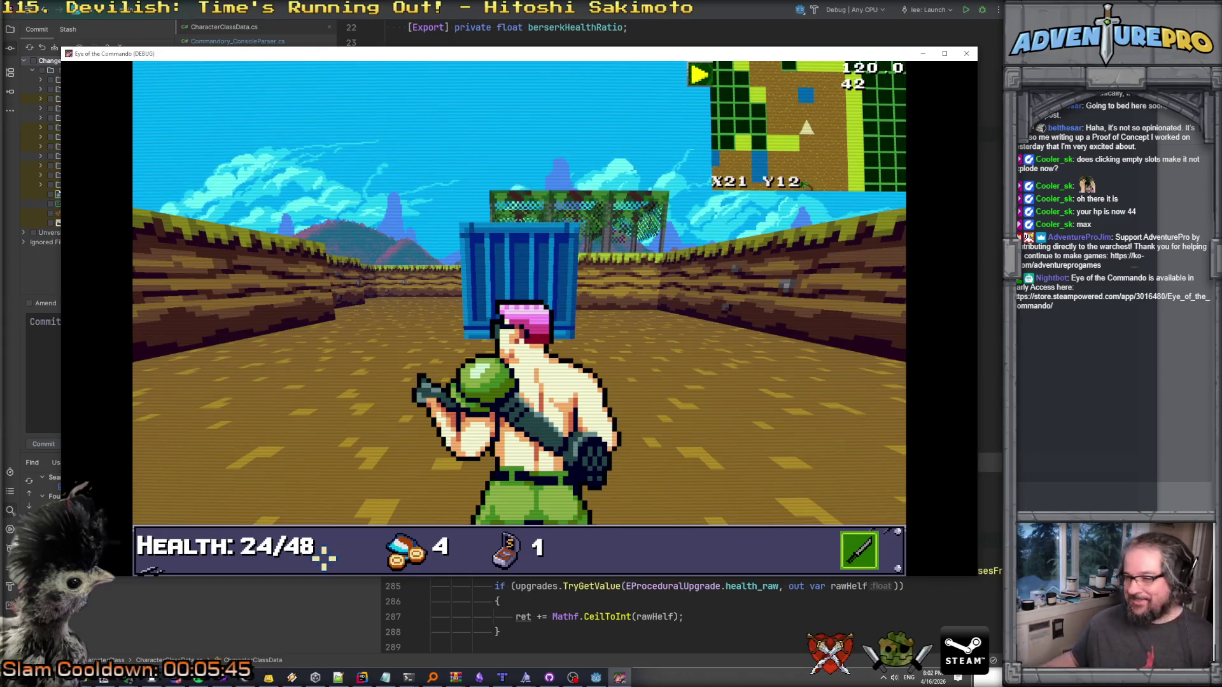
key("alt+Tab")
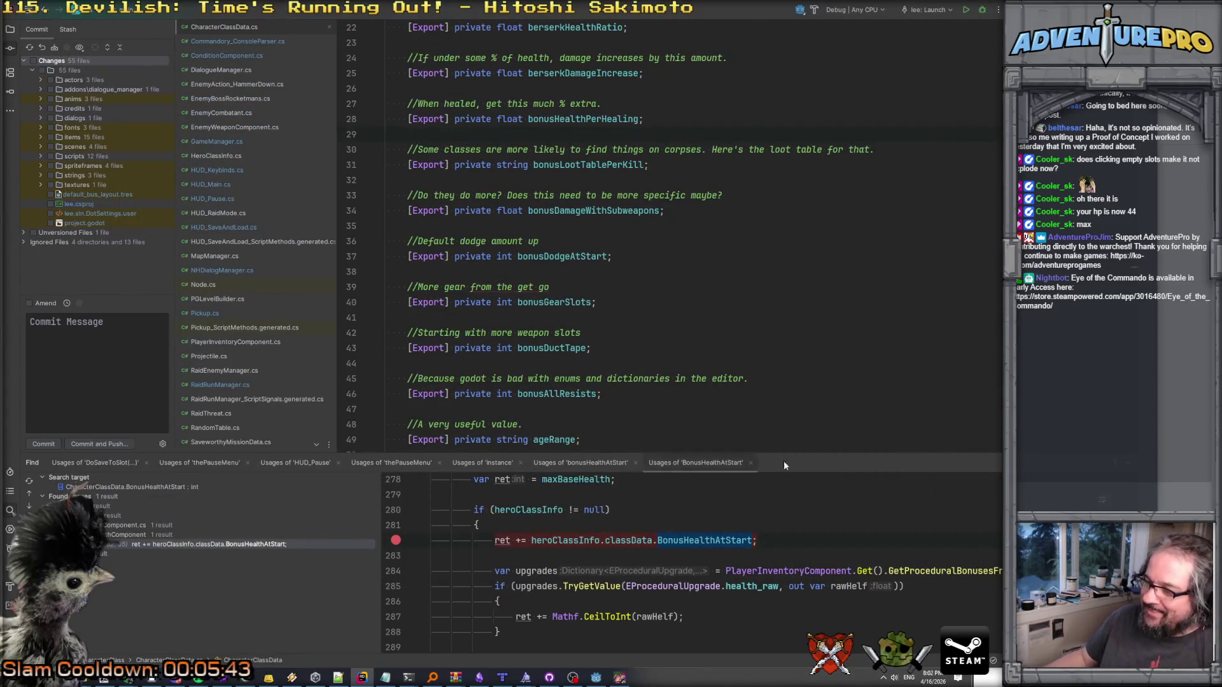
Enlarge the lower code pane to show all of GetMaxHealth, and search for maxBaseHealth.
left_click_drag(784, 456, 826, 334)
scroll(521, 392, "up", 2)
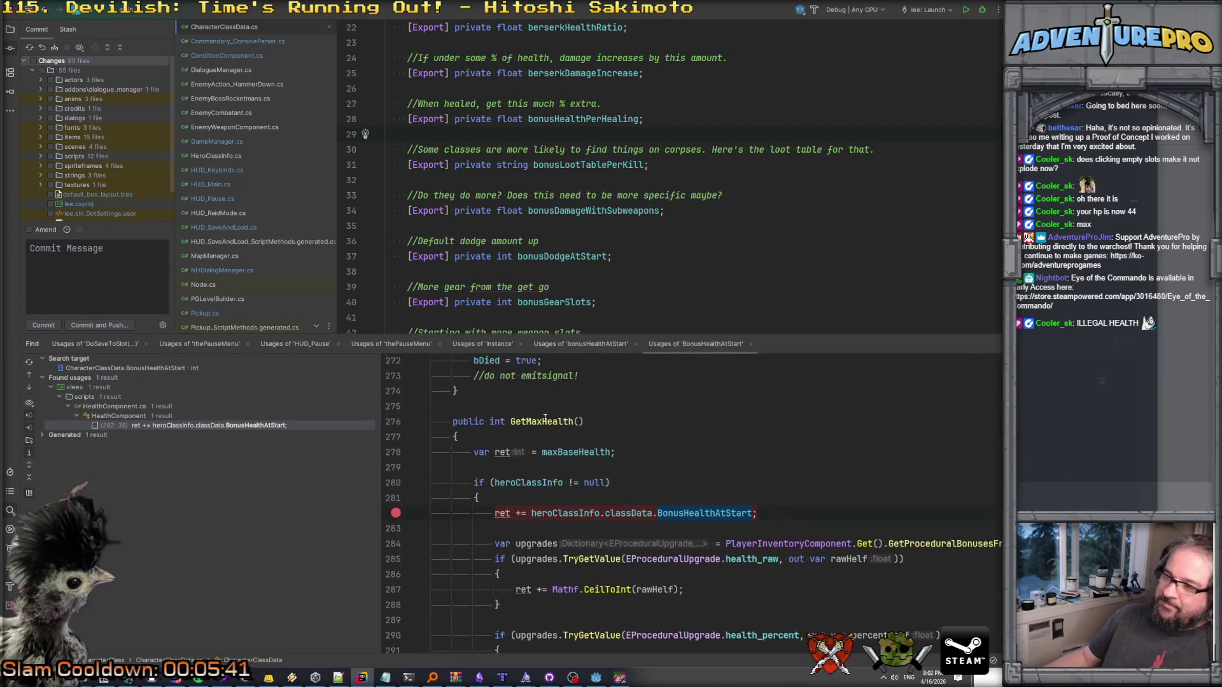
scroll(528, 395, "down", 1)
left_click(700, 467)
double_click(577, 406)
key("ctrl+shift+f")
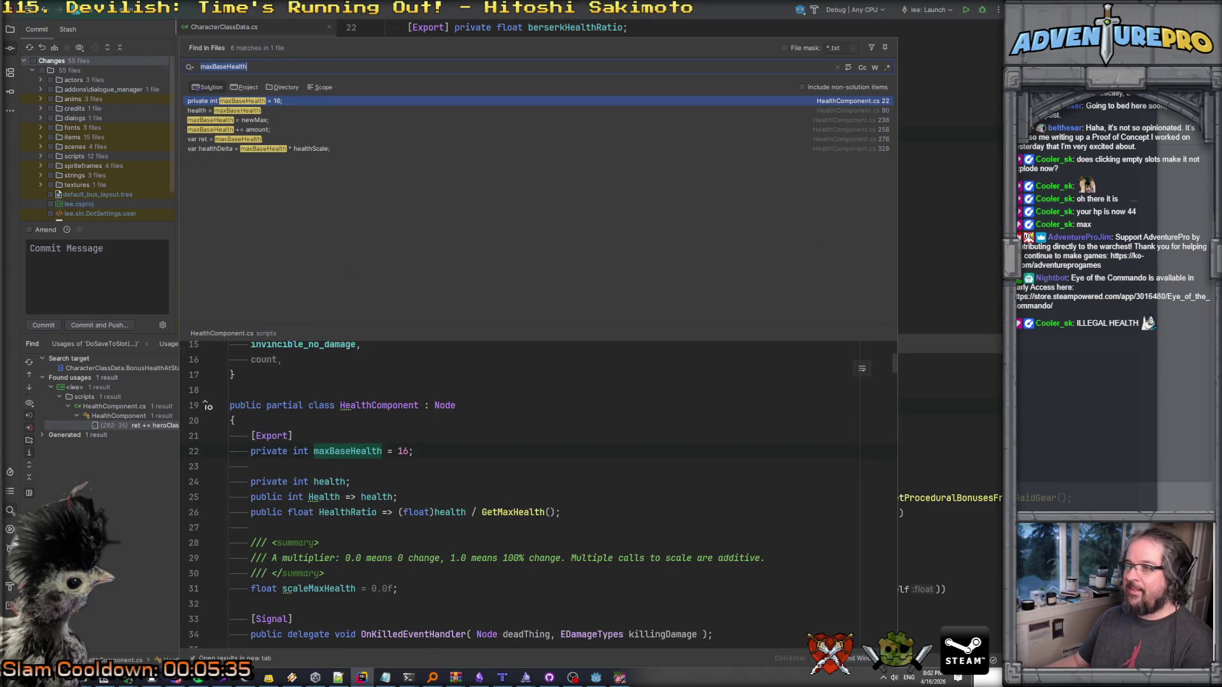
key("Escape")
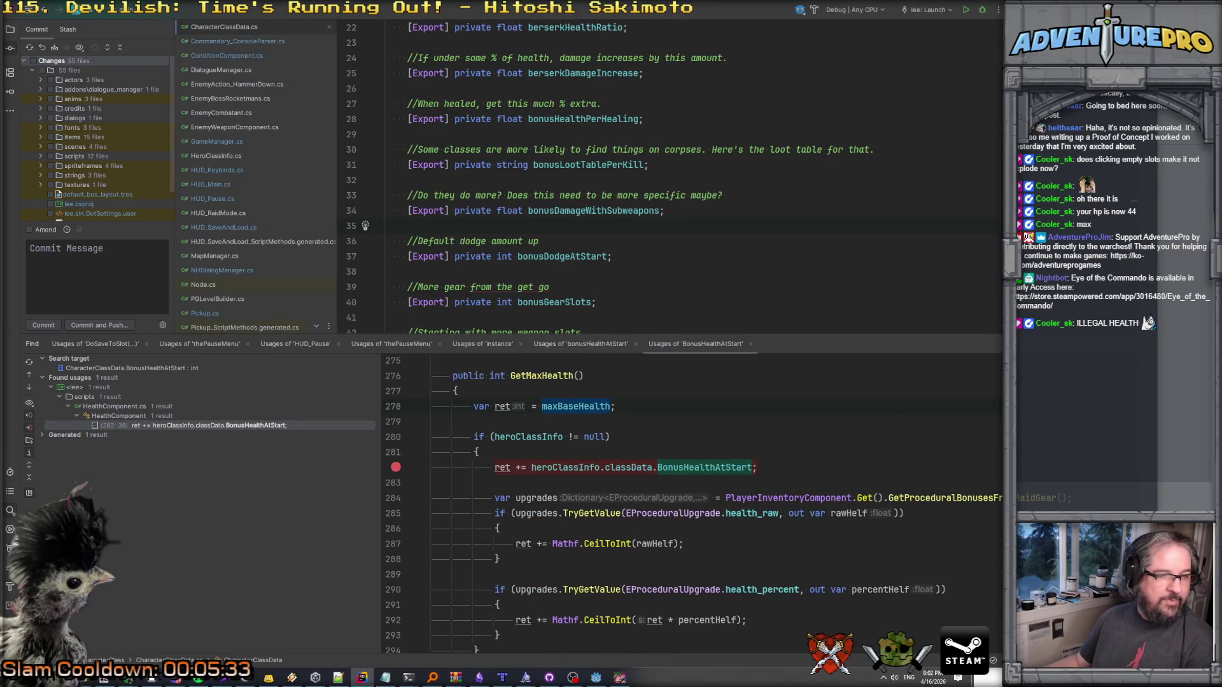
key("alt+Tab")
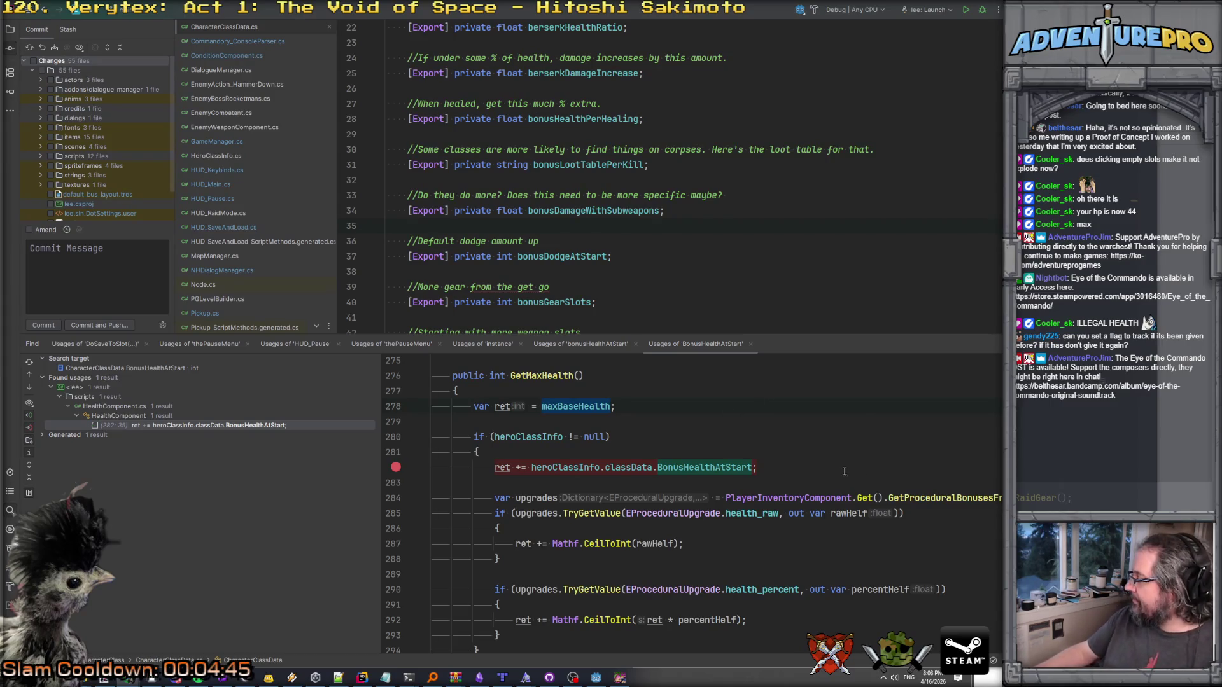
Find the uses of GetMaxHealth and open SaveworthyMissionData.cs's Save method at line 92.
left_click(522, 437)
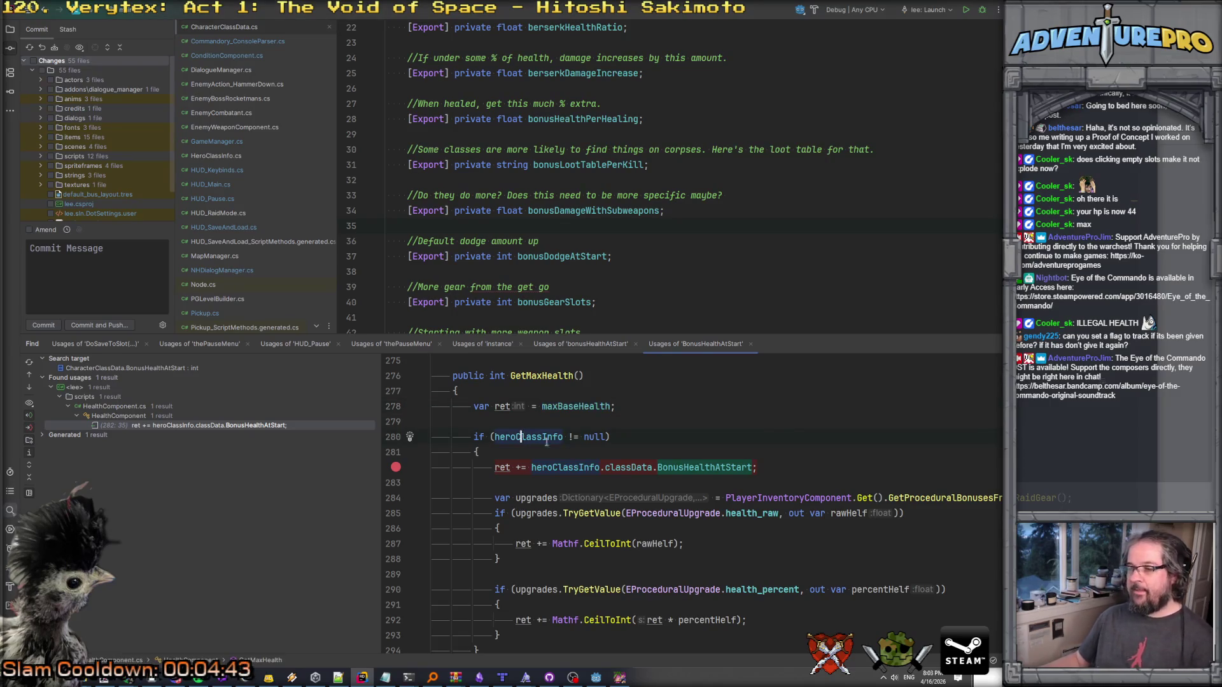
scroll(778, 434, "down", 2)
scroll(778, 434, "up", 2)
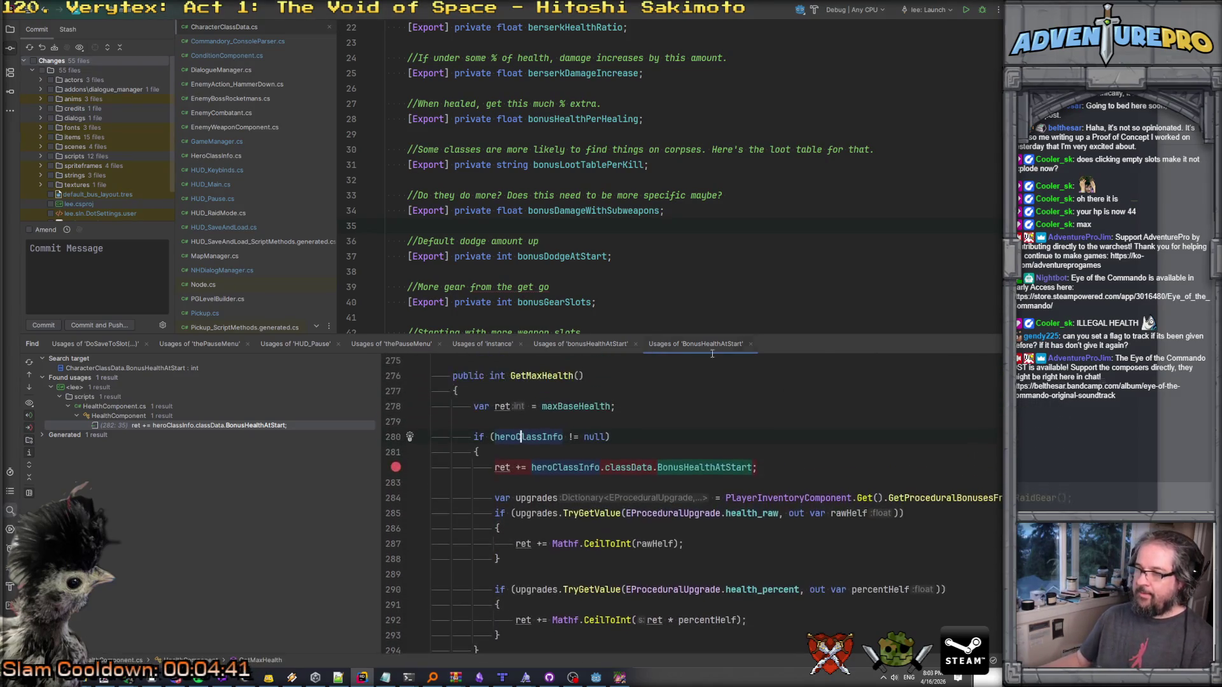
left_click_drag(782, 335, 784, 287)
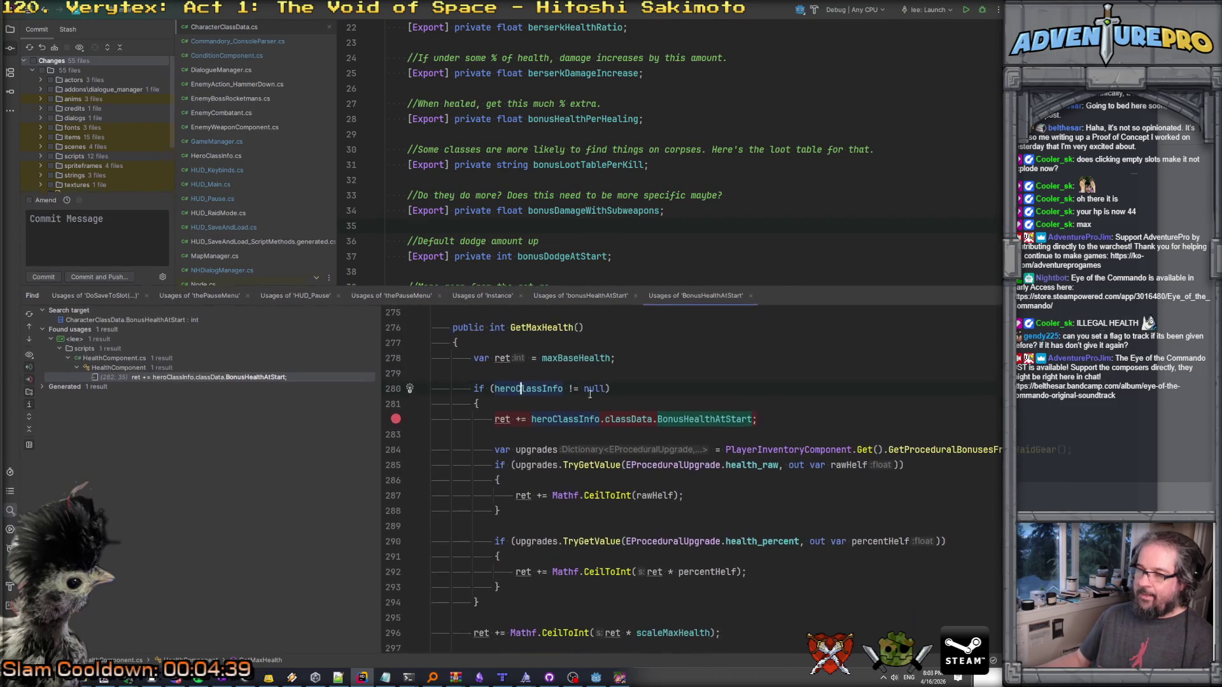
mouse_move(569, 357)
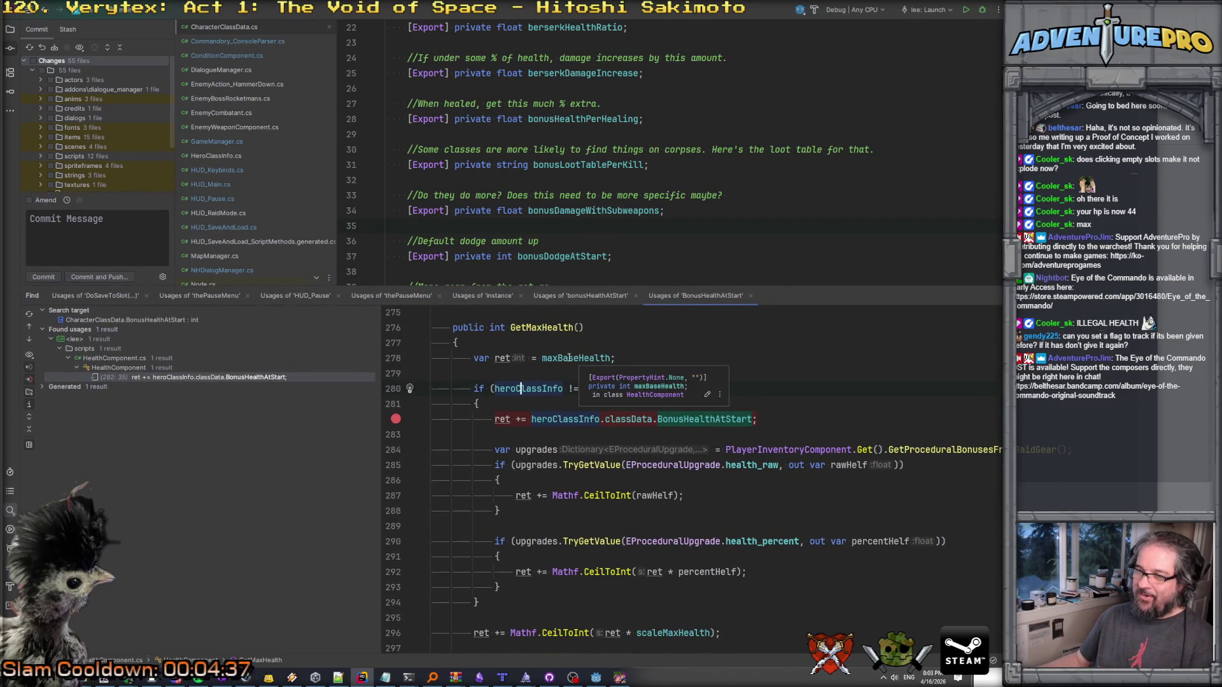
left_click(567, 358)
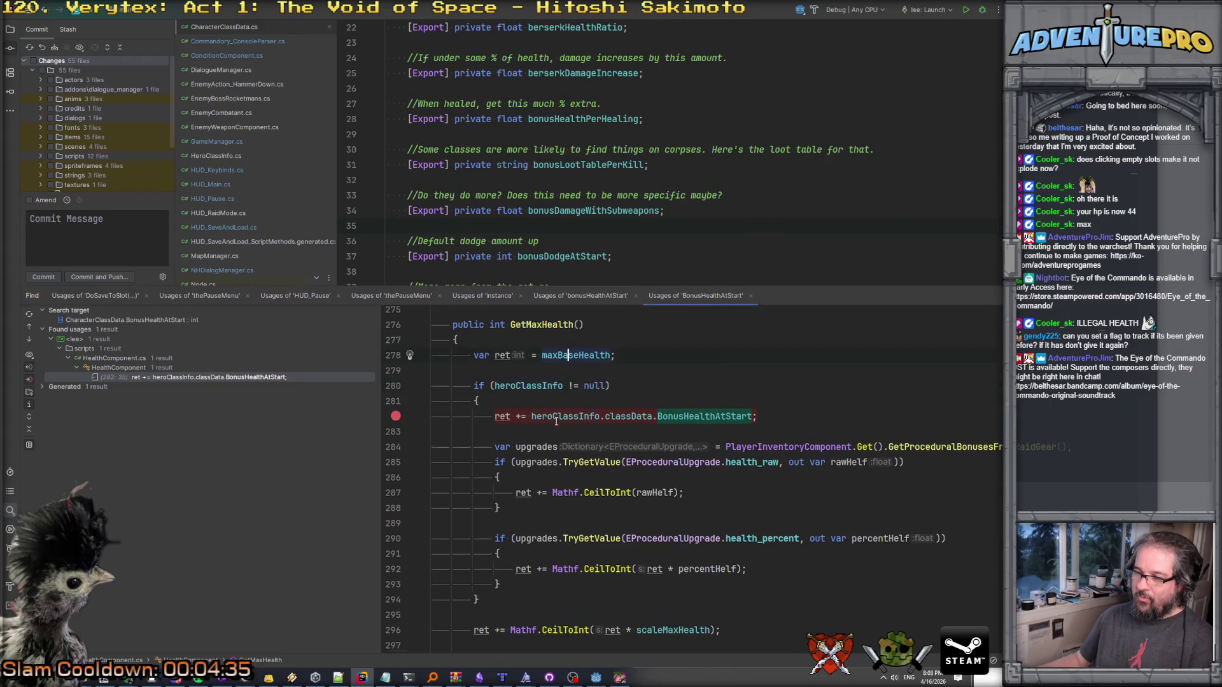
scroll(528, 542, "down", 3)
scroll(528, 542, "up", 2)
scroll(528, 542, "up", 2)
left_click(574, 374)
key("ctrl+shift+f")
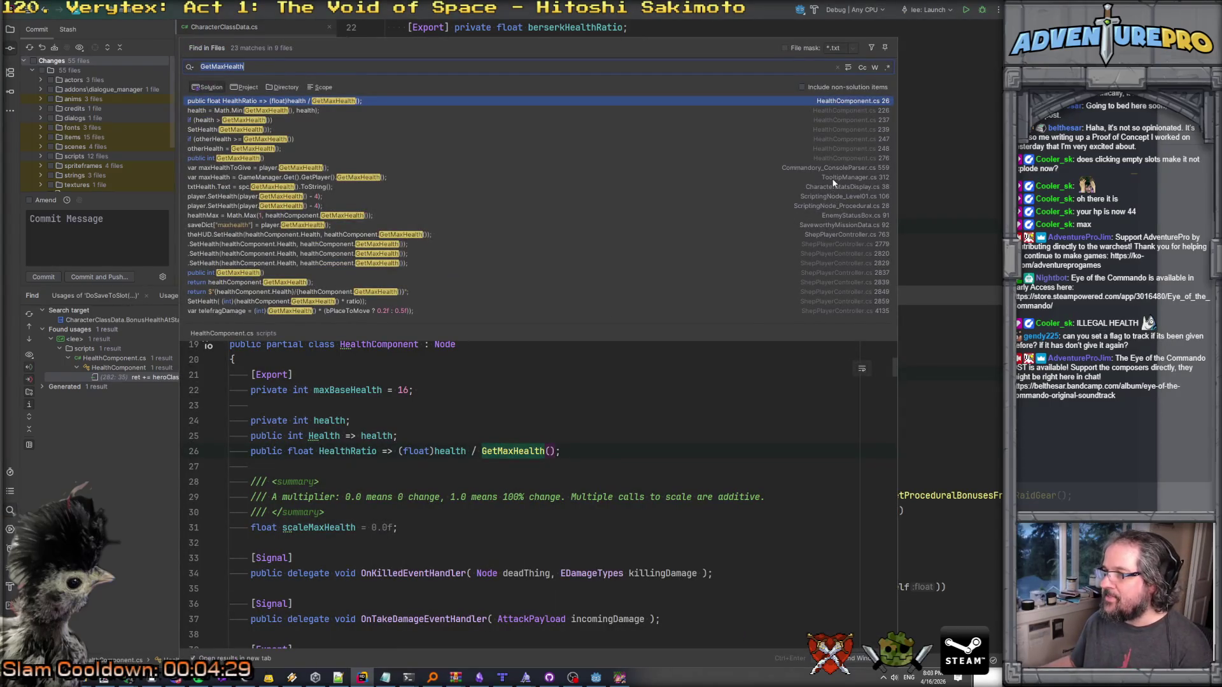
double_click(840, 228)
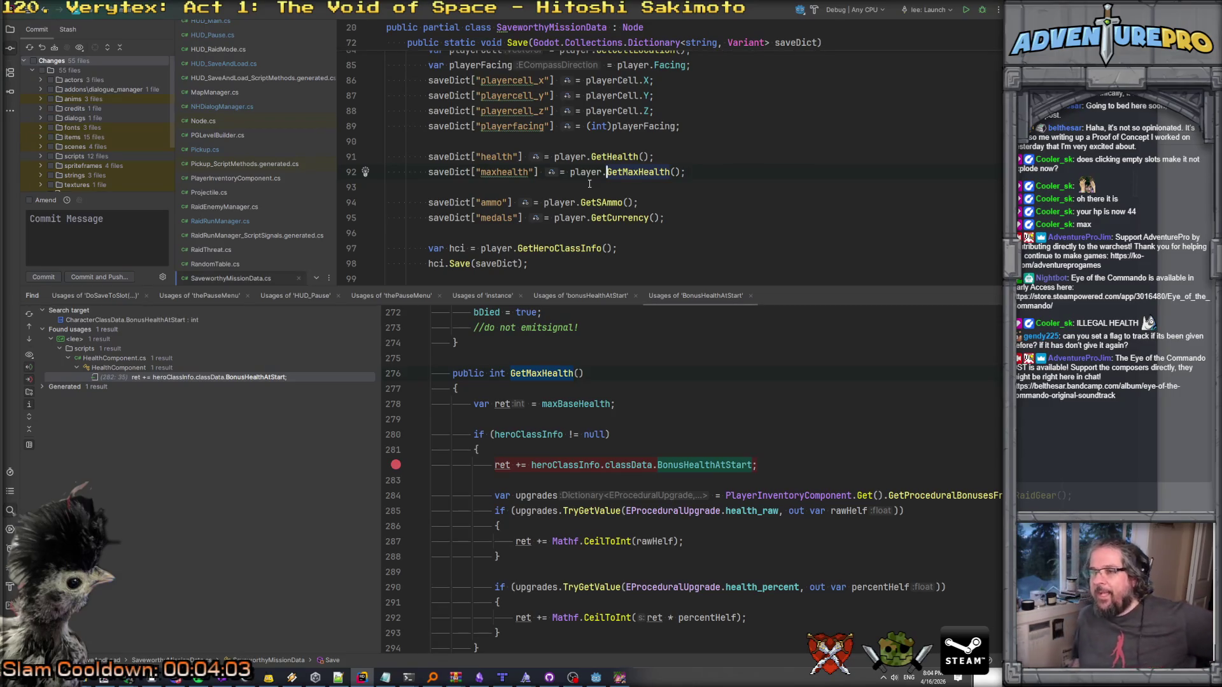
Duplicate the maxhealth save line and comment out the original with //.
key("XF86AudioPlay")
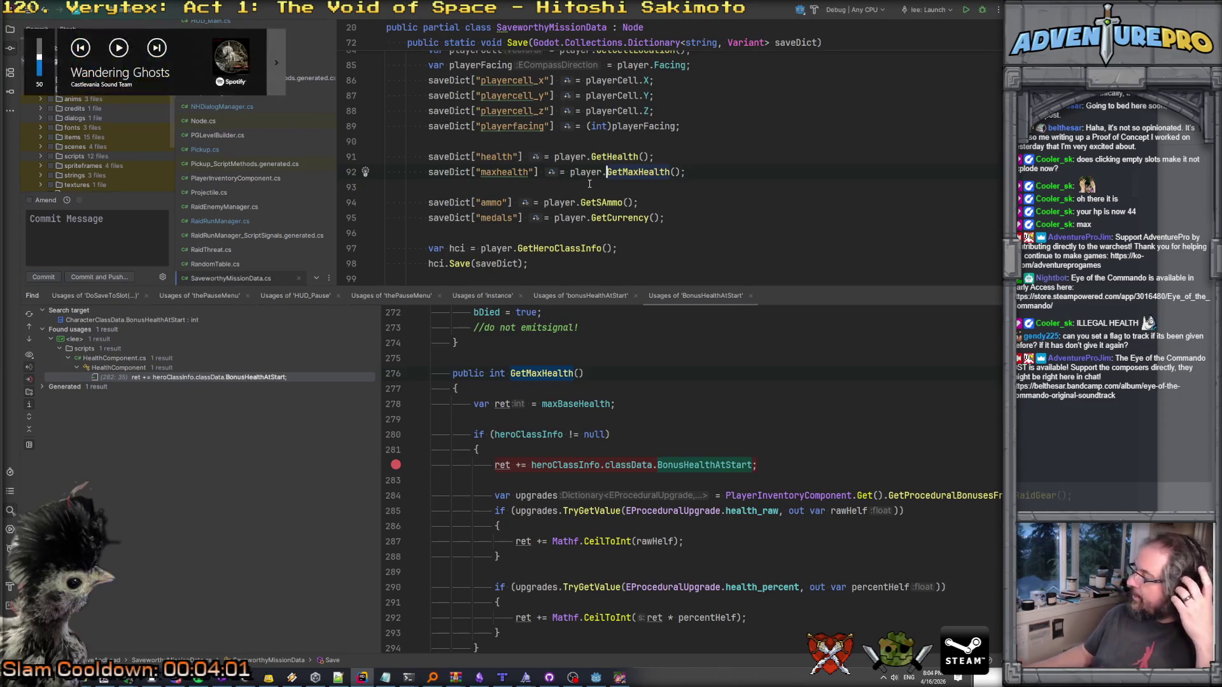
key("ctrl+c")
key("Down")
key("ctrl+v")
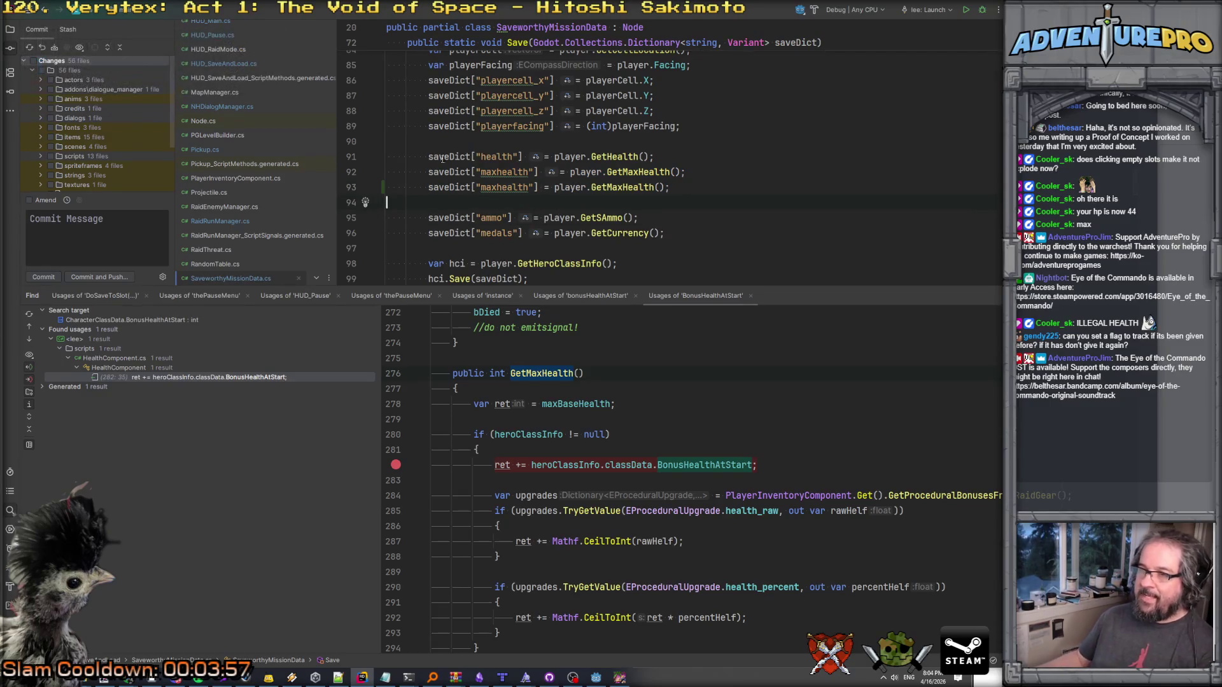
left_click(429, 172)
type("//")
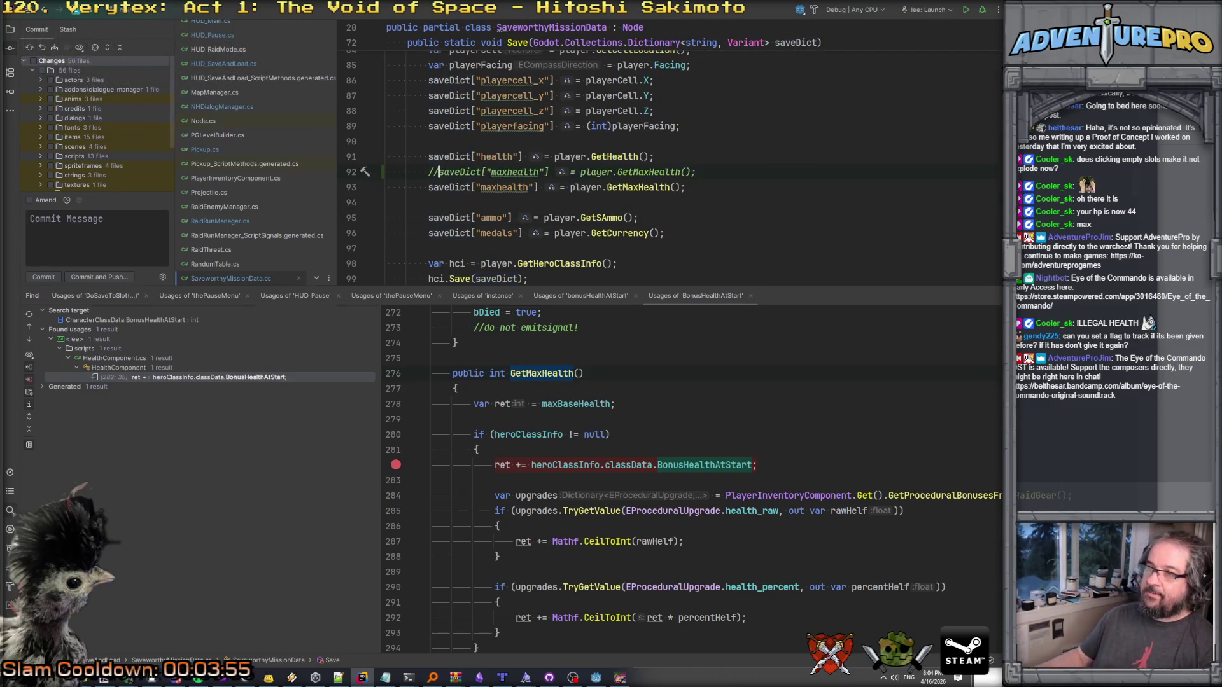
Rename the copied line's key to maxhealthbase, still storing player.GetMaxHealth().
left_click(533, 187)
type("base")
left_click(643, 186)
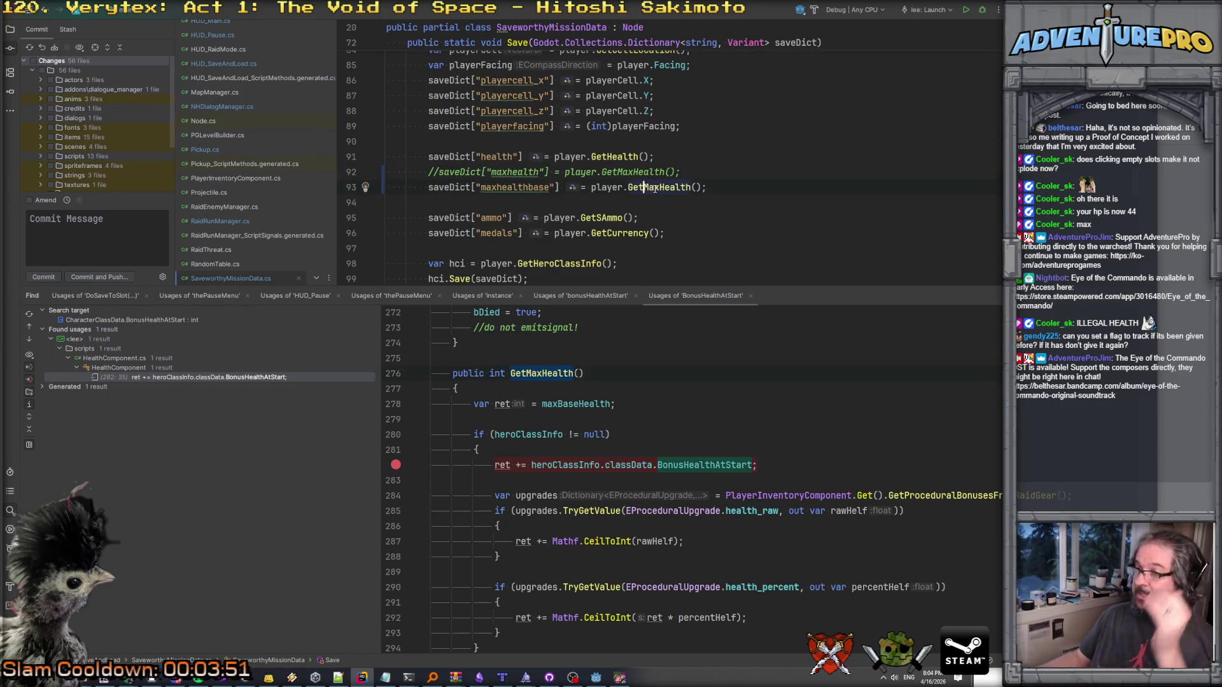
scroll(654, 226, "up", 3)
scroll(644, 381, "up", 5)
scroll(643, 381, "down", 9)
scroll(644, 382, "down", 2)
scroll(644, 381, "up", 10)
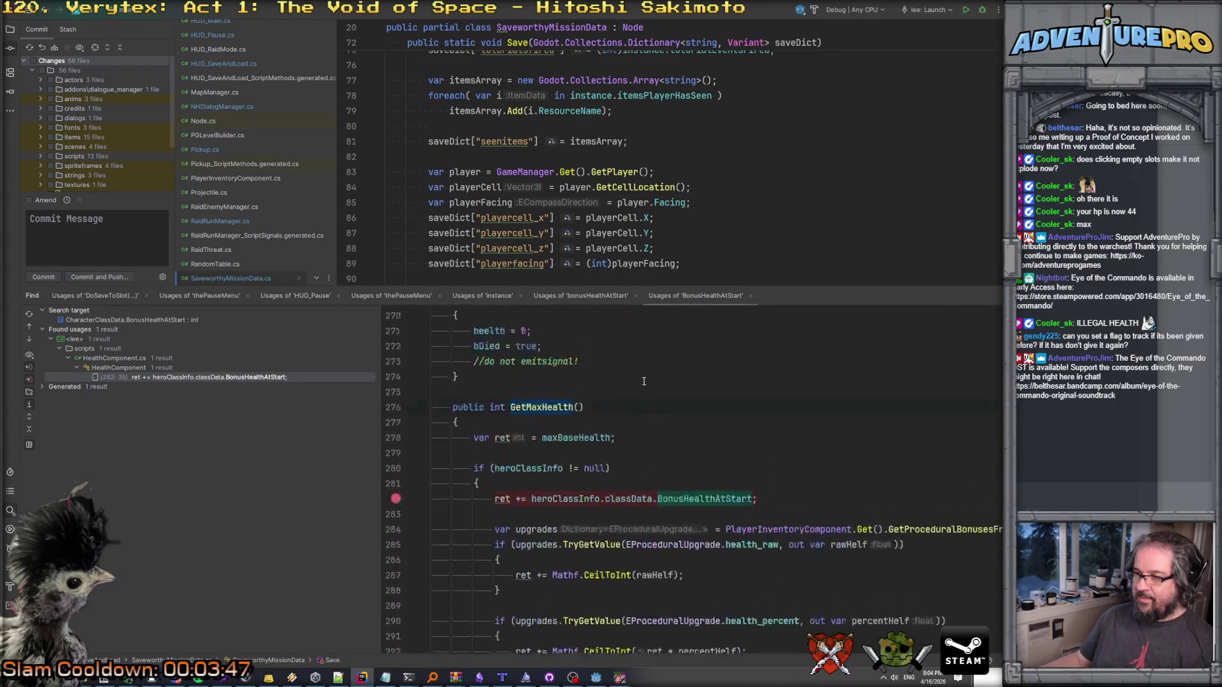
left_click(519, 446)
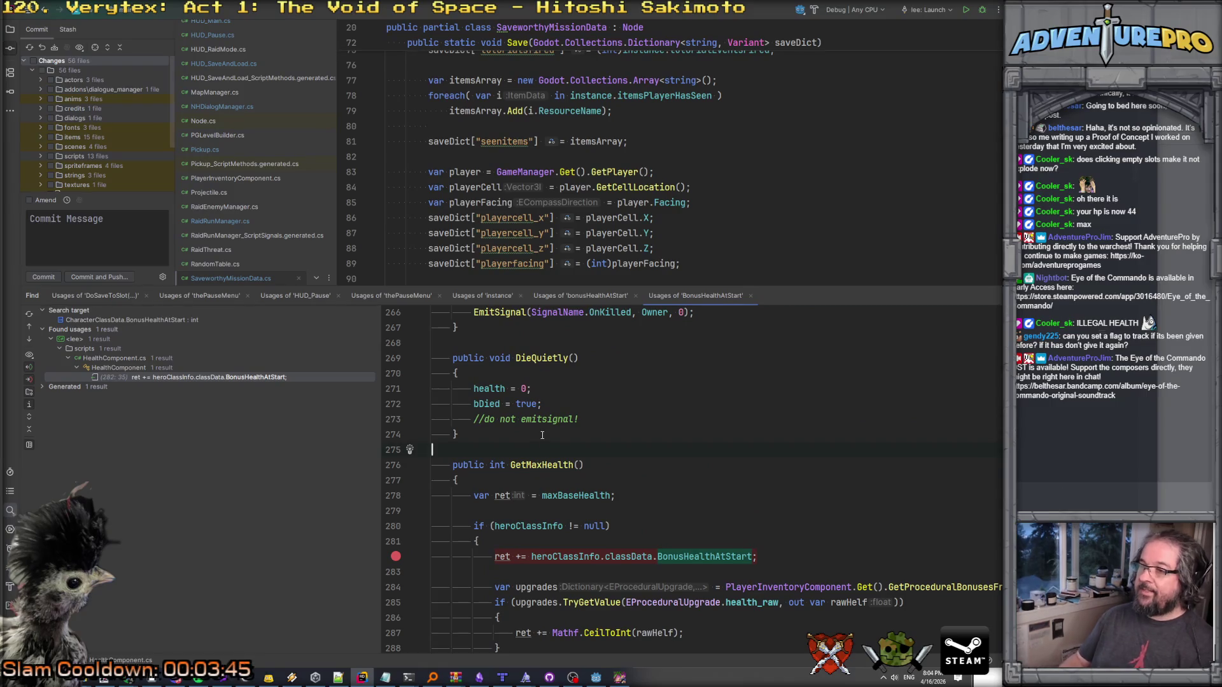
Add a GetMaxHealthBase() method with a summary saying it's unmodified by gear and class information.
key("Return")
key("Return")
key("Up")
type("publi")
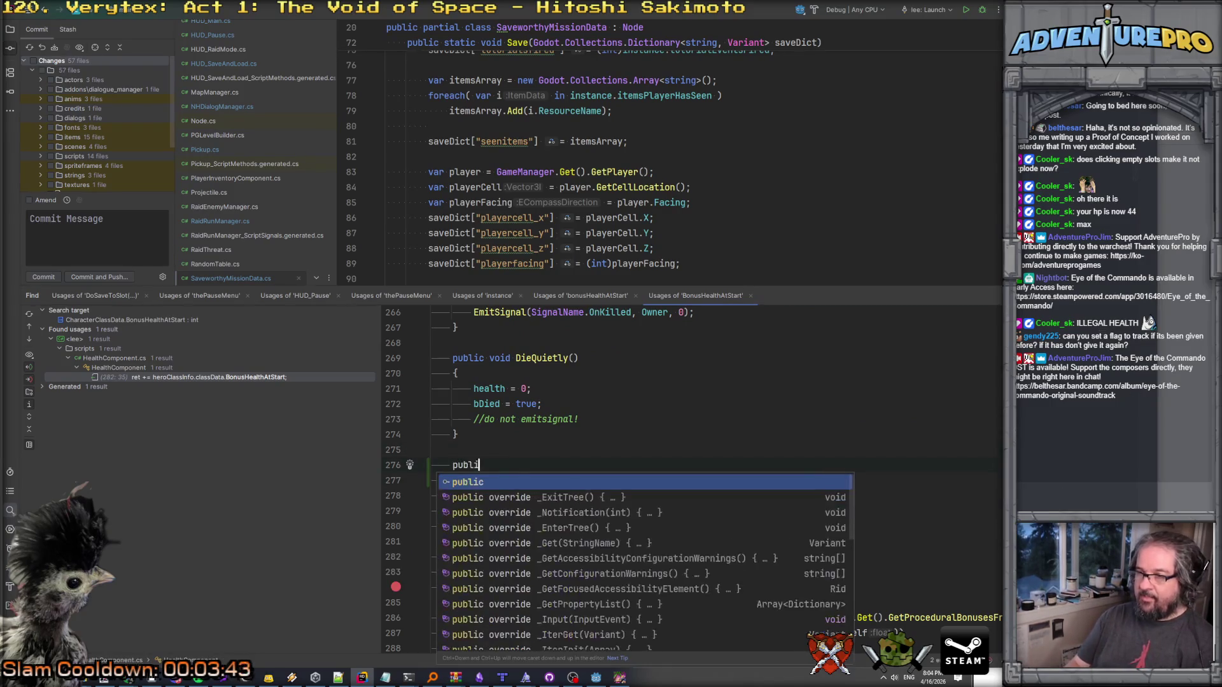
type("c int GetMaxHea")
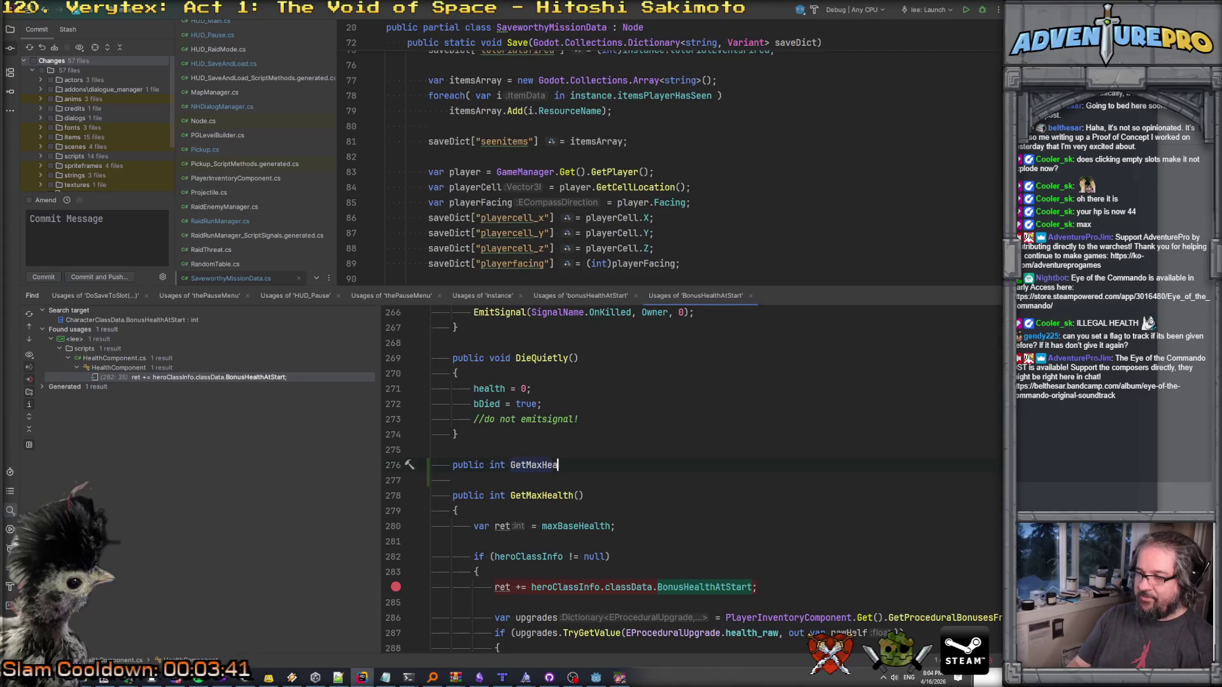
type("lthBase()")
key("Return")
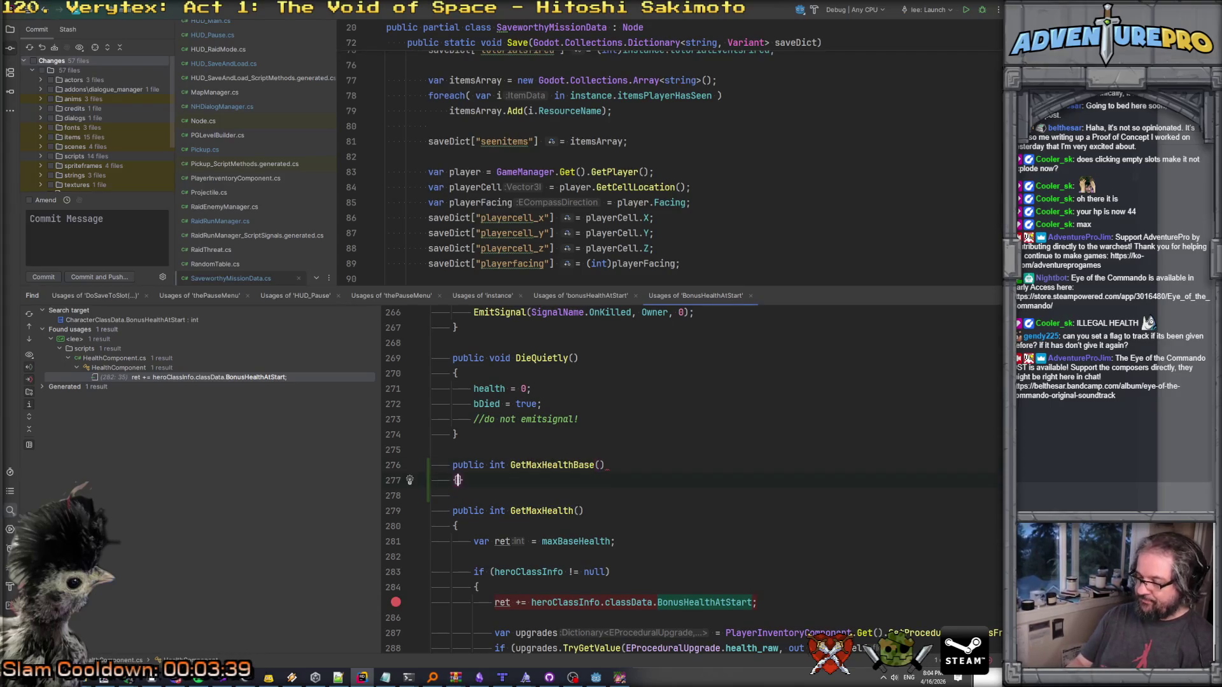
key("Return")
key("Return")
key("Up")
type("///")
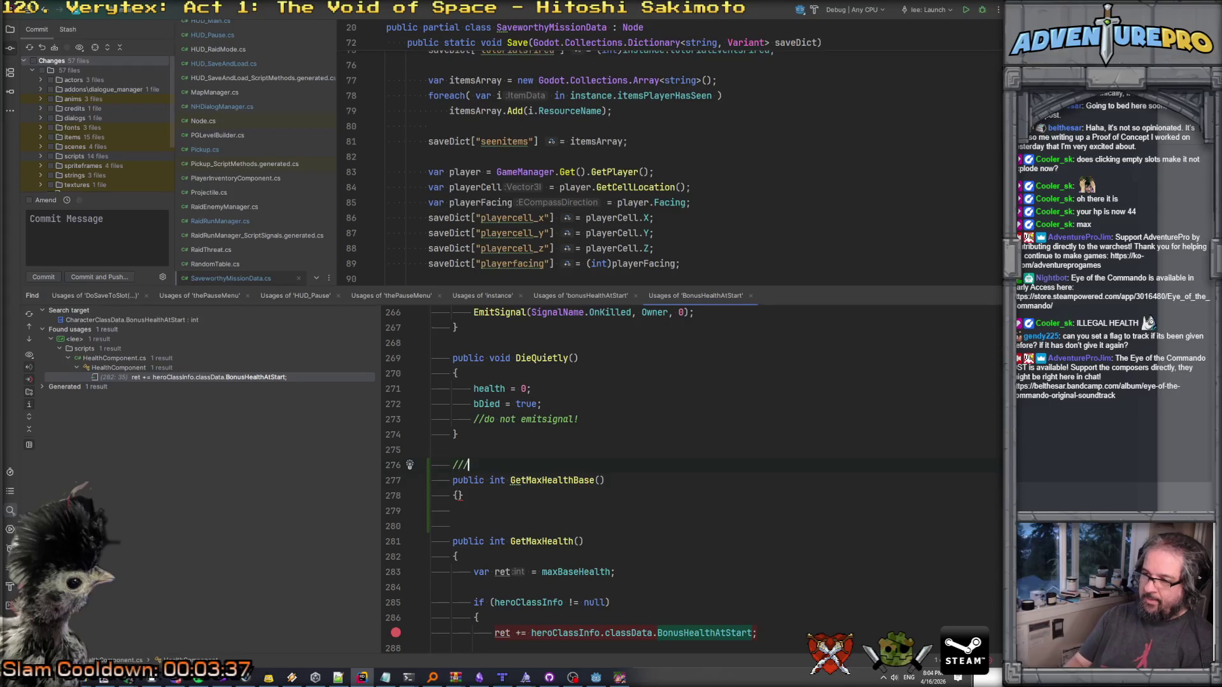
type("Unmodified by")
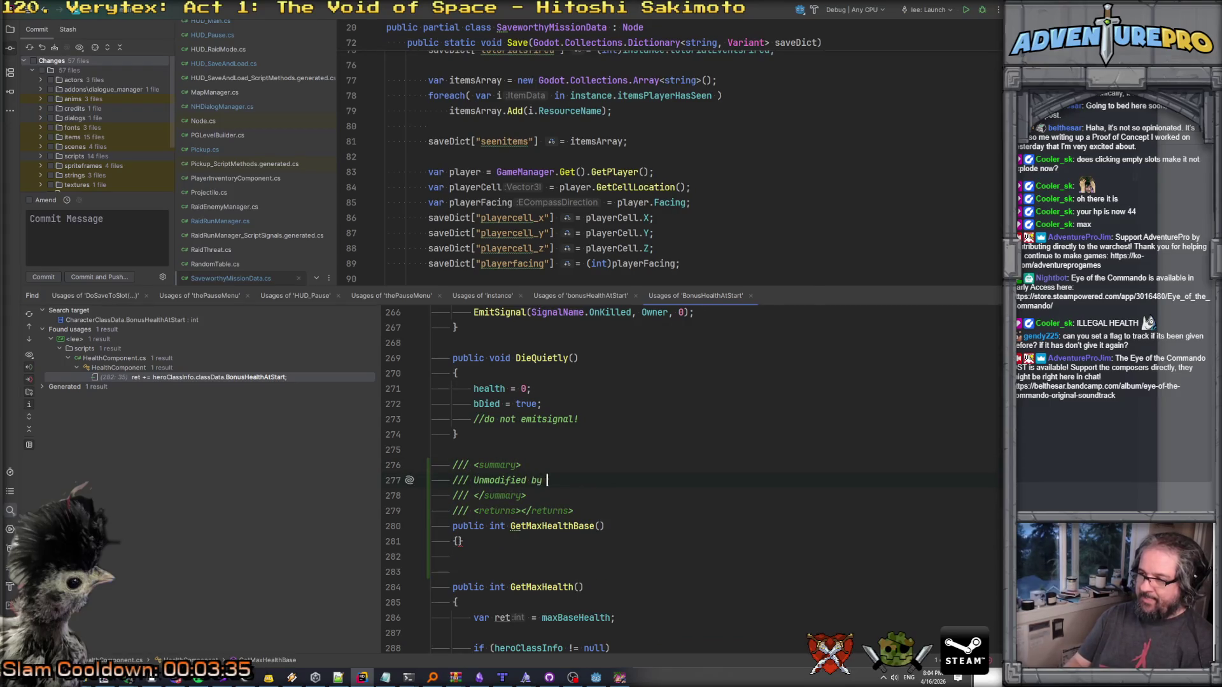
type("nd clas")
type("s informat")
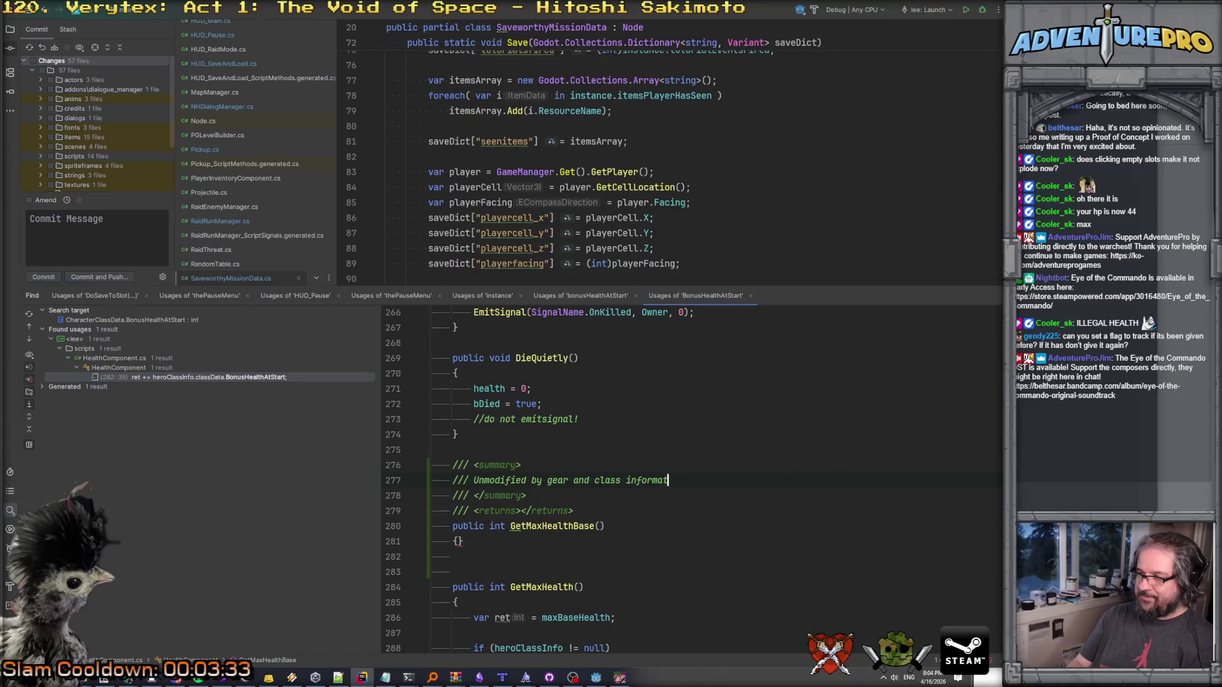
type("ion. Usef")
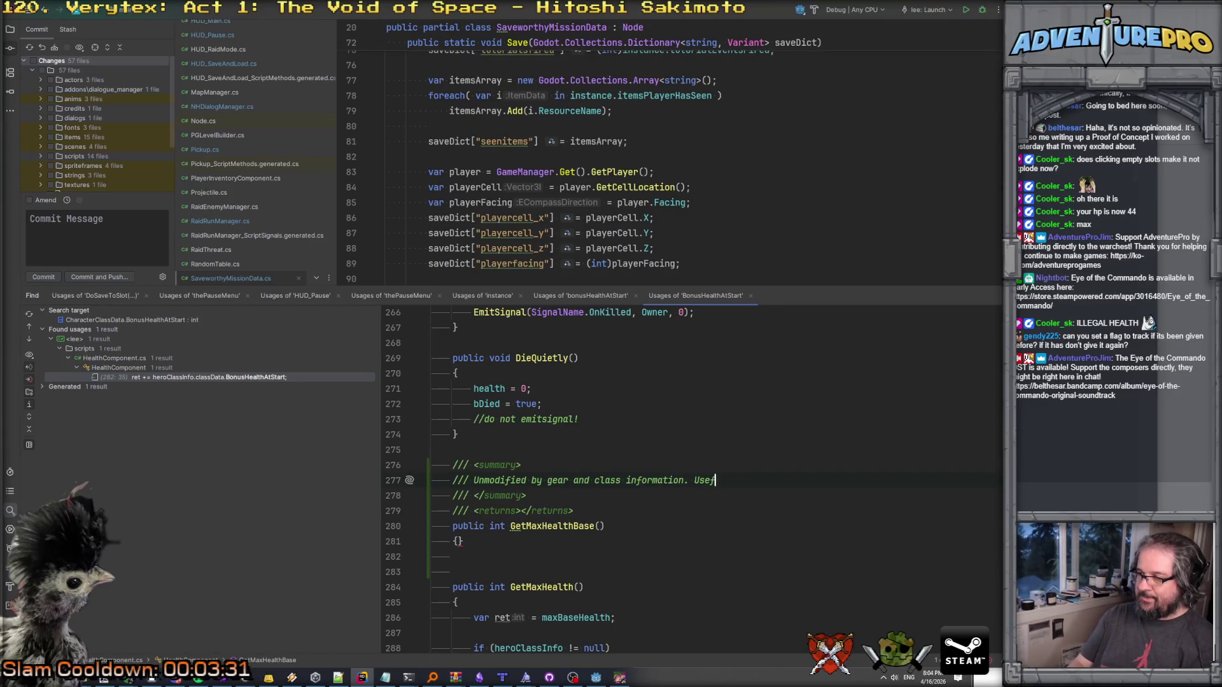
type(" May")
key("BackSpace")
key("BackSpace")
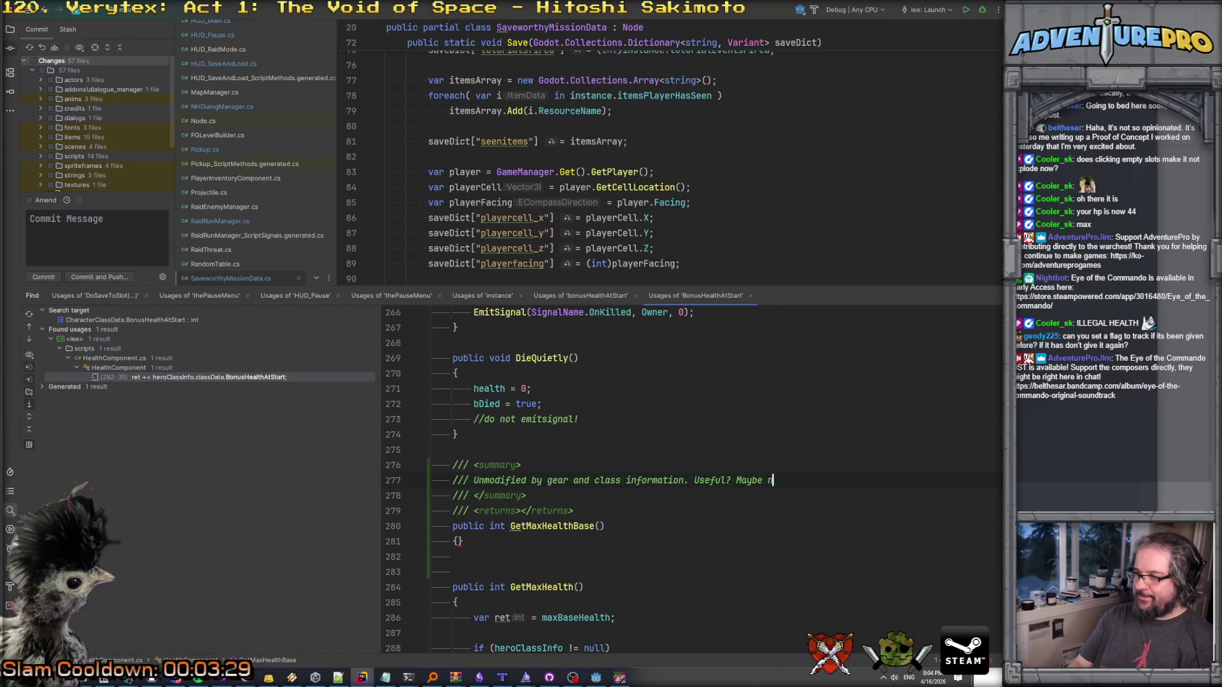
key("Down")
key("Down")
key("Left")
key("Return")
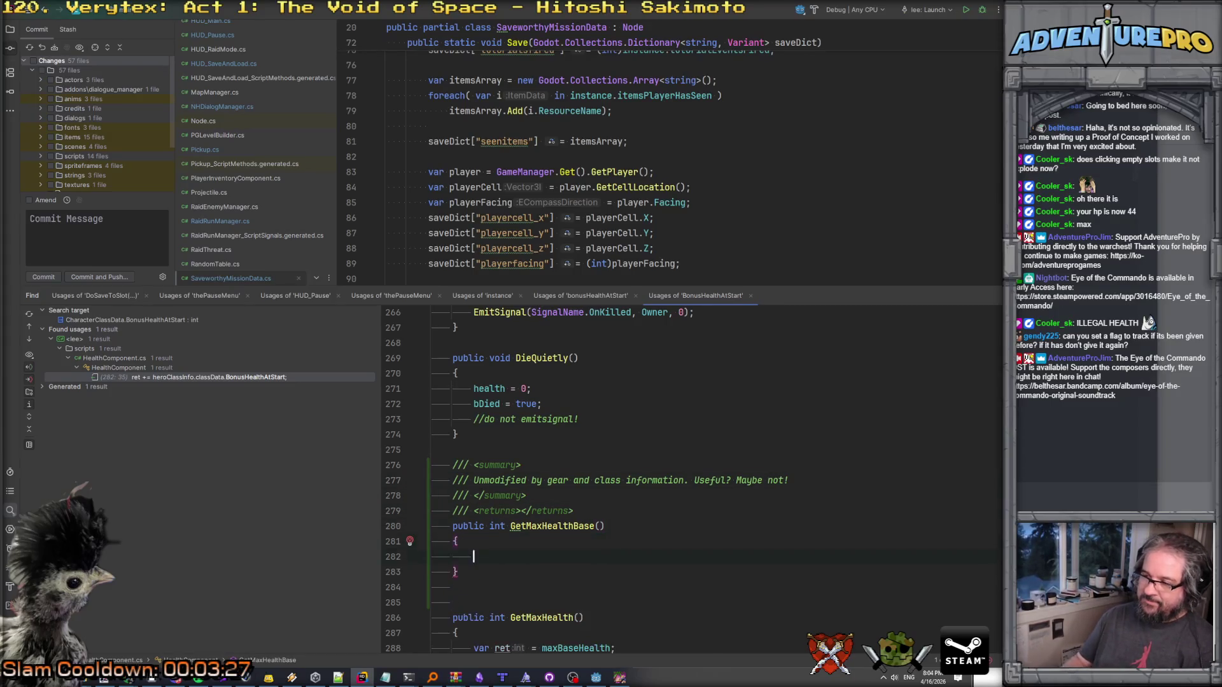
Make GetMaxHealthBase return maxBaseHealth.
scroll(576, 460, "down", 4)
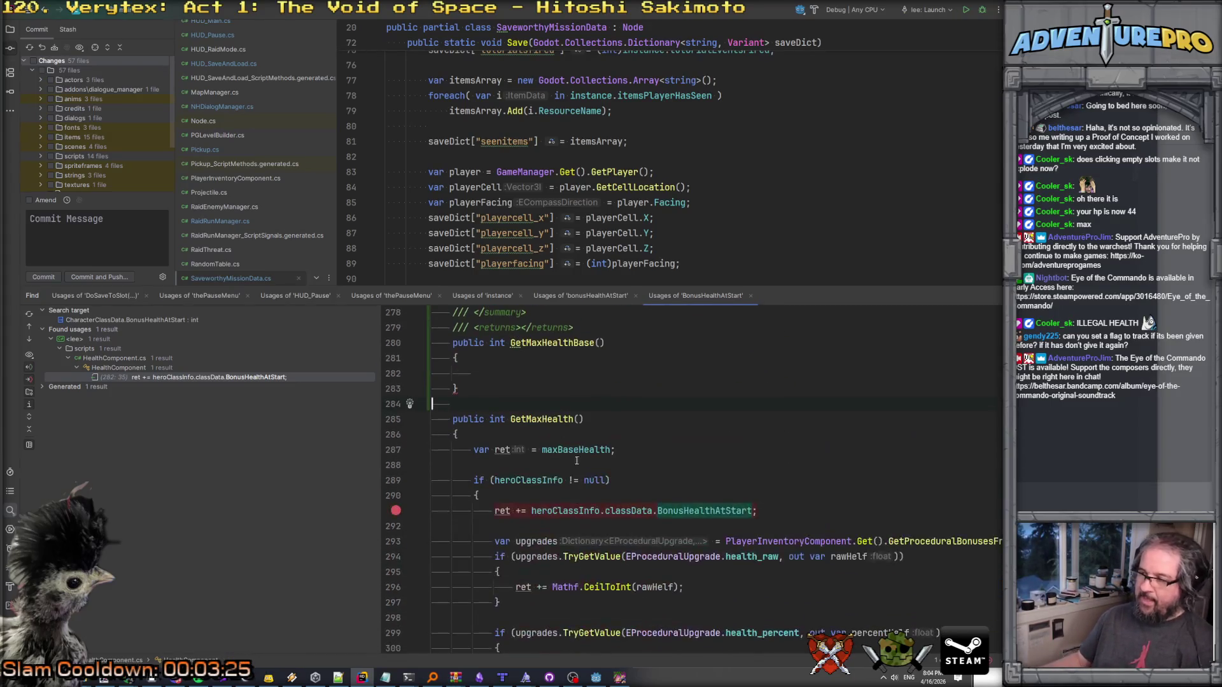
left_click(578, 449)
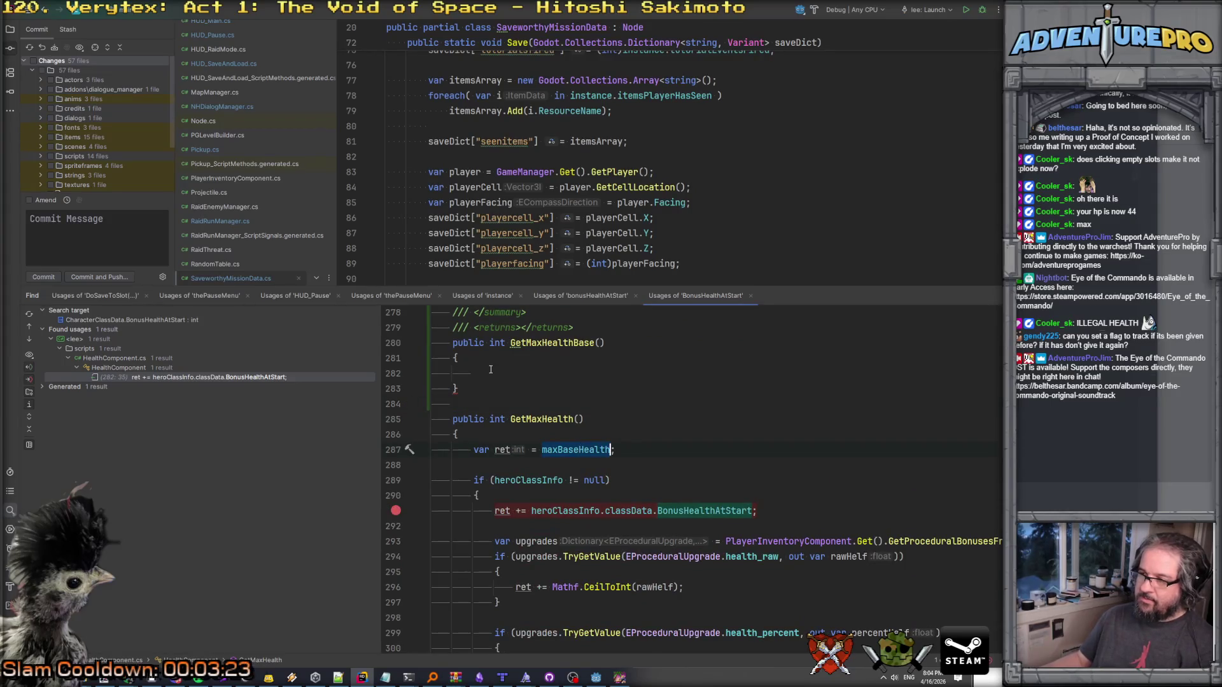
left_click(716, 372)
type("return maxBaseHealth;")
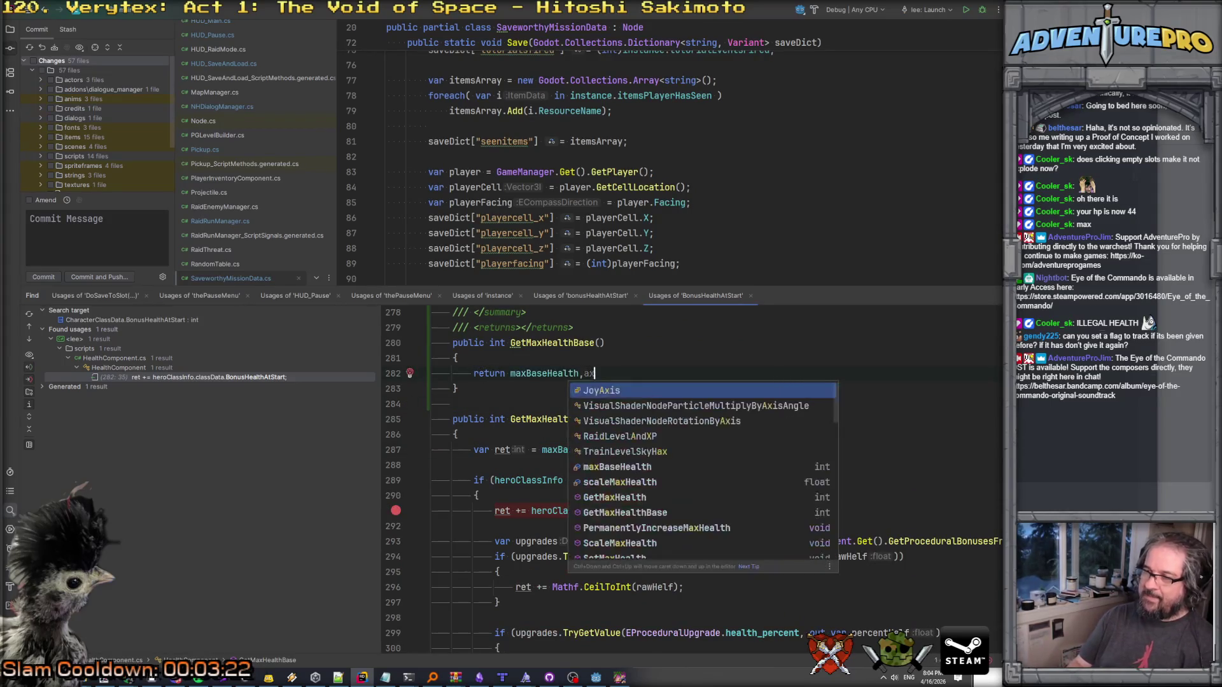
Extend the summary: not for use in-game, it's more for saving and loading.
scroll(775, 442, "up", 2)
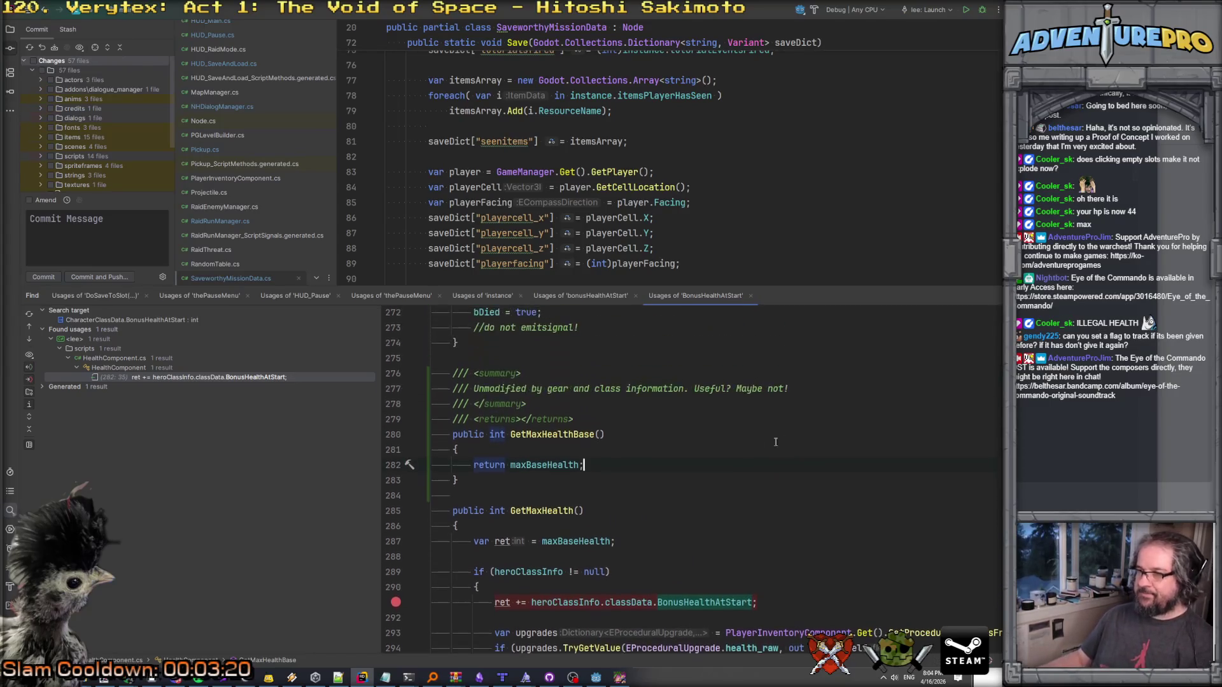
left_click(792, 389)
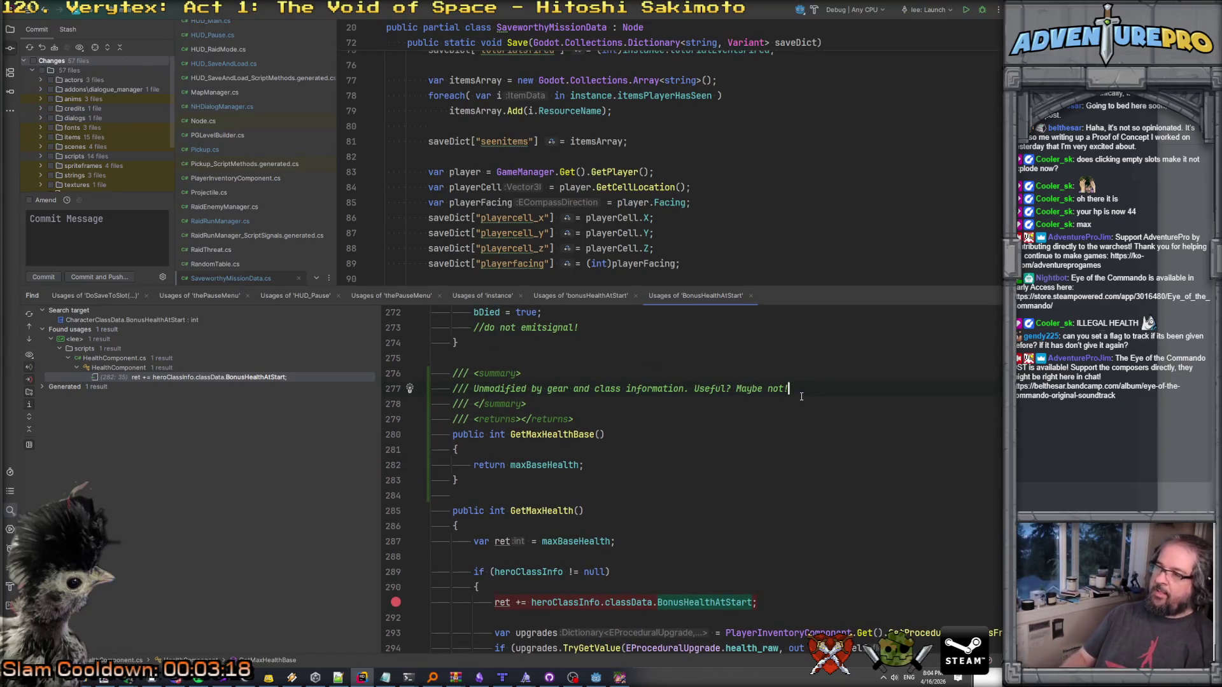
type("F")
key("BackSpace")
key("BackSpace")
type("obablyu don")
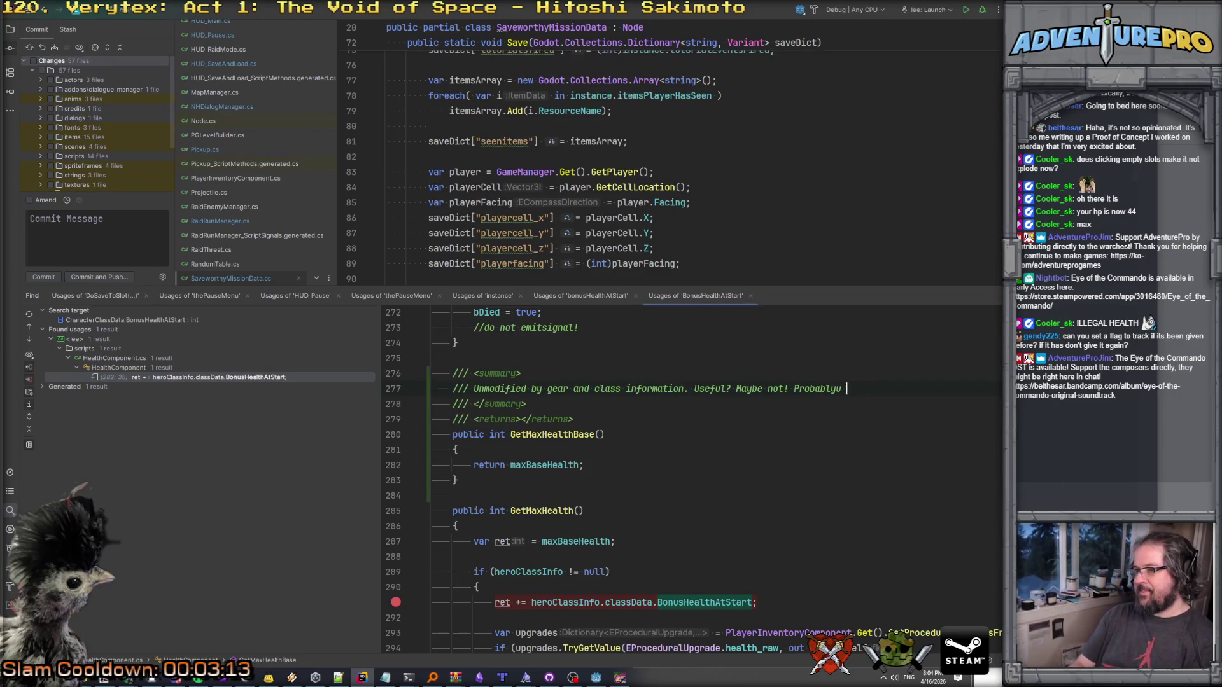
type(" use this ingame,")
key("Return")
type("it's more f")
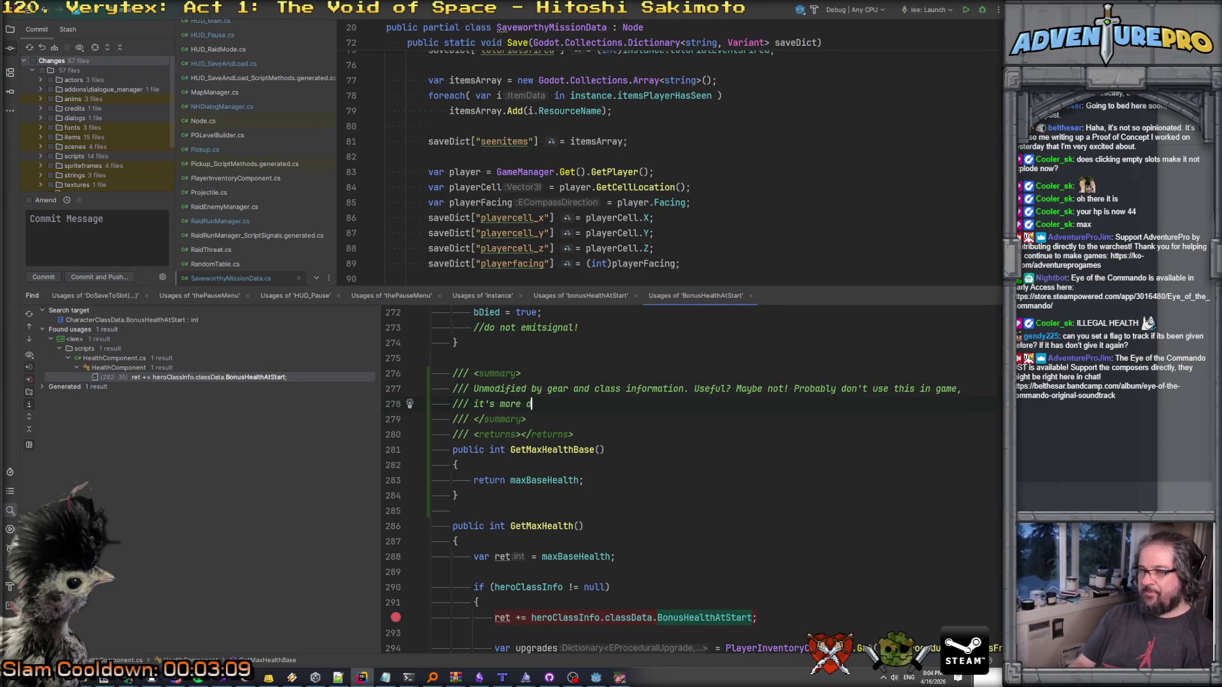
type("or saving and loading.")
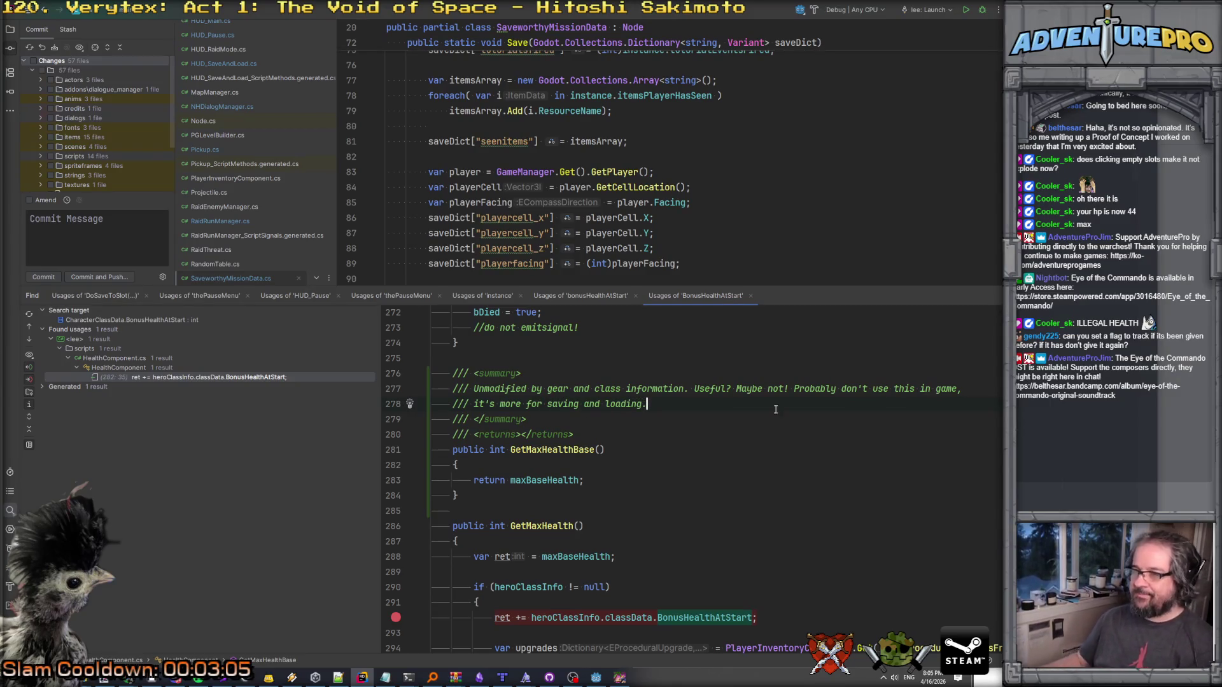
scroll(637, 159, "down", 4)
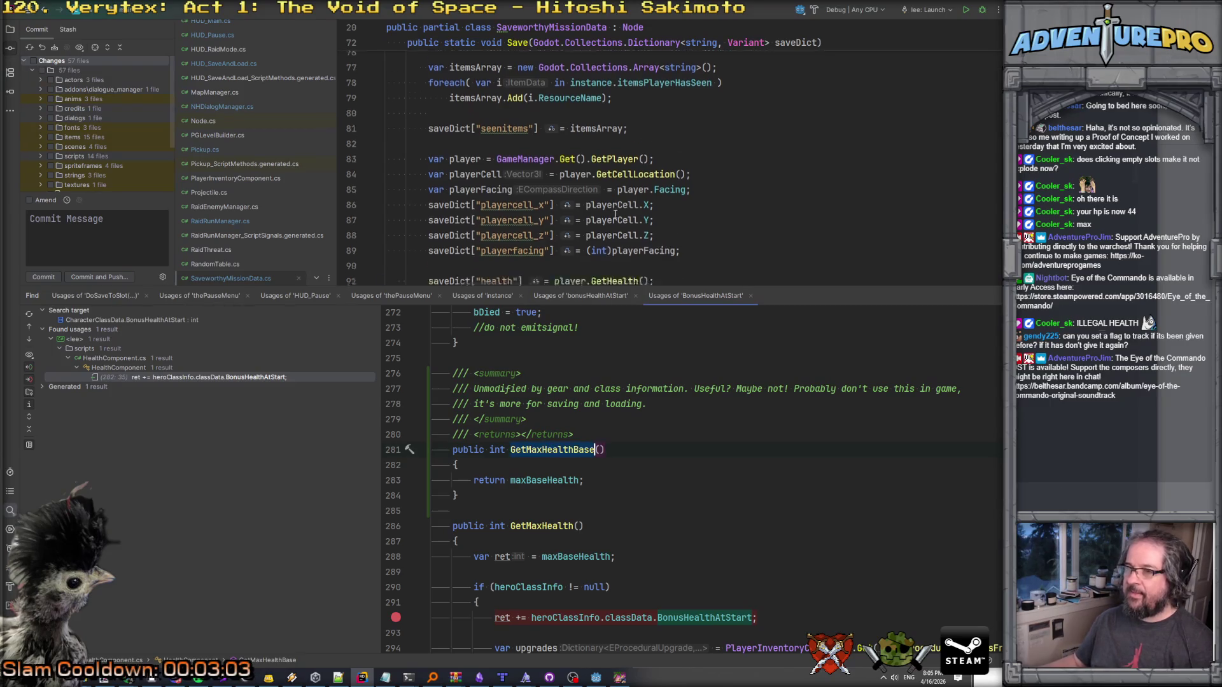
Change the copied save line to call player.GetMaxHealthBase().
double_click(667, 141)
type("Base")
left_click(644, 141)
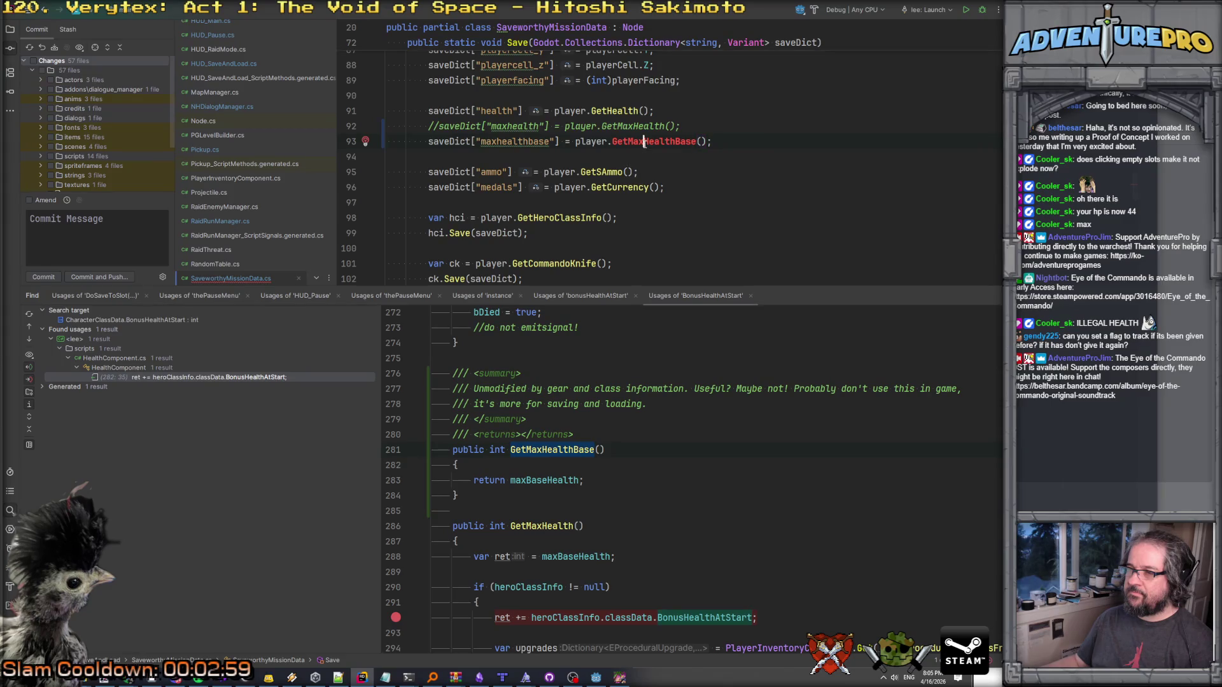
left_click(553, 451)
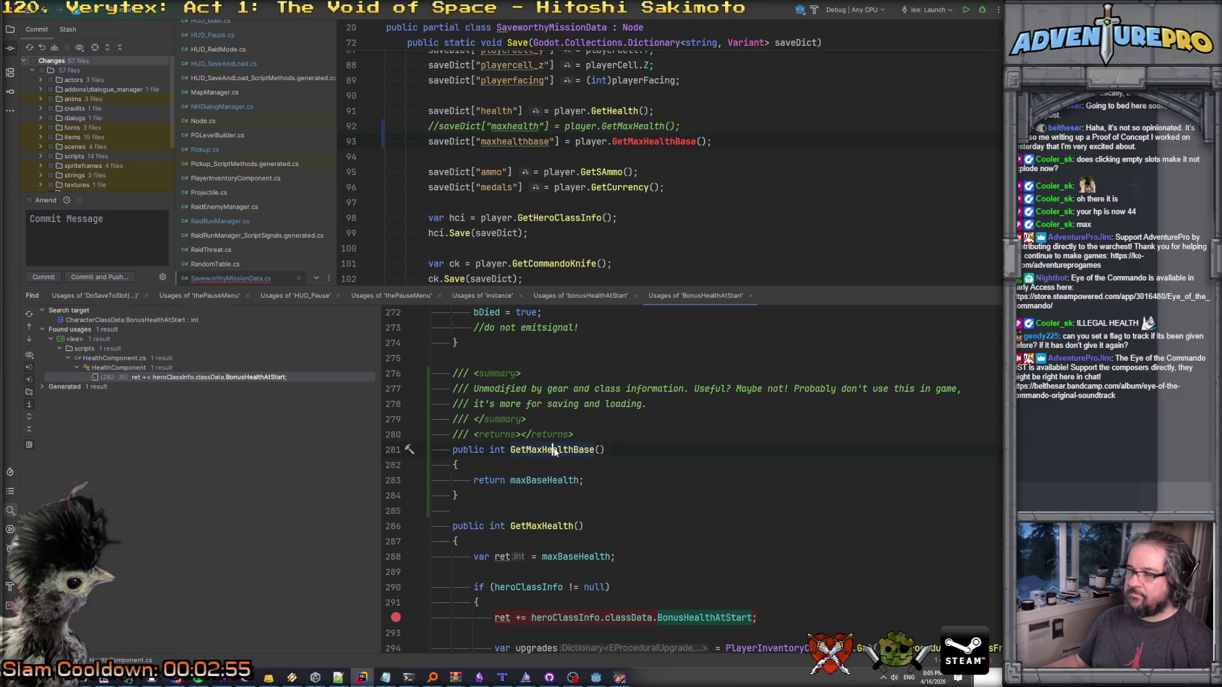
double_click(635, 126)
left_click(637, 433)
Duplicate ShepPlayerController's GetMaxHealth method as GetMaxHealthBaseForSavingToDisk.
key("ctrl+t")
type("GetMaxHealth")
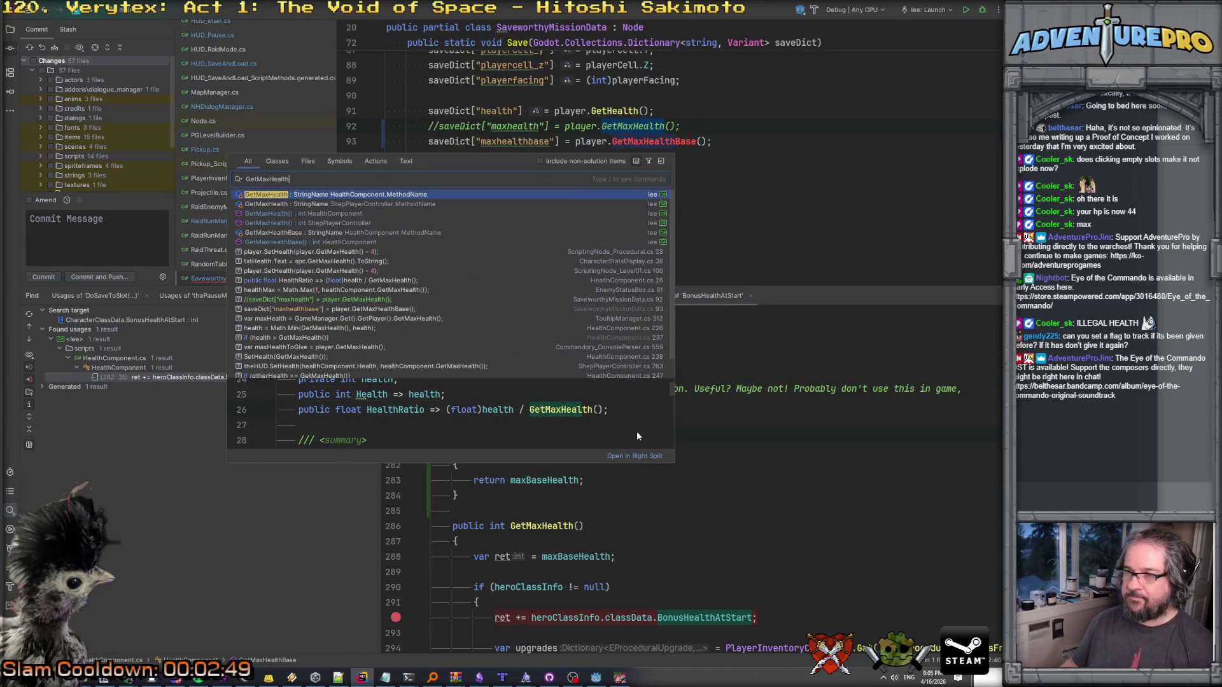
key("Down")
key("Down")
key("Down")
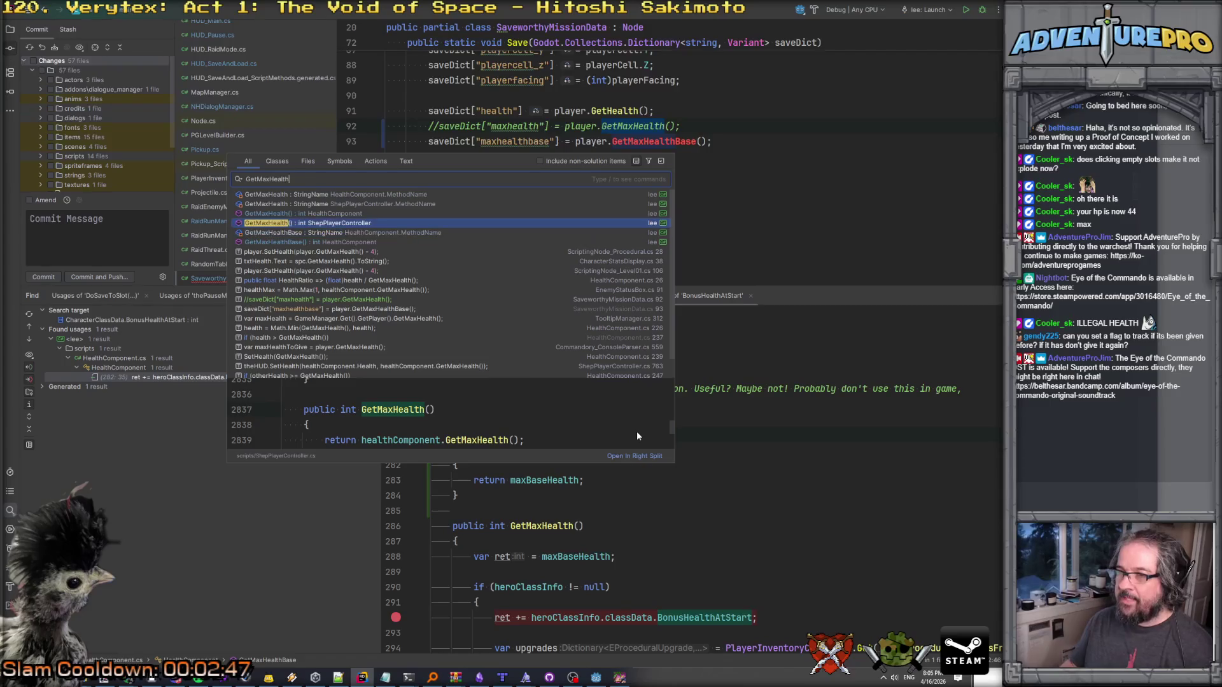
key("Return")
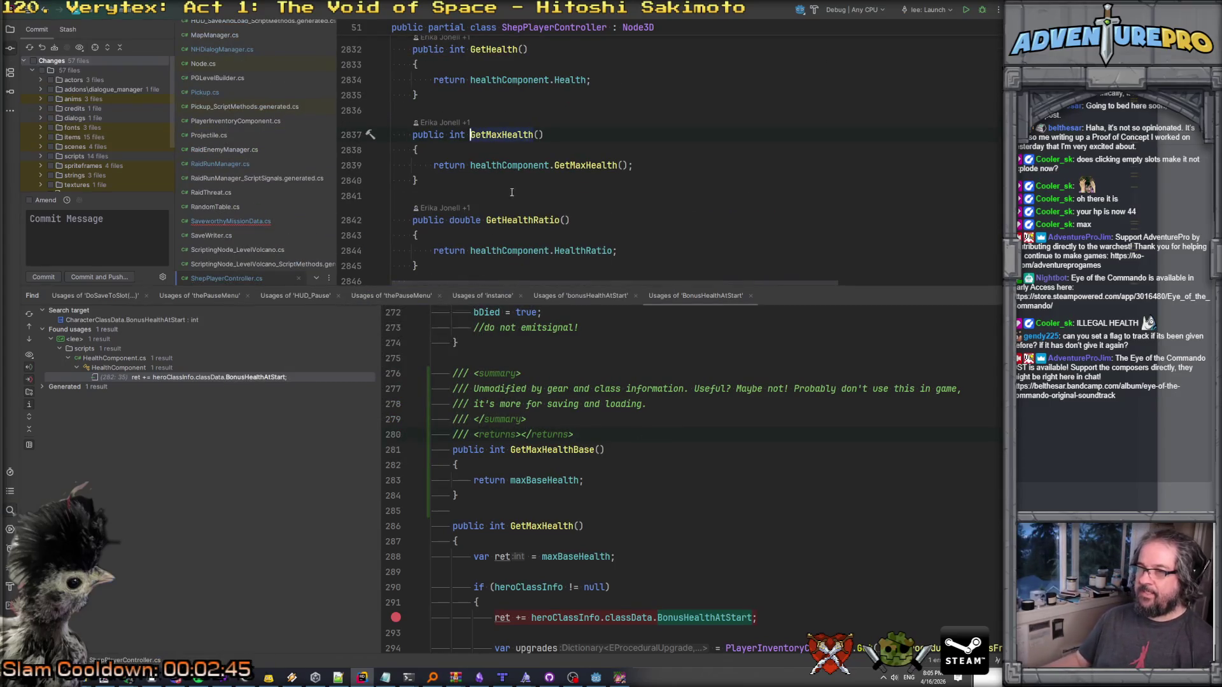
key("ctrl+w")
key("ctrl+w")
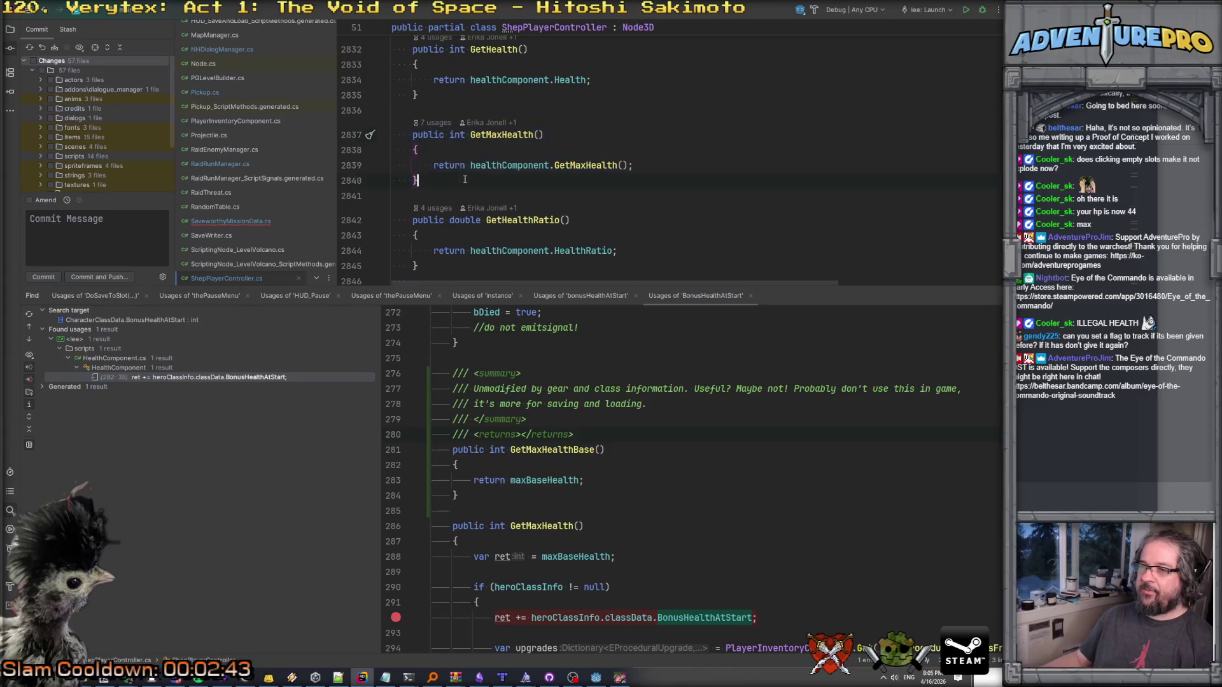
key("ctrl+v")
left_click(528, 210)
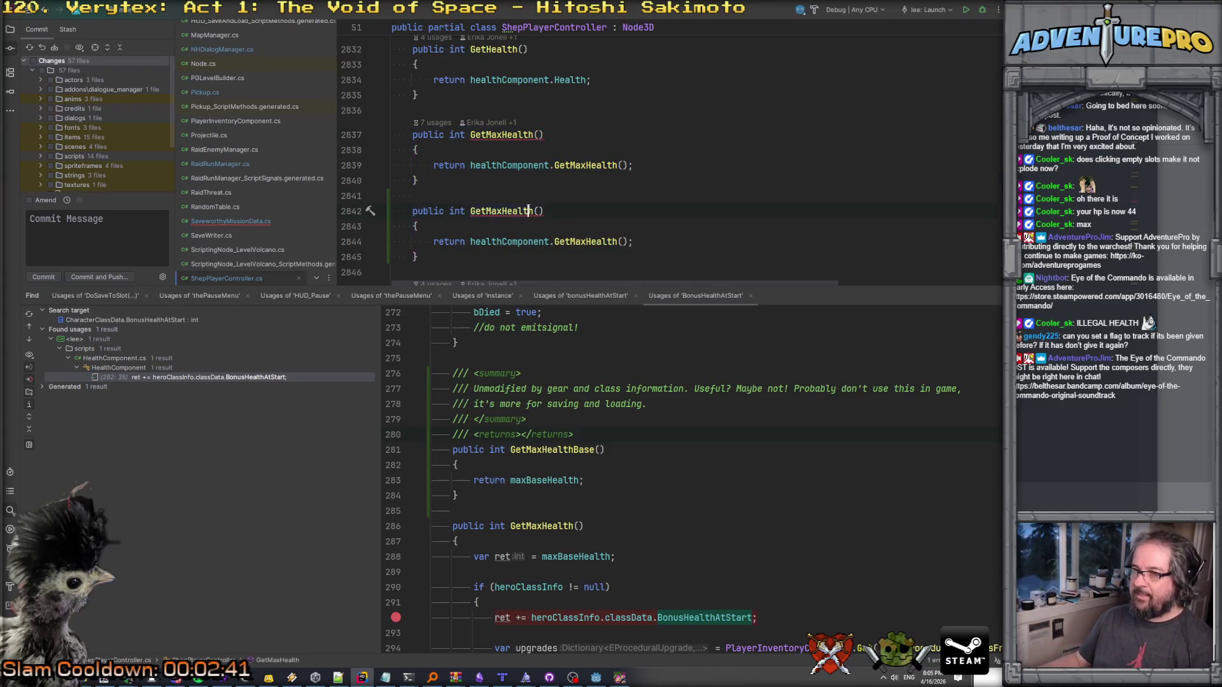
type("BaseForSa")
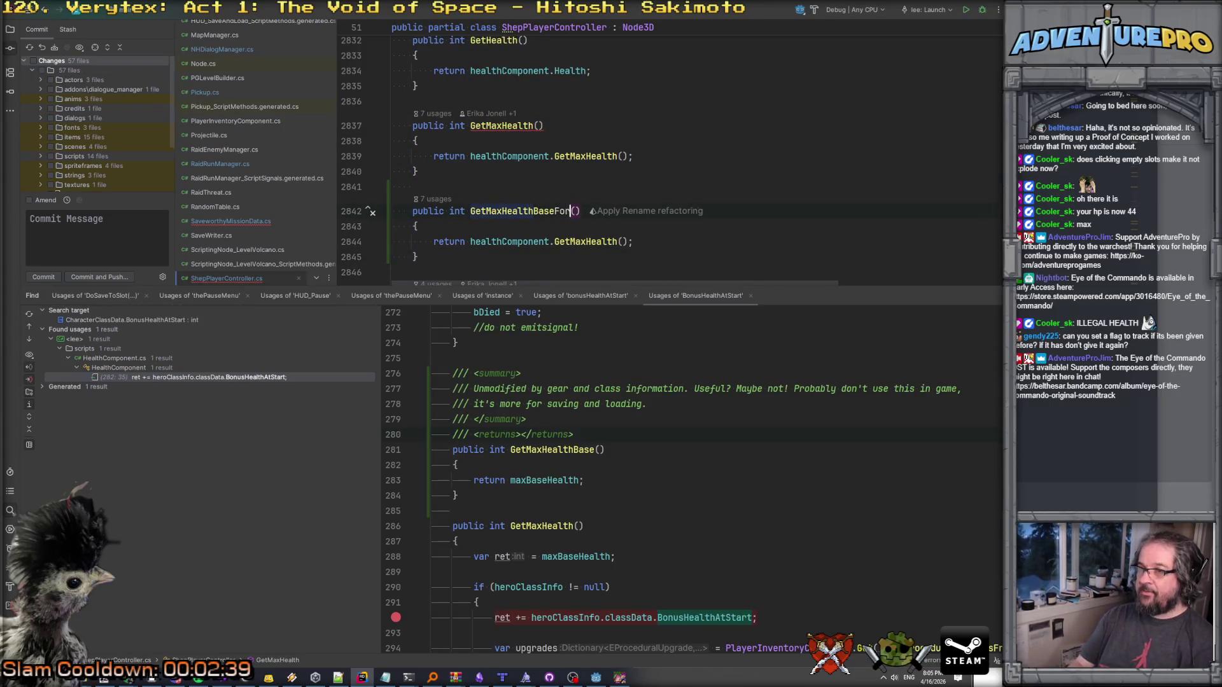
type("vingToDisk")
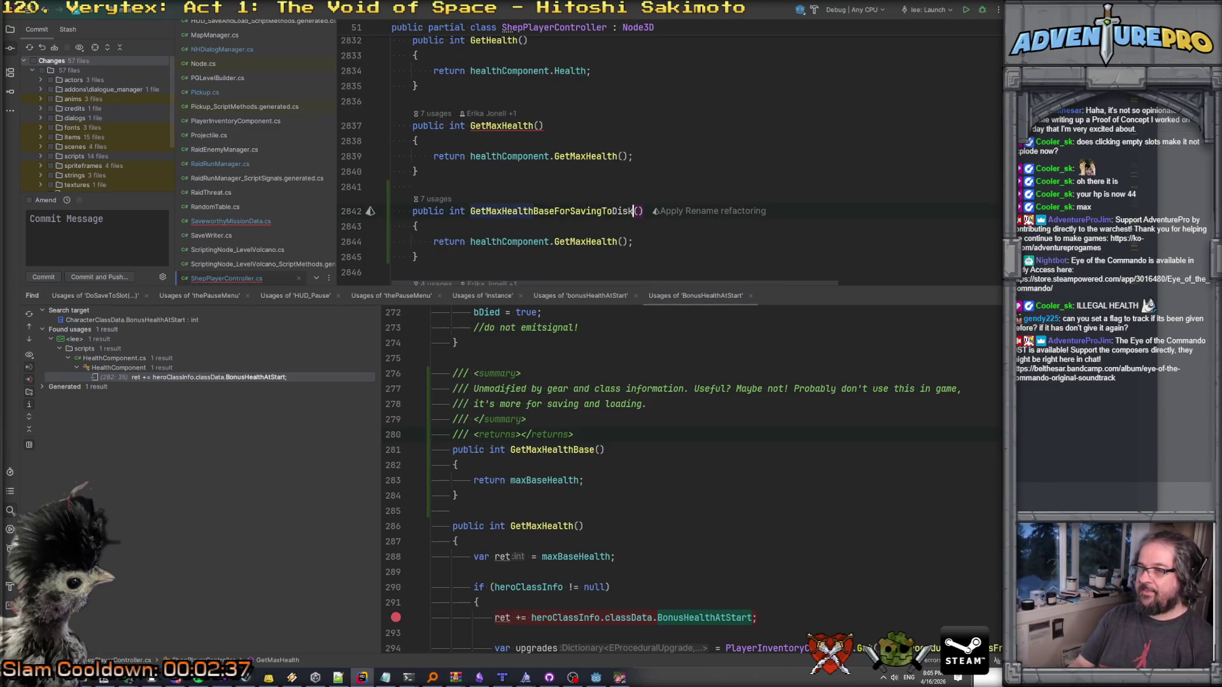
Make GetMaxHealthBaseForSavingToDisk return GetMaxHealthBase().
left_click(587, 241)
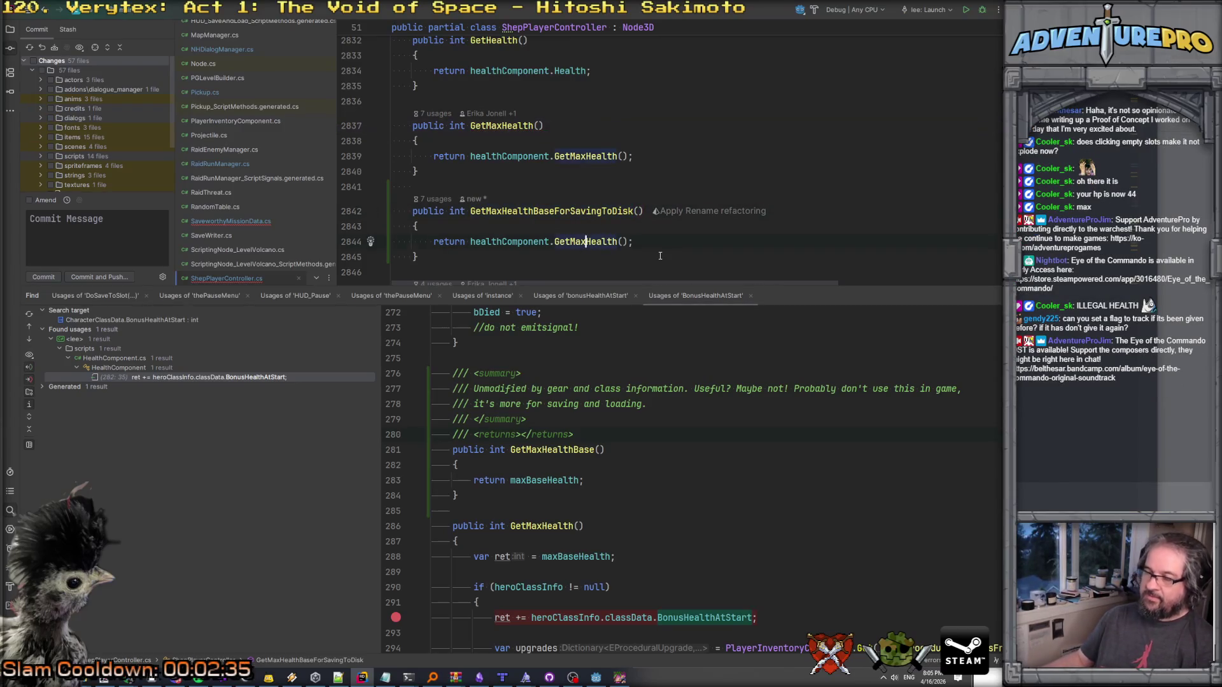
key("Left")
key("Left")
key("Left")
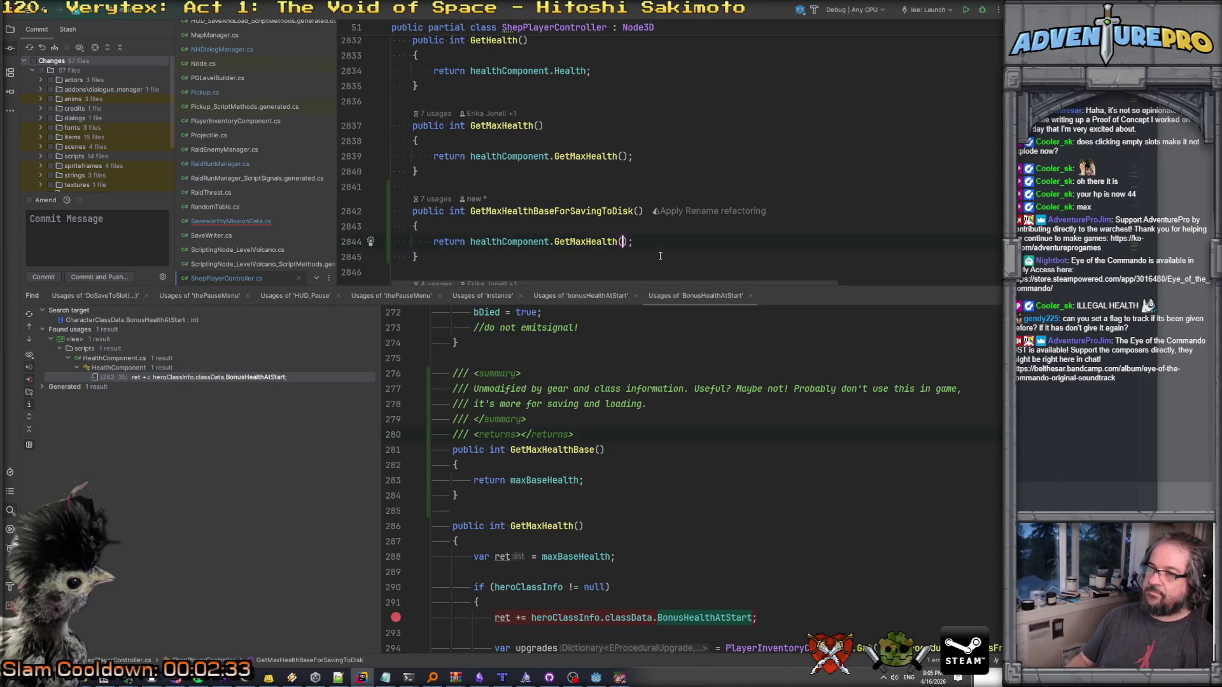
key("Return")
double_click(598, 213)
In Save, call GetMaxHealthBaseForSavingToDisk() and rename the key back to maxhealth.
key("ctrl+minus")
key("ctrl+minus")
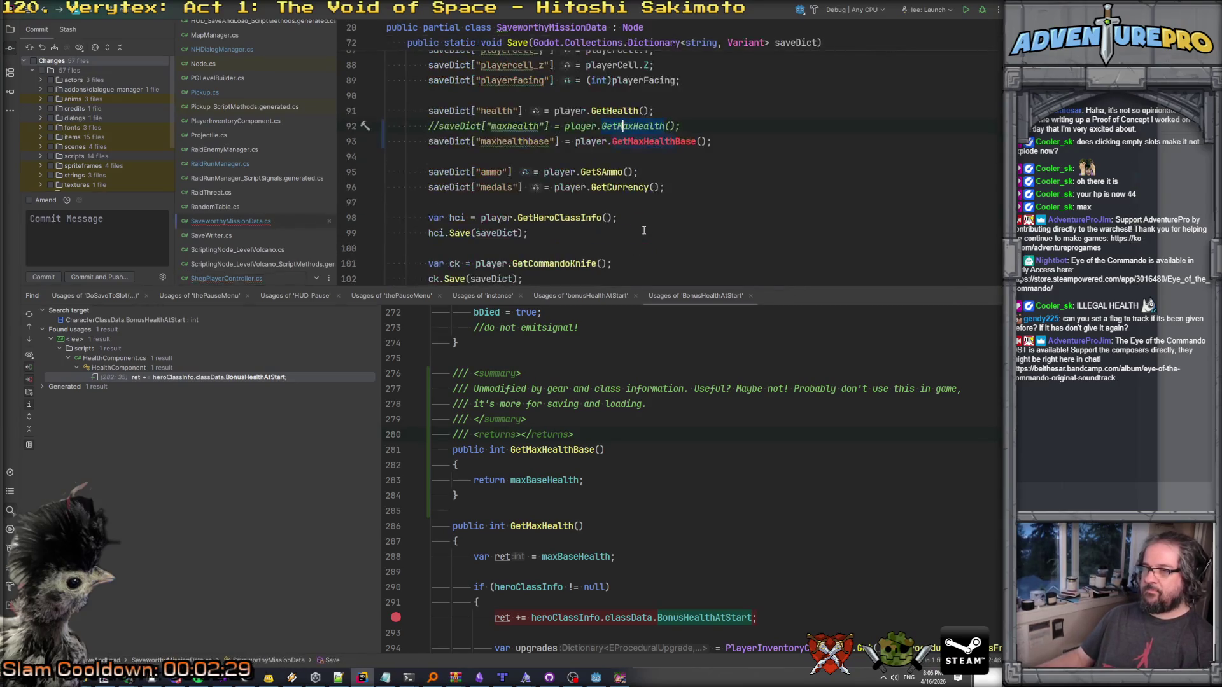
key("ctrl+space")
key("Tab")
key("Up")
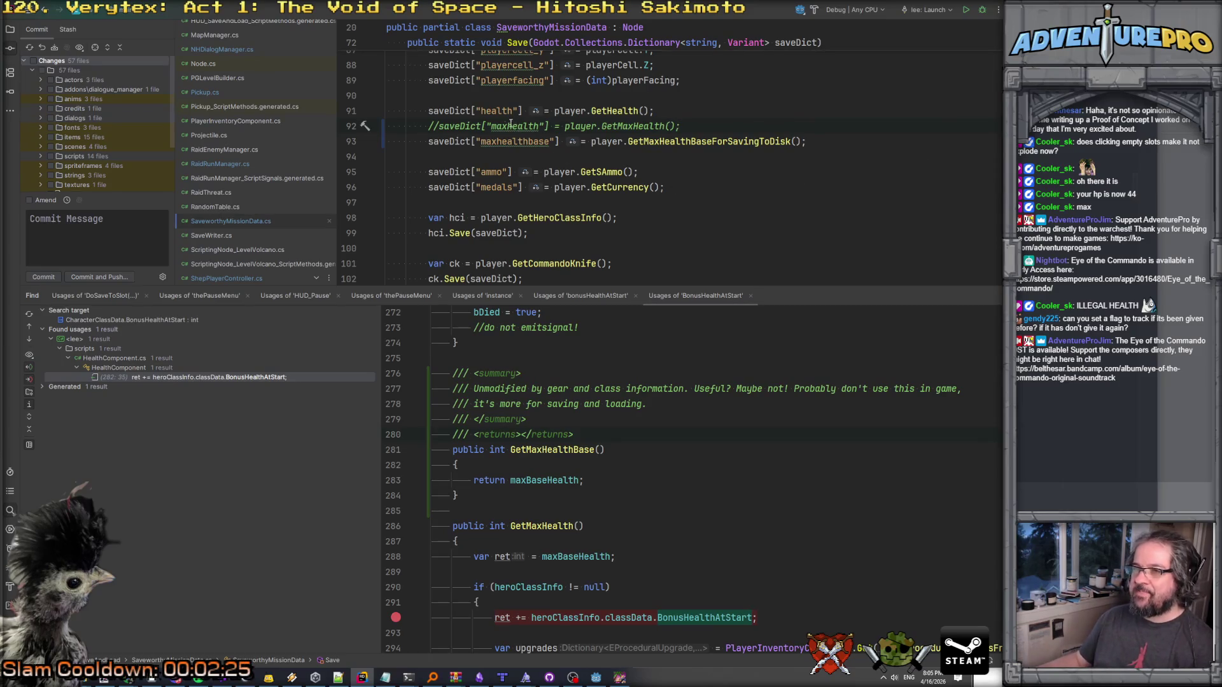
left_click(500, 142)
key("Delete")
key("Delete")
key("Delete")
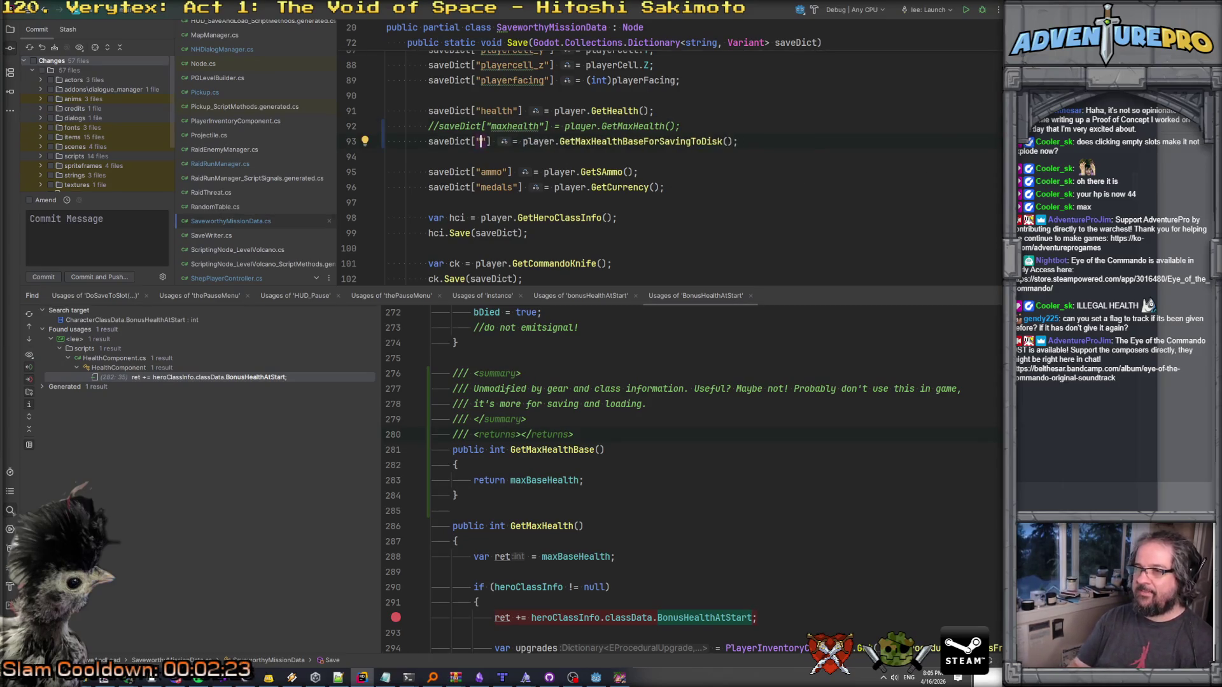
type("maxhealth")
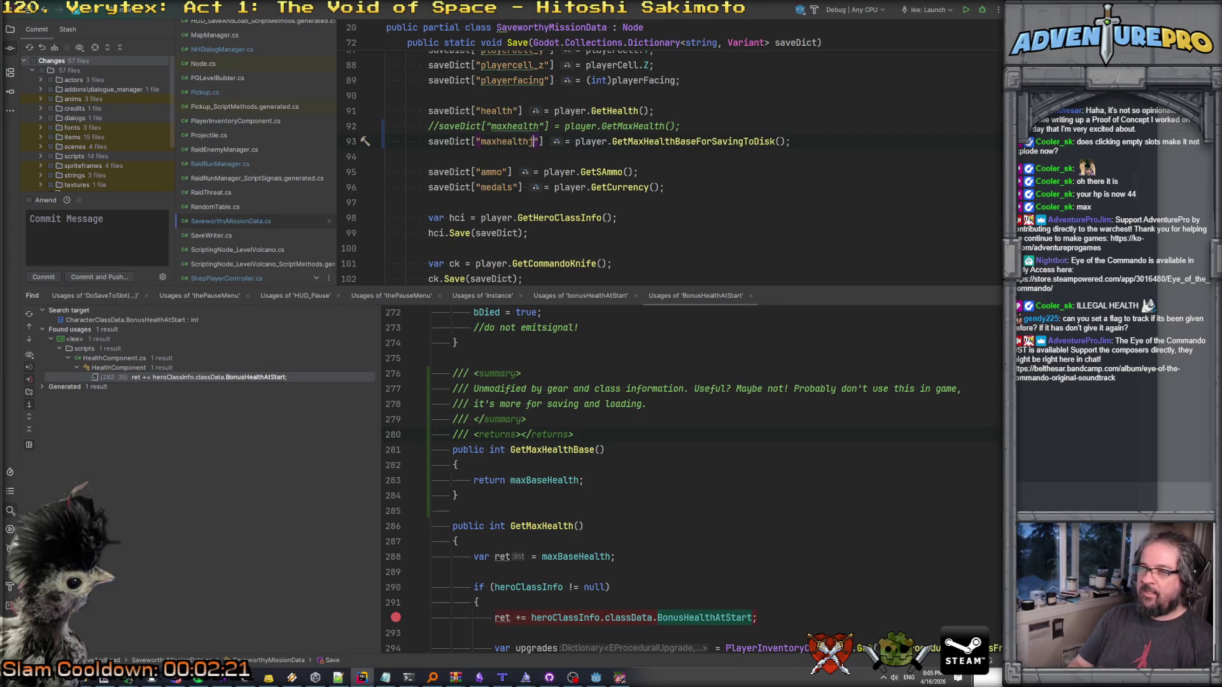
left_click(799, 167)
Delete the commented-out maxhealth line from the Save method.
scroll(799, 166, "down", 2)
scroll(731, 184, "up", 4)
left_click(716, 194)
scroll(715, 198, "down", 5)
scroll(687, 156, "up", 3)
key("Down")
key("Home")
key("Home")
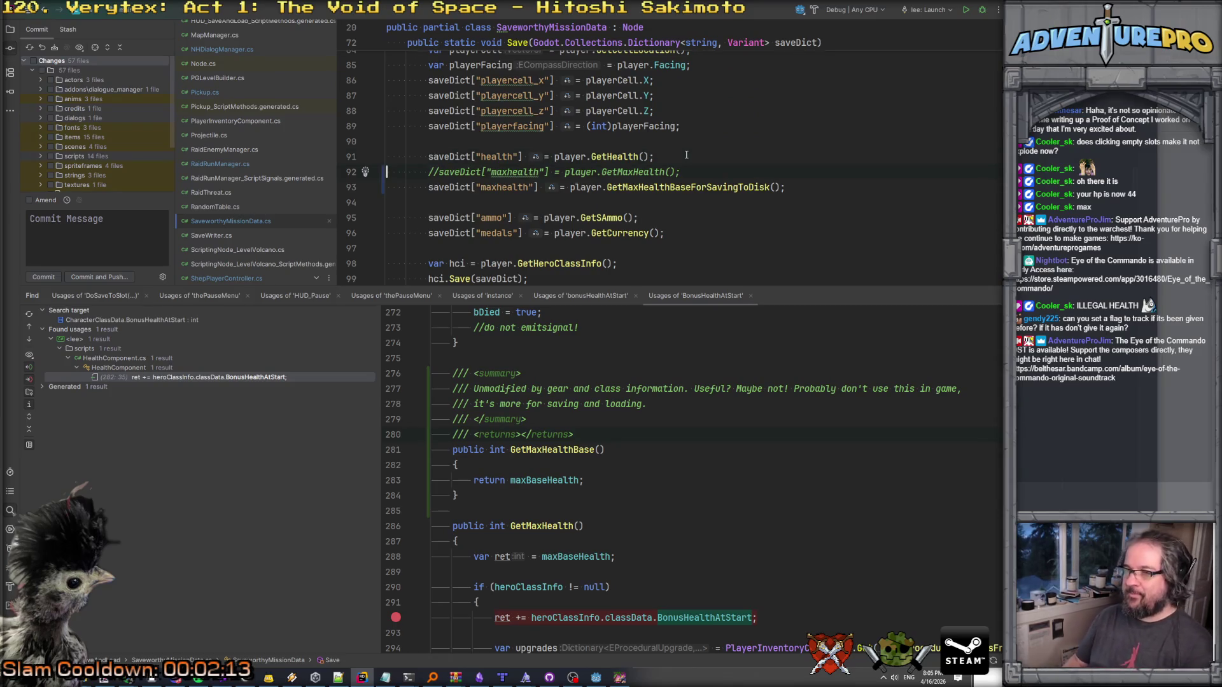
key("shift+Down")
key("Delete")
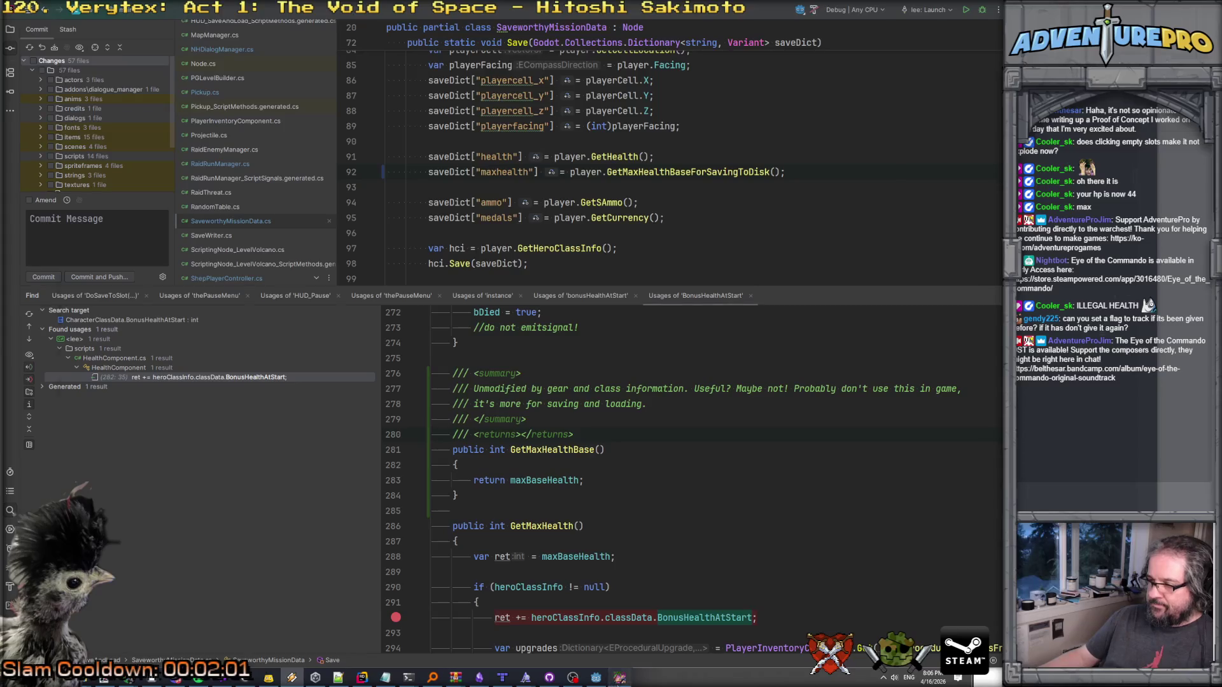
Close the running debug game and return to the Godot editor.
left_click(619, 678)
left_click(974, 56)
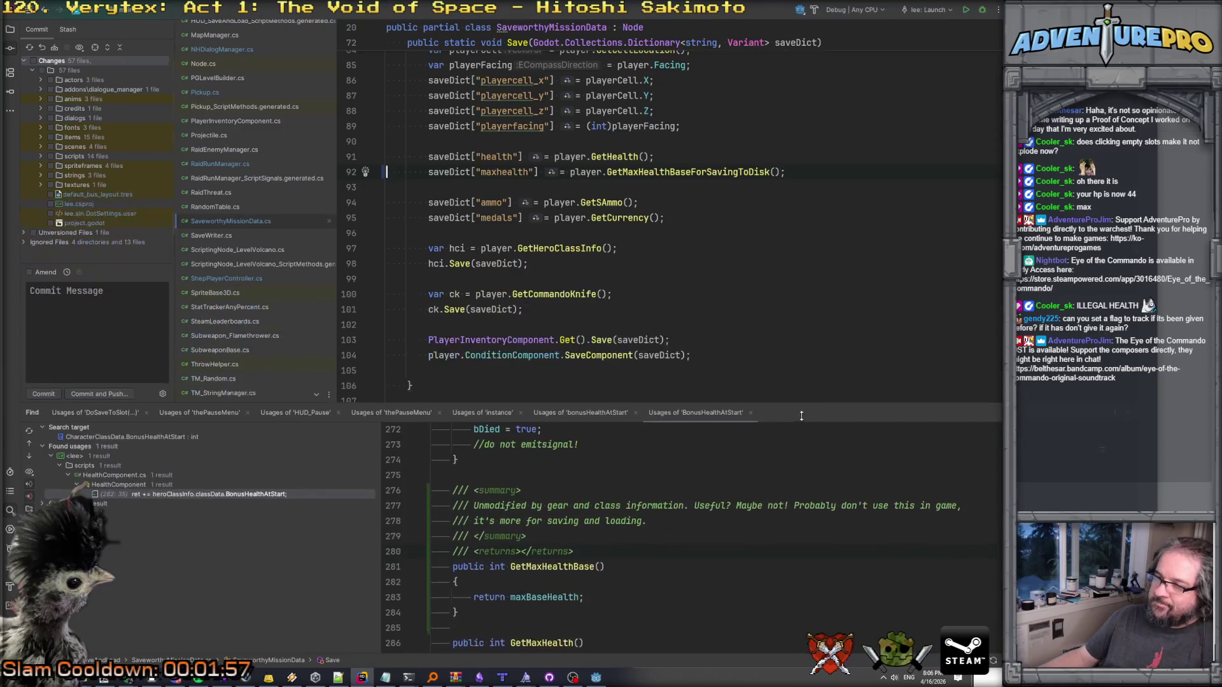
left_click(599, 678)
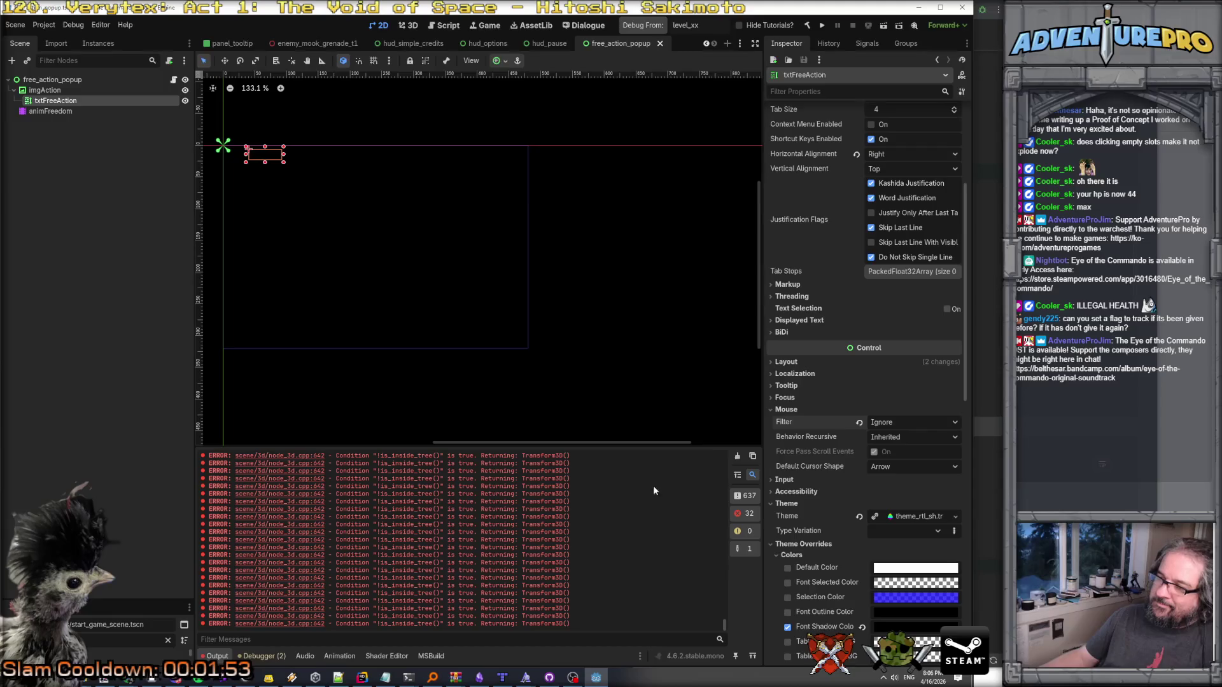
Clear Godot's output log, close four scene tabs, and relaunch the game past the early-access notice.
left_click(749, 458)
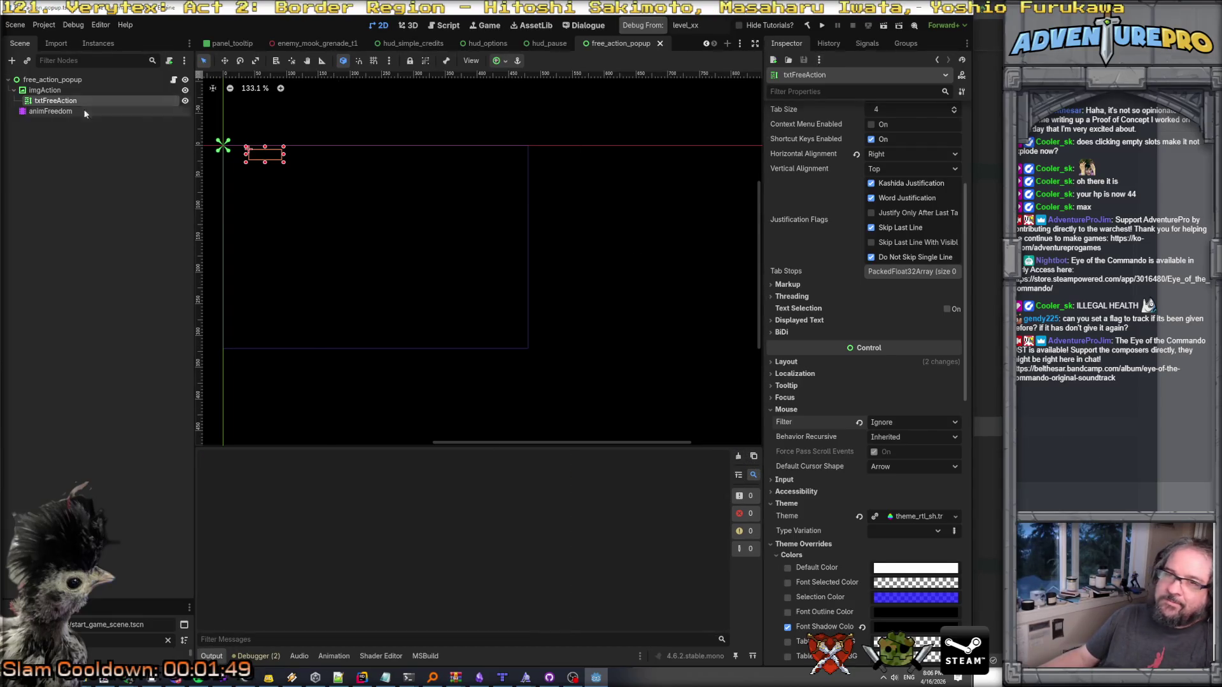
left_click(659, 44)
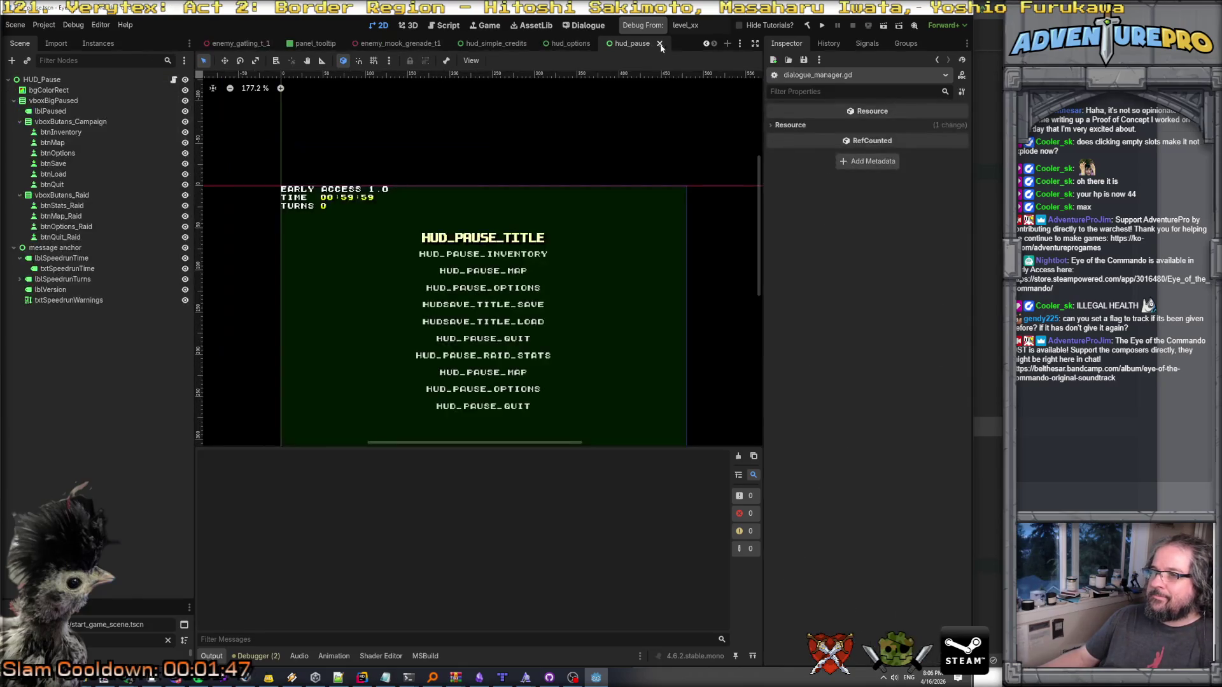
left_click(659, 44)
left_click(670, 44)
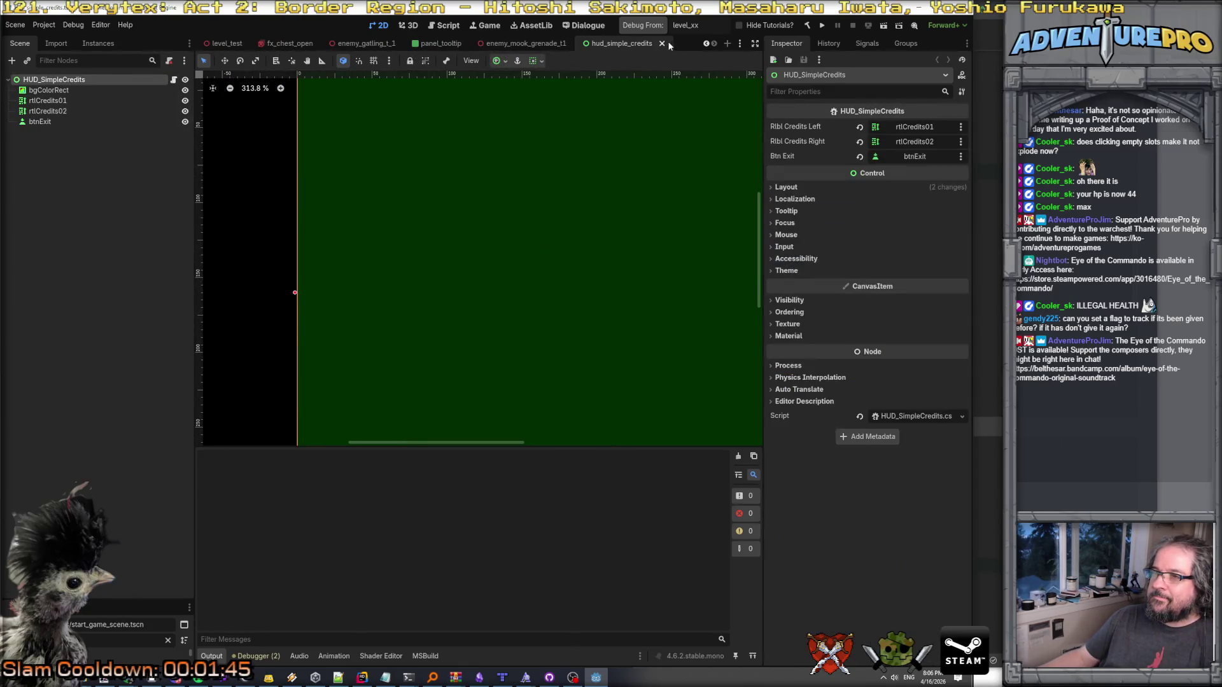
left_click(662, 43)
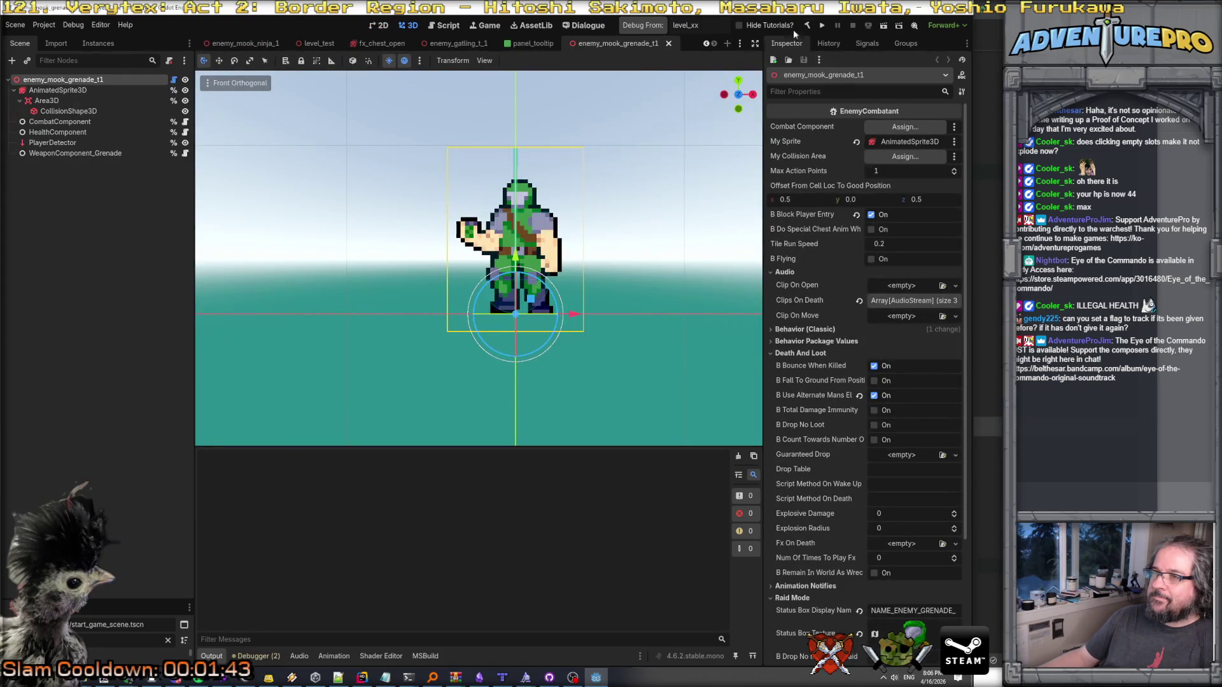
left_click(822, 26)
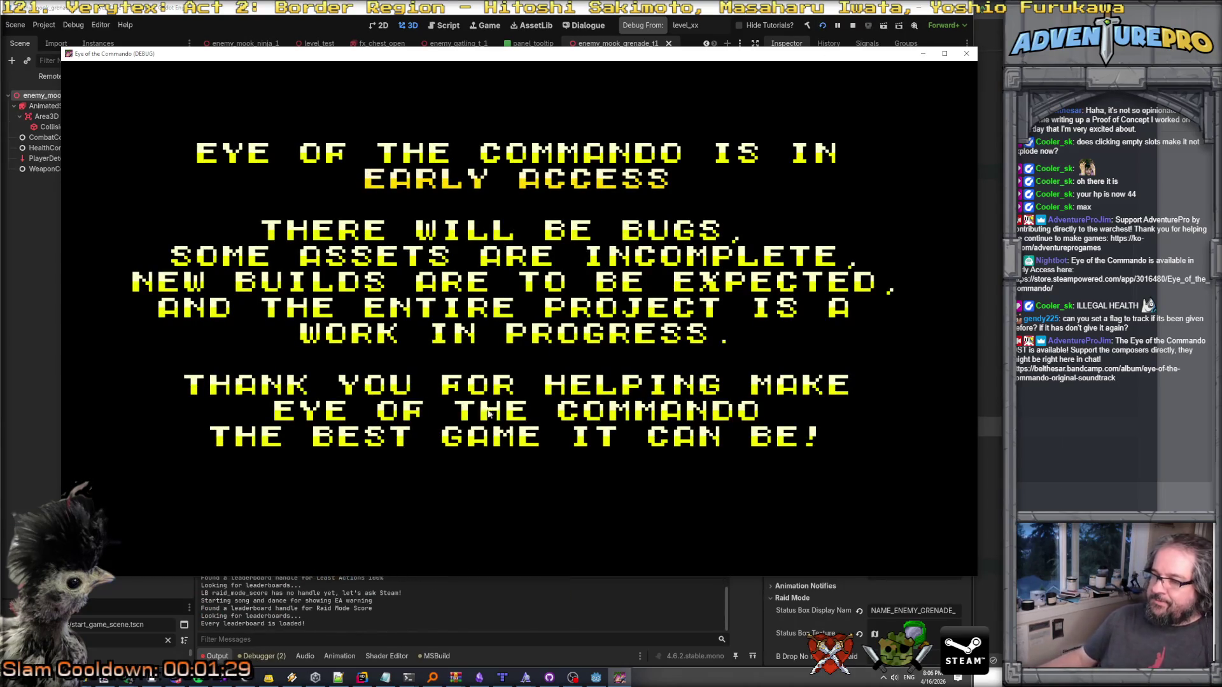
left_click(472, 322)
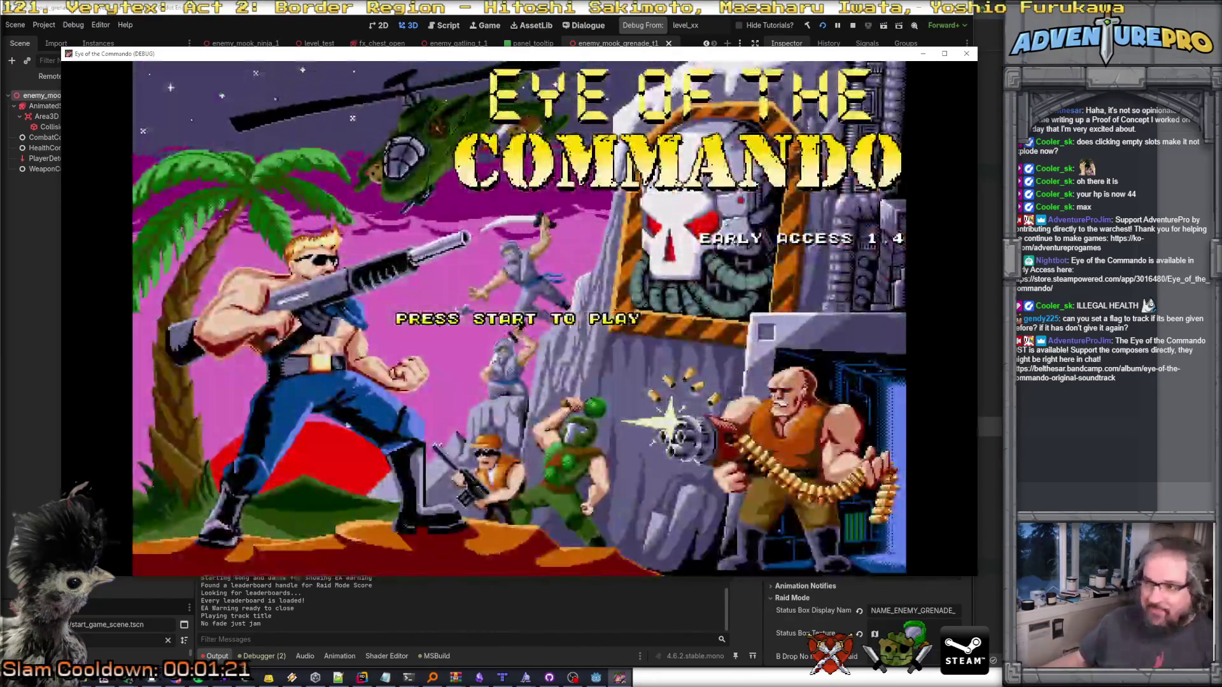
Load the 2026-4-16 mission 1 save from the main menu.
left_click(749, 320)
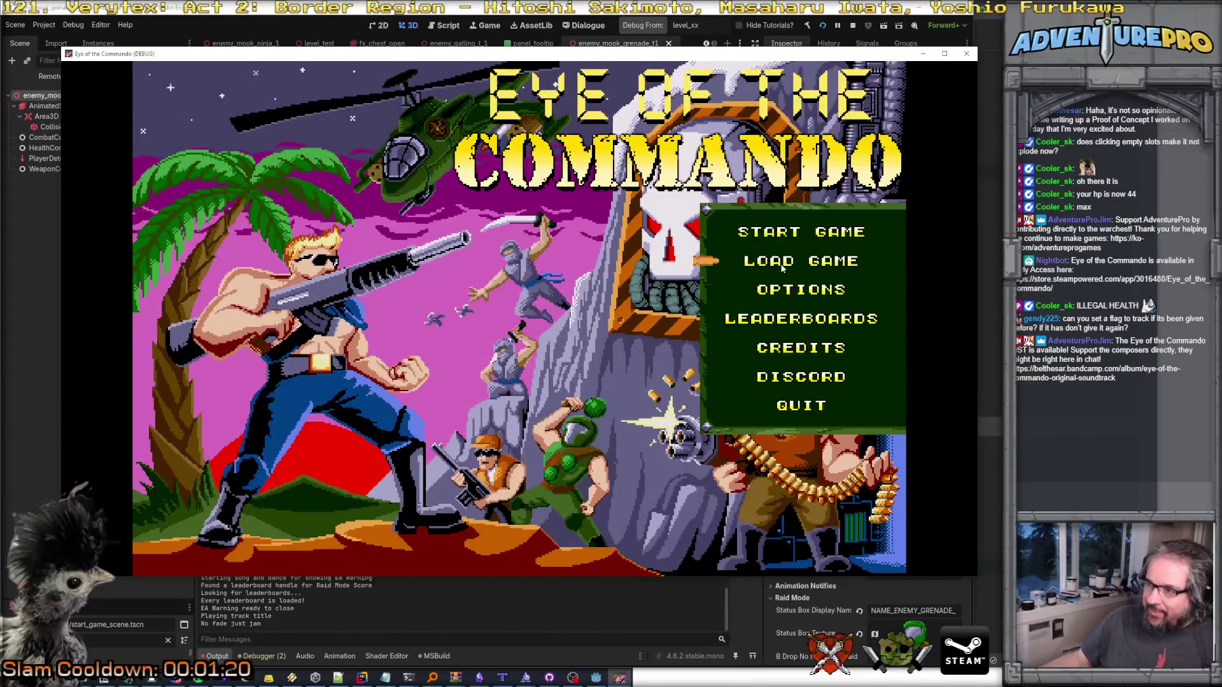
left_click(801, 261)
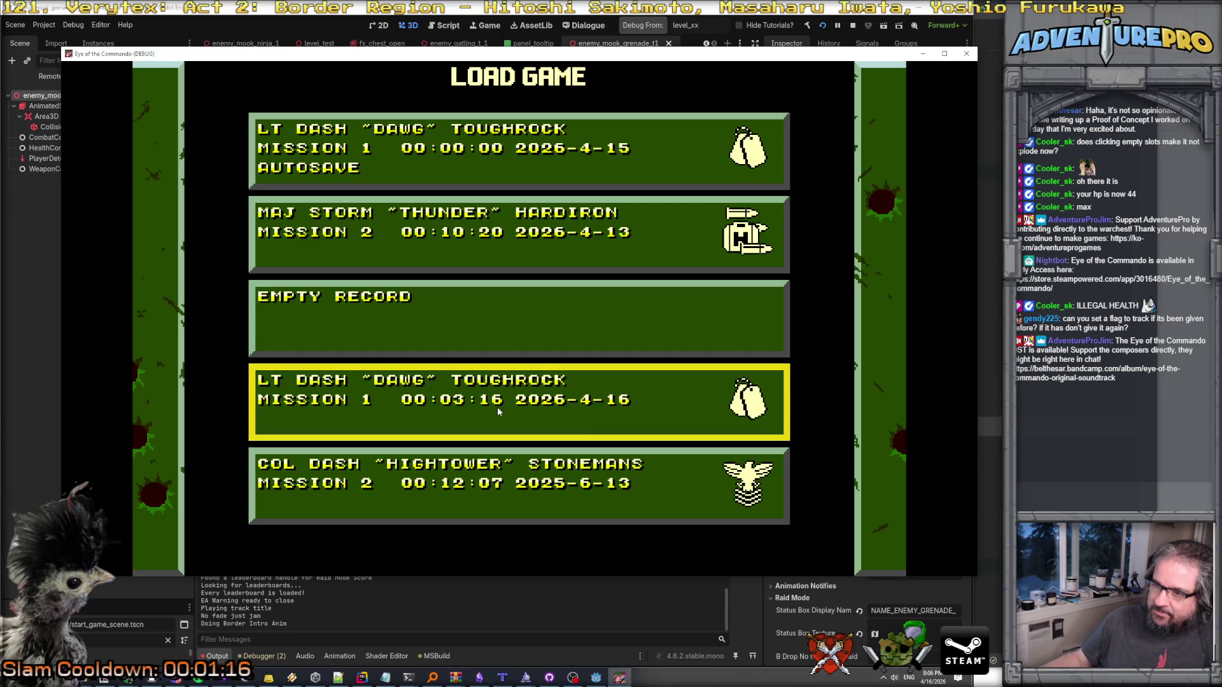
left_click(495, 404)
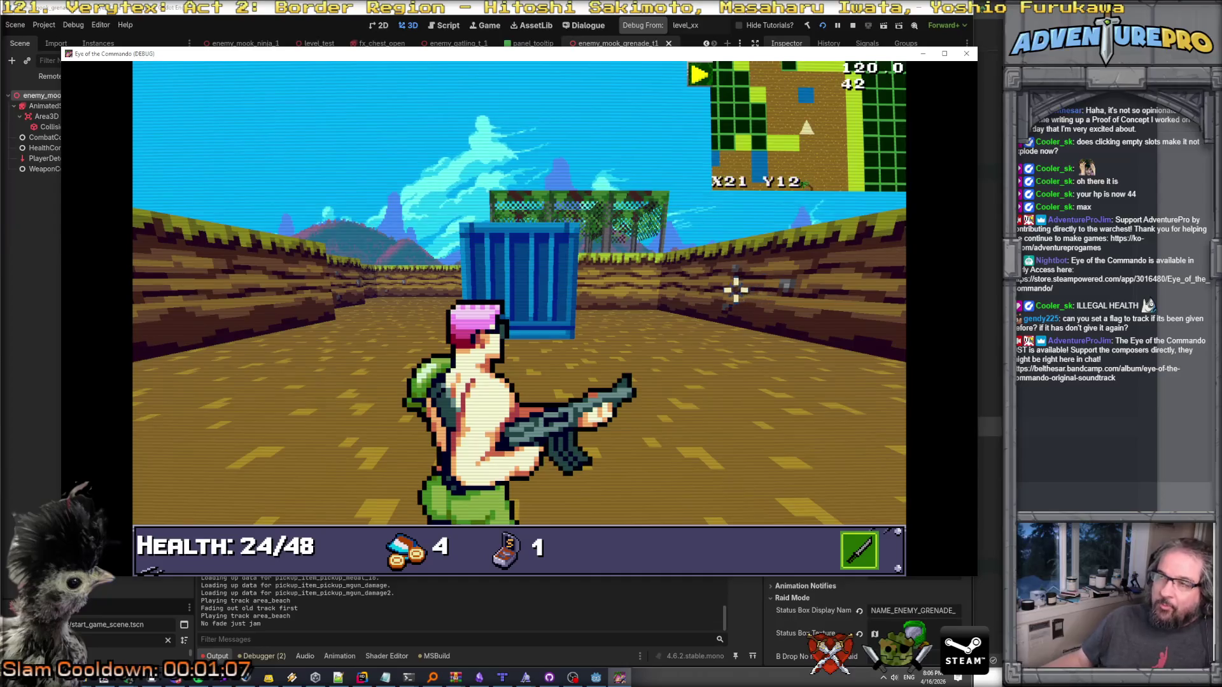
Save the run into the Lieutenant slot and quit to the main menu.
key("Escape")
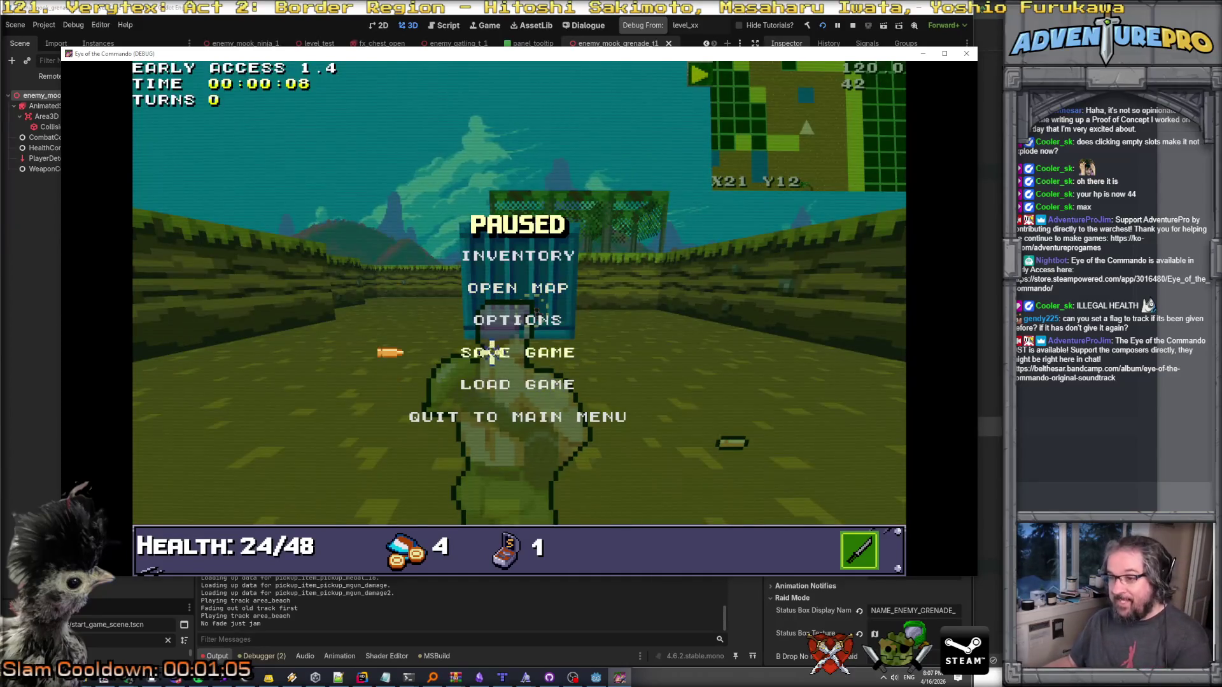
left_click(491, 352)
left_click(499, 351)
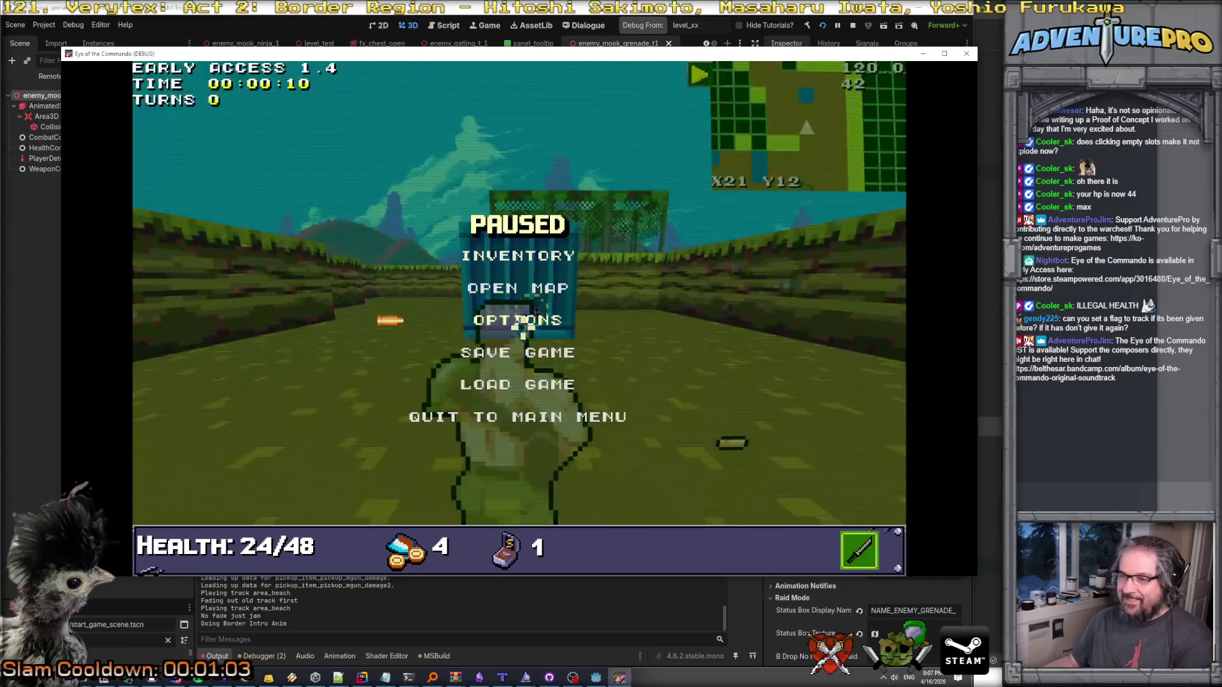
left_click(518, 418)
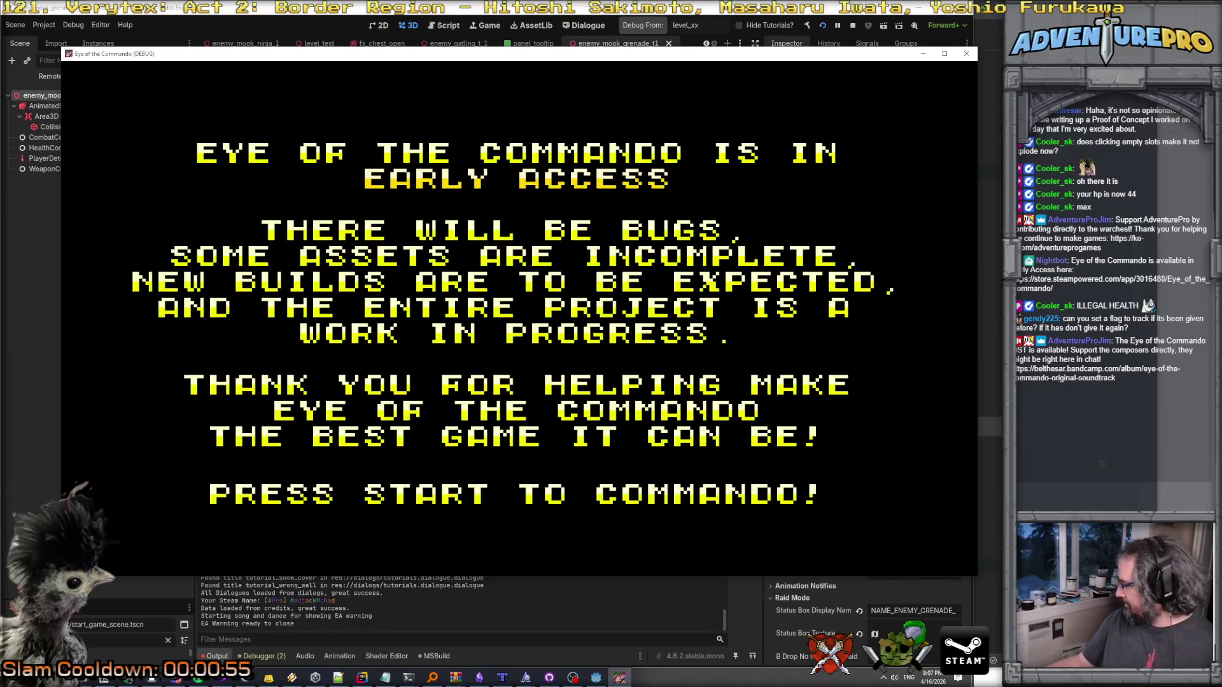
Skip to the title menu and load the Lieutenant's mission 1 save, showing health 24/48.
key("Return")
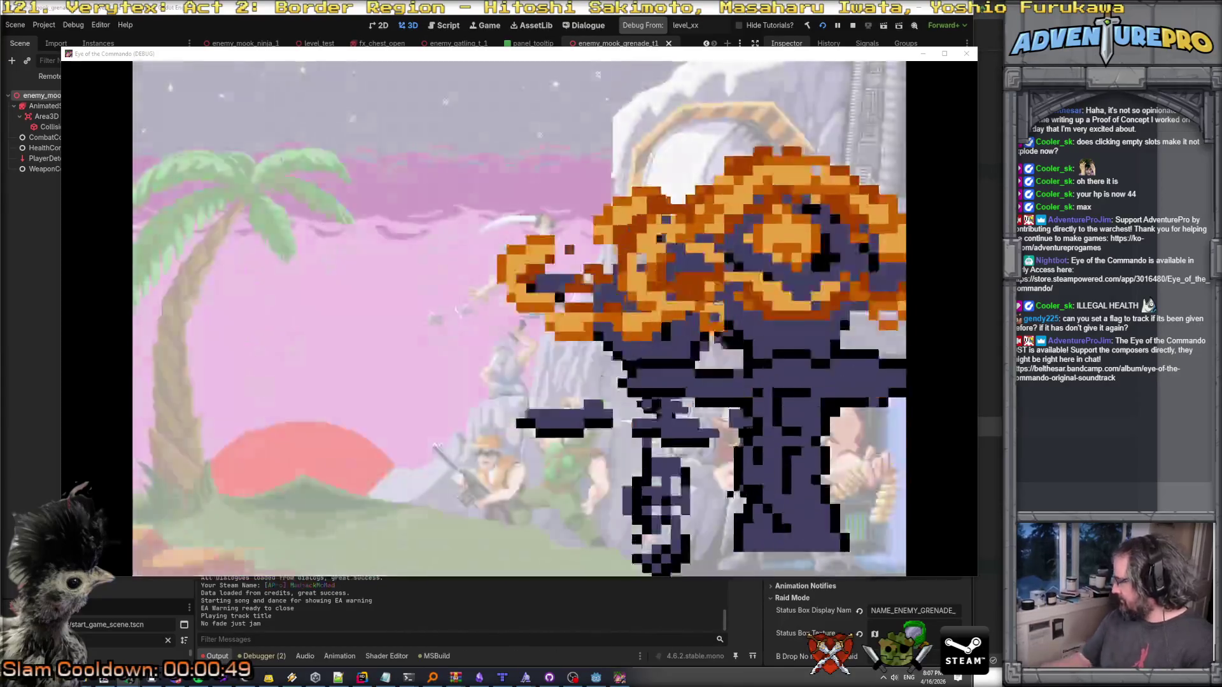
key("Return")
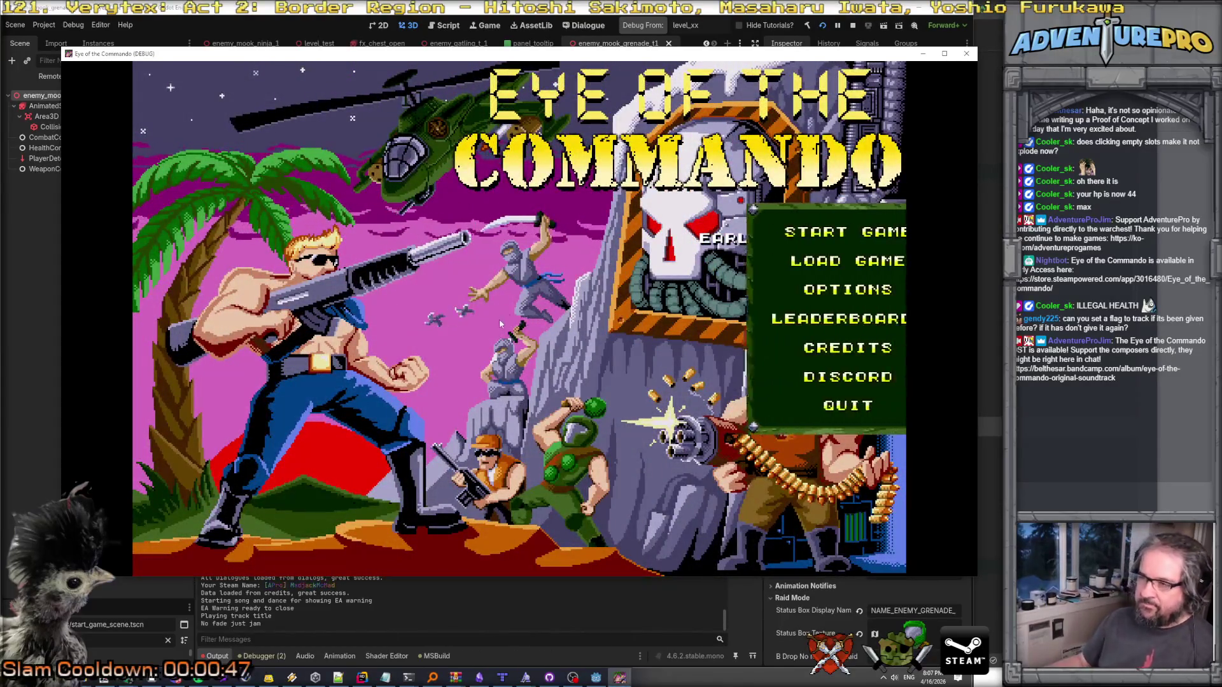
key("Down")
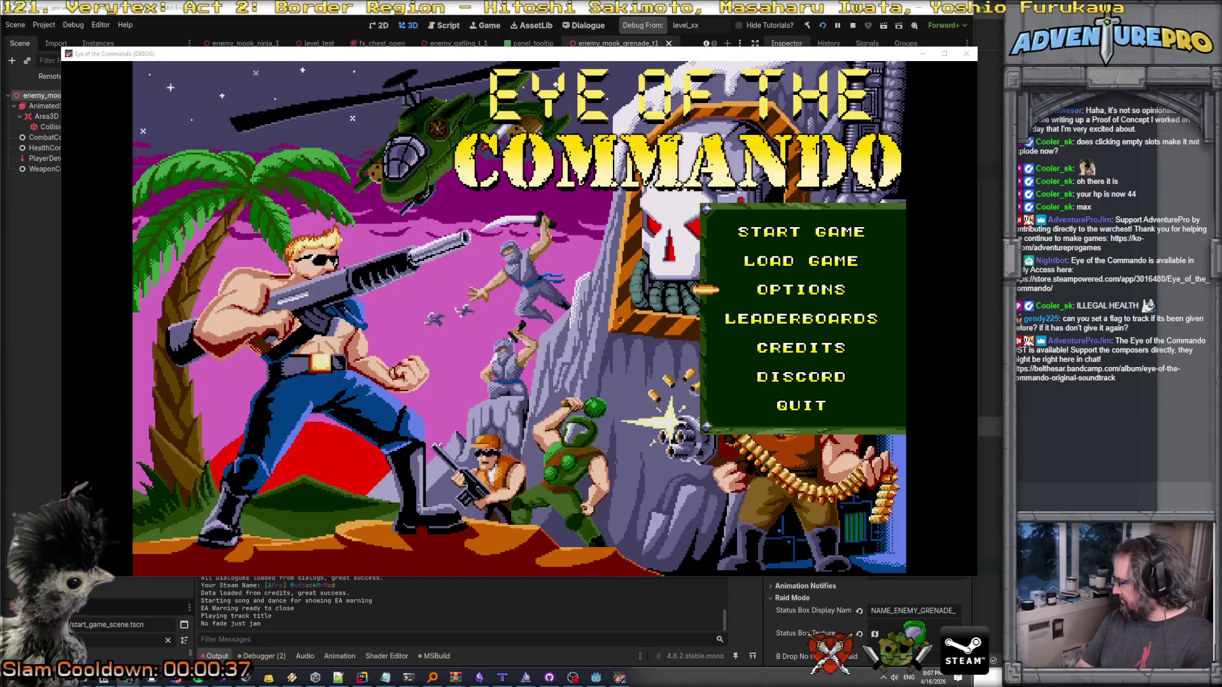
left_click(800, 260)
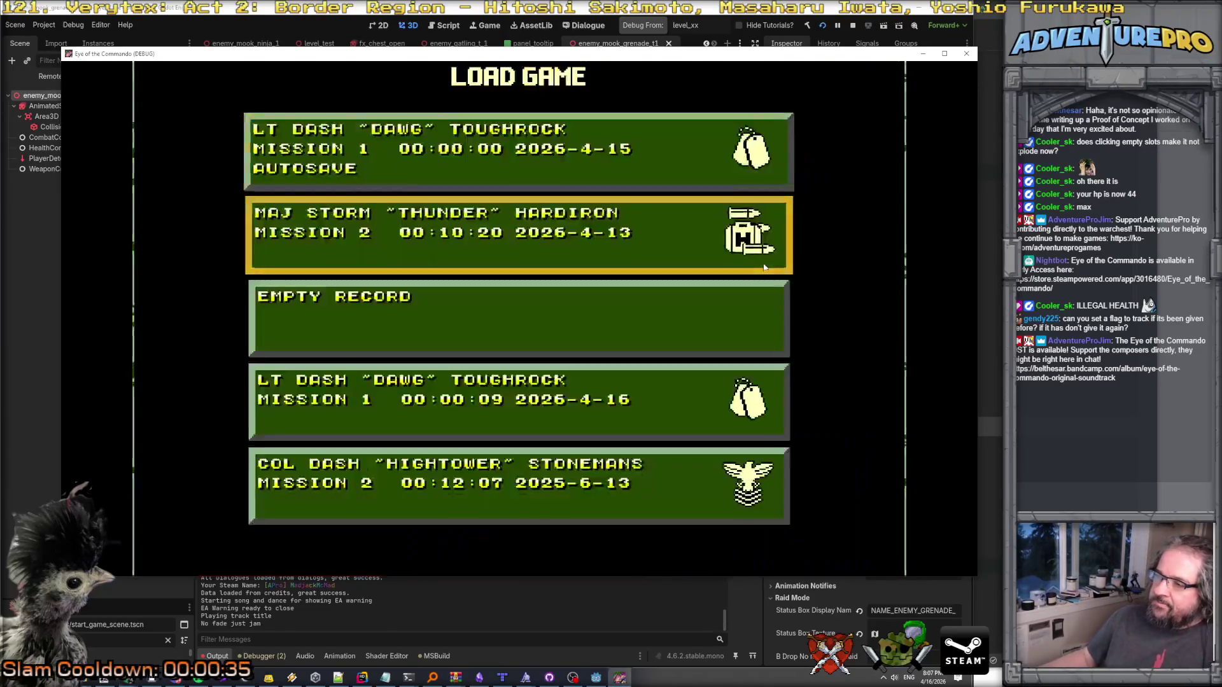
left_click(391, 399)
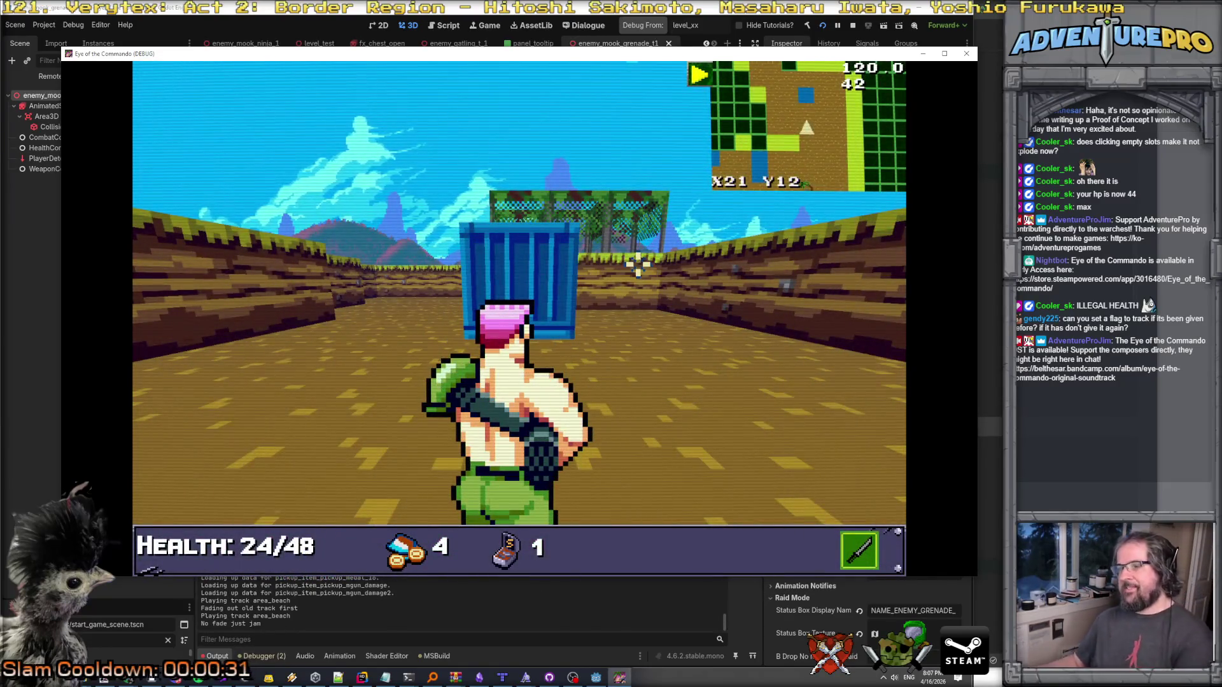
Quit the run to the main menu, then open the saved-game list and back out.
key("Escape")
left_click(499, 418)
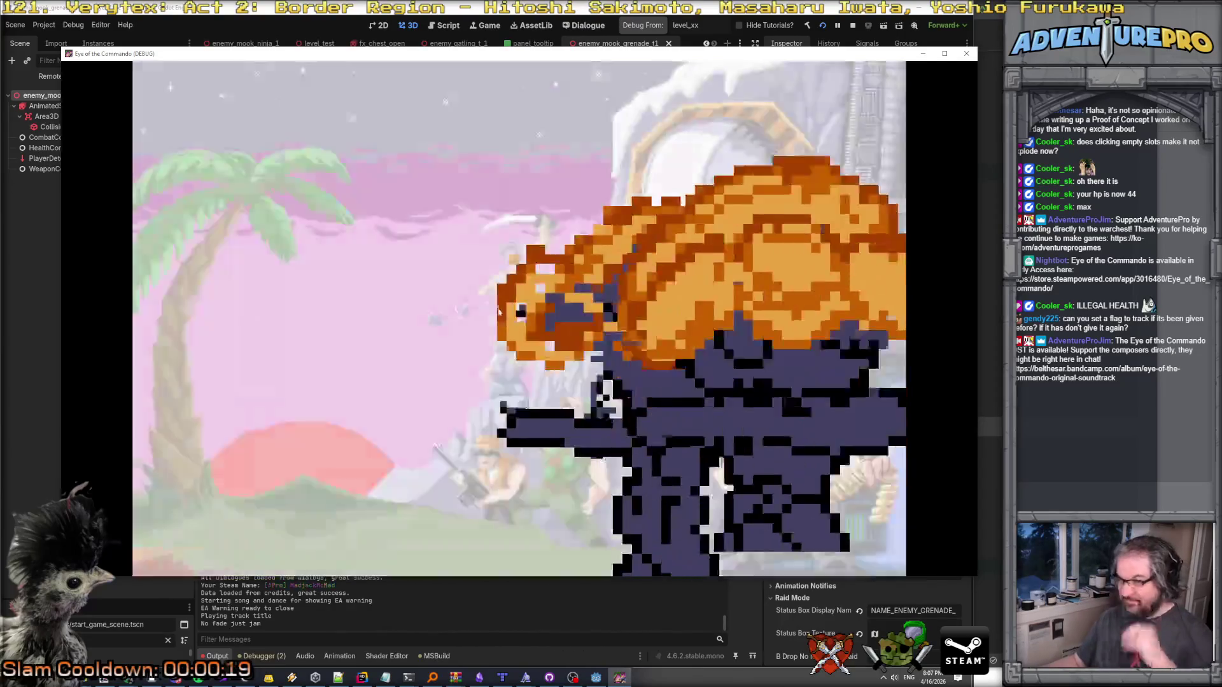
left_click(499, 311)
left_click(763, 271)
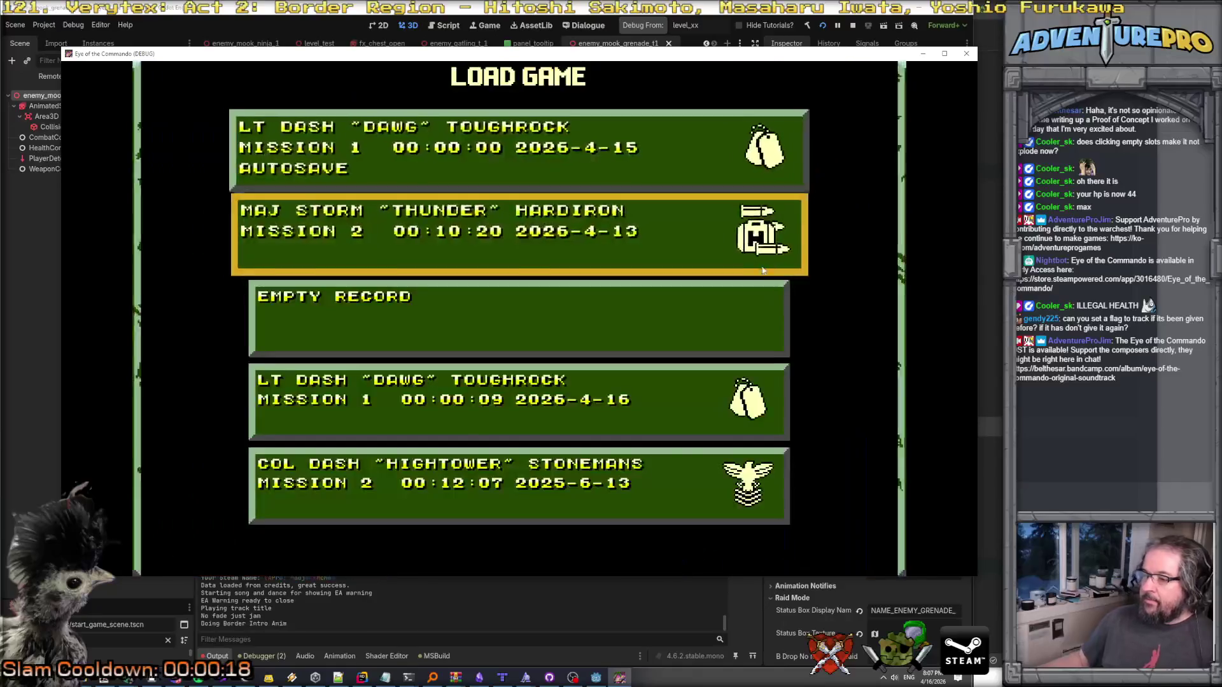
left_click(766, 286)
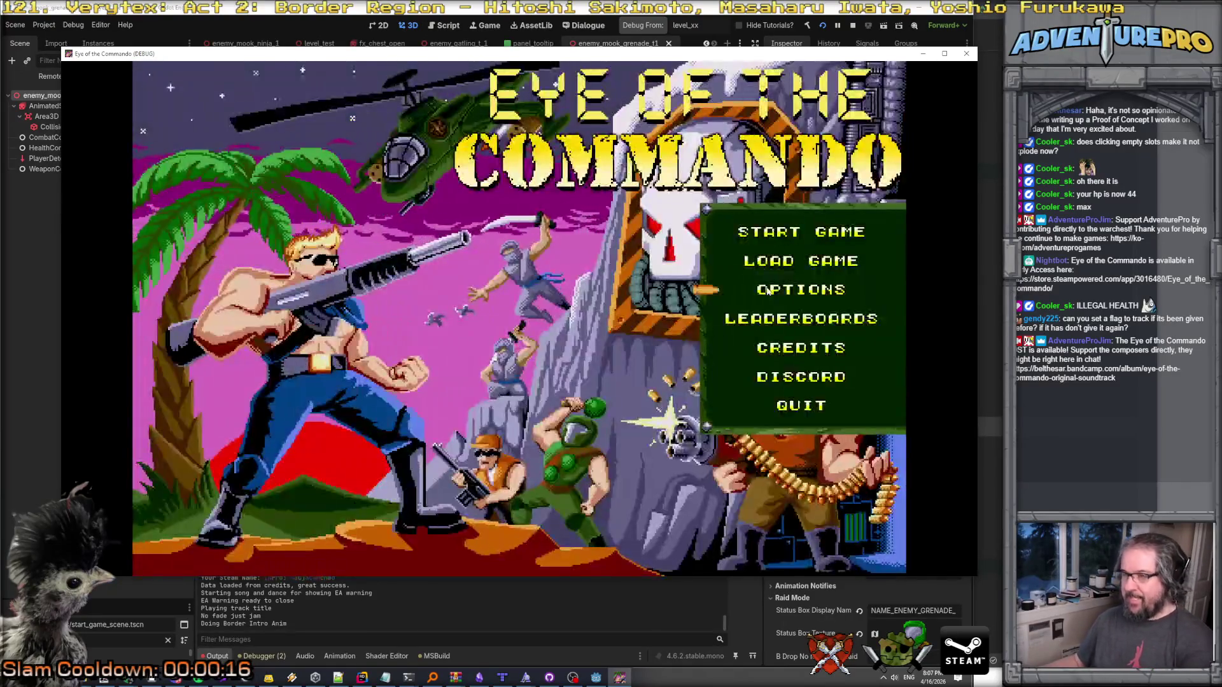
Start a new Campaign game with the Lieutenant class and begin the mission.
left_click(801, 234)
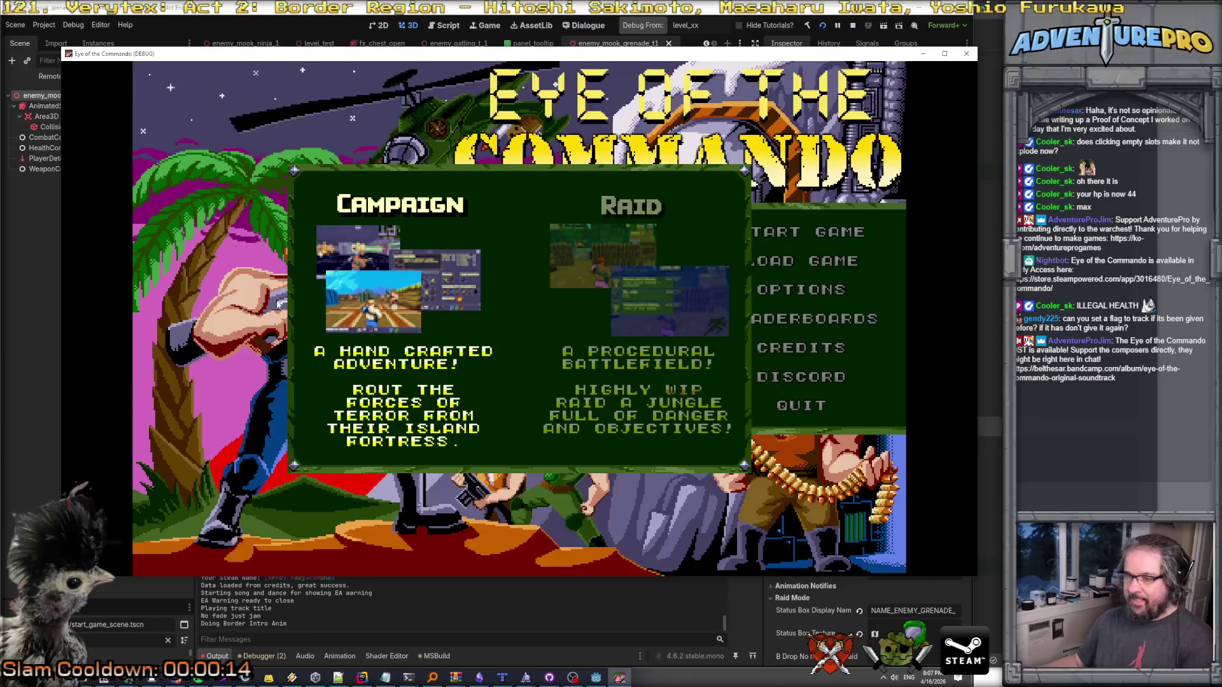
left_click(370, 292)
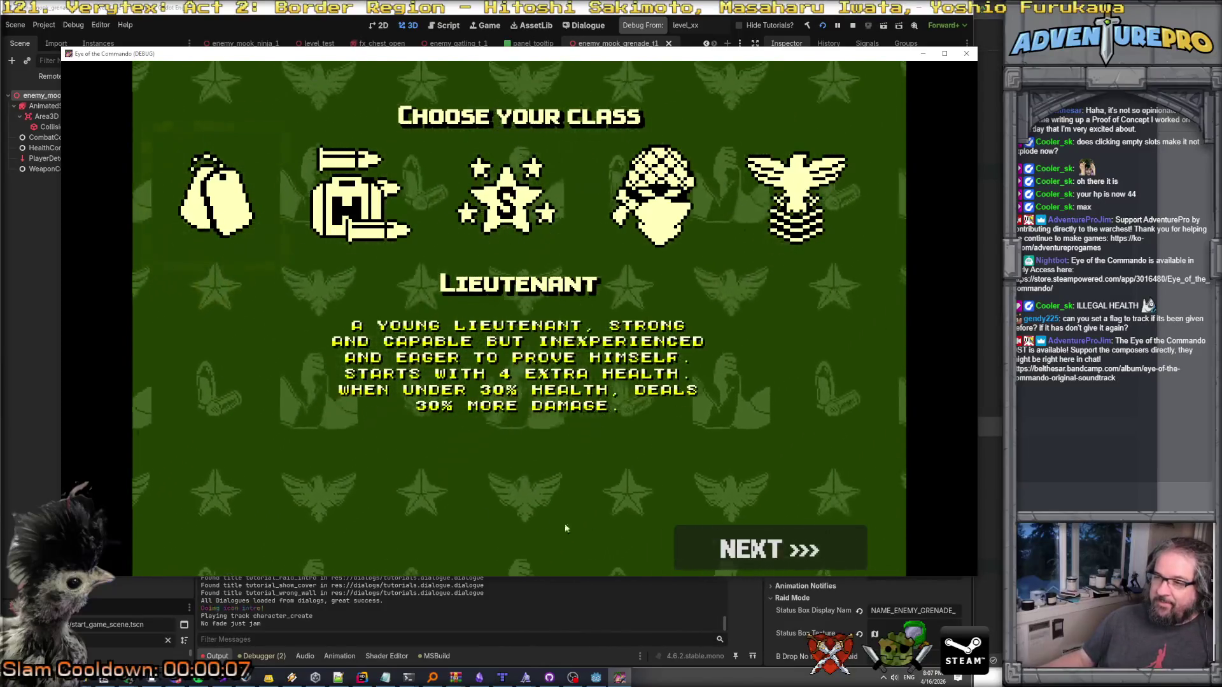
left_click(772, 552)
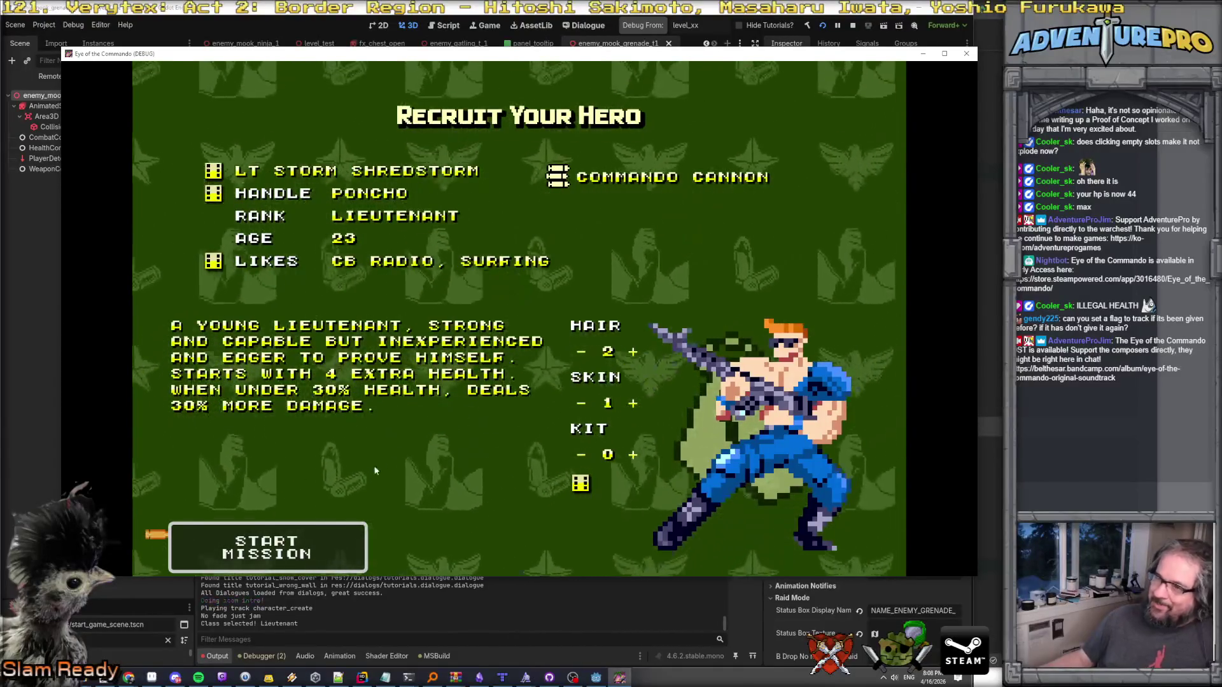
left_click(280, 559)
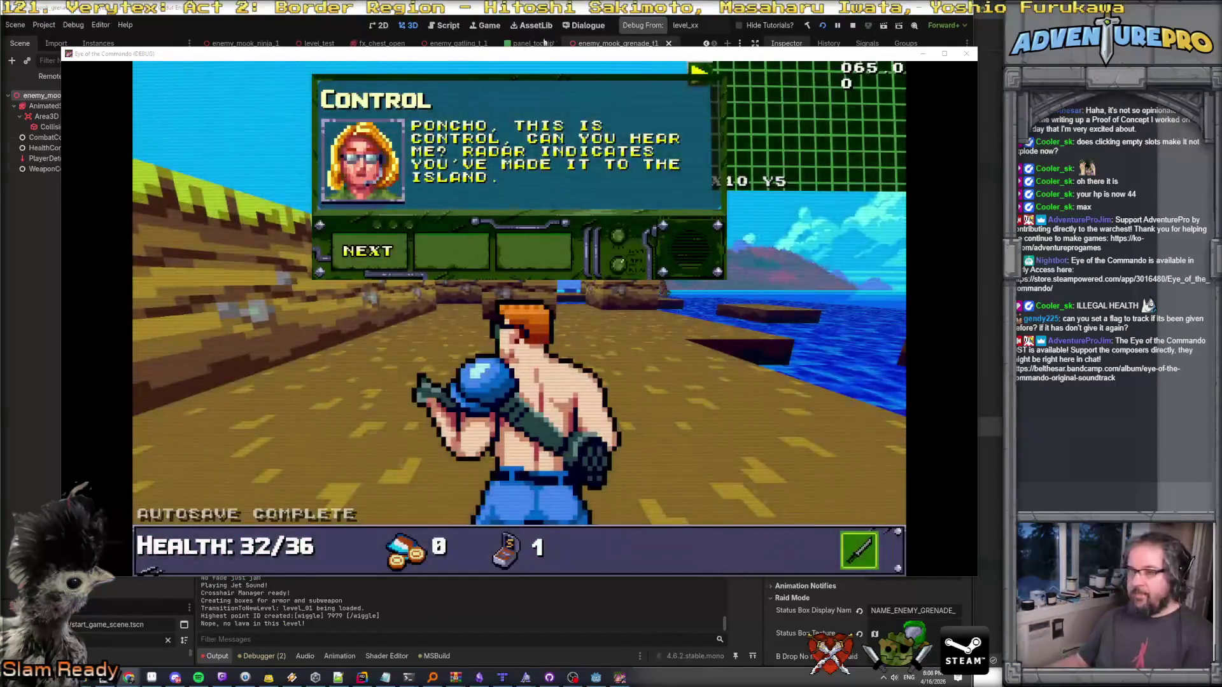
Dismiss the opening Control message and turn the hero to survey the beach.
left_click(356, 250)
left_click(376, 250)
left_click(382, 251)
left_click(390, 250)
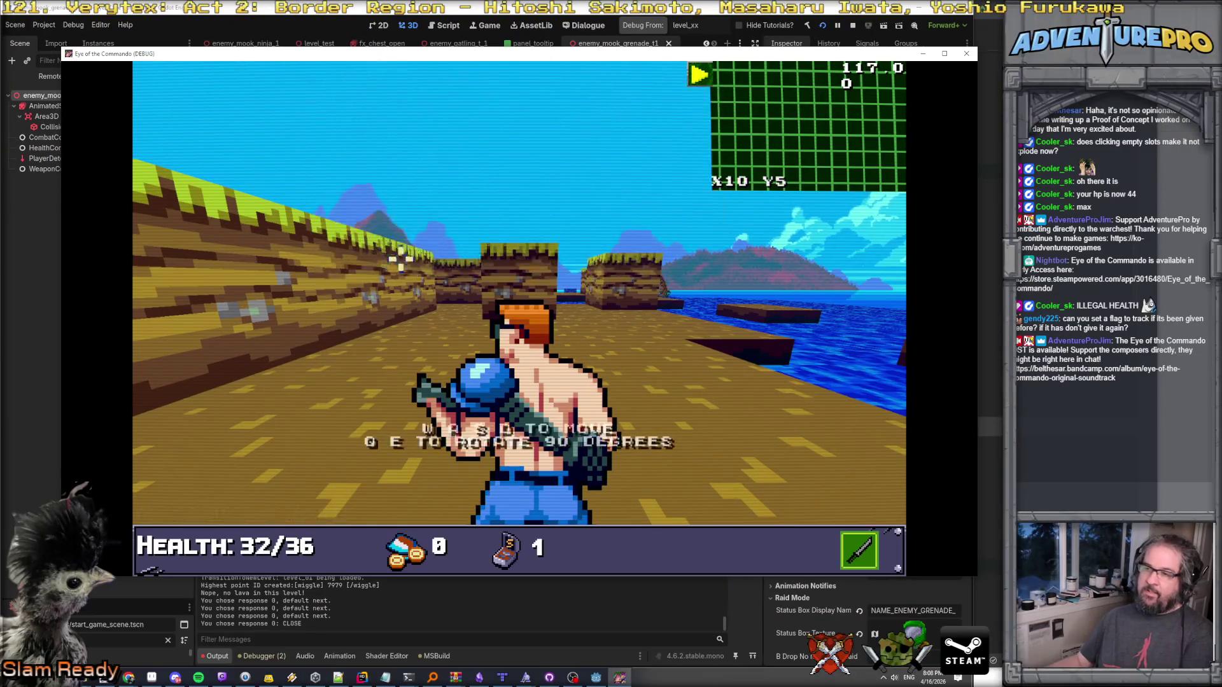
key("e")
key("e")
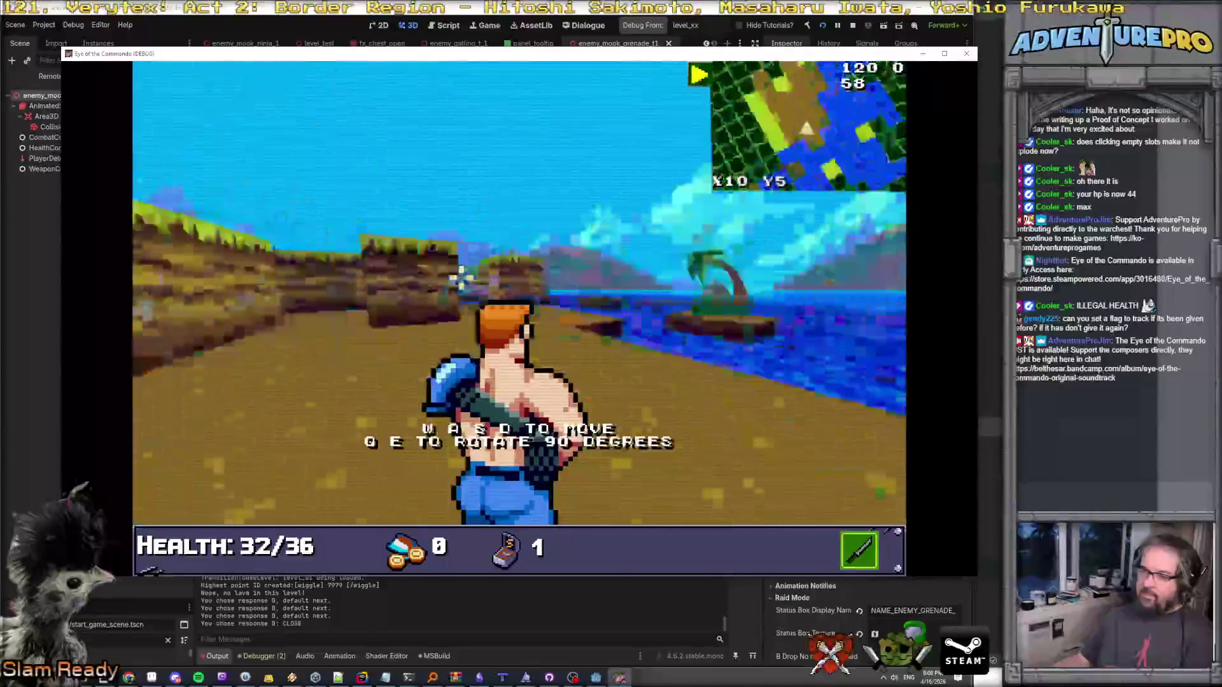
key("e")
key("e")
key("e")
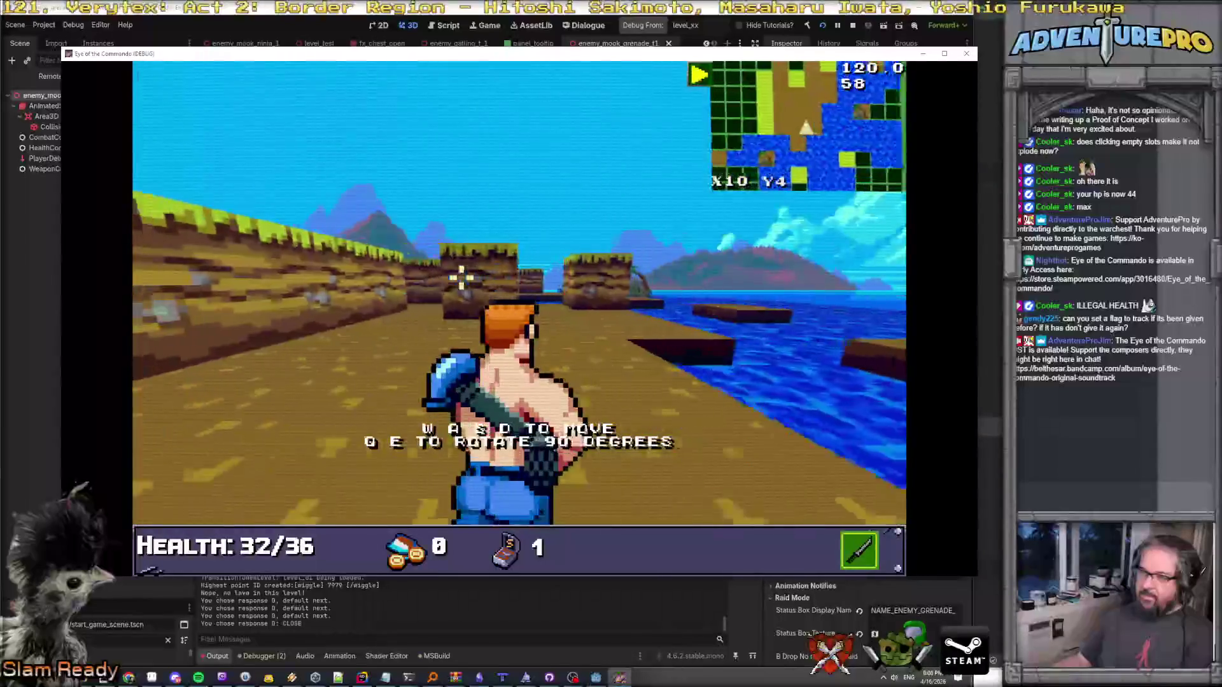
key("e")
key("q")
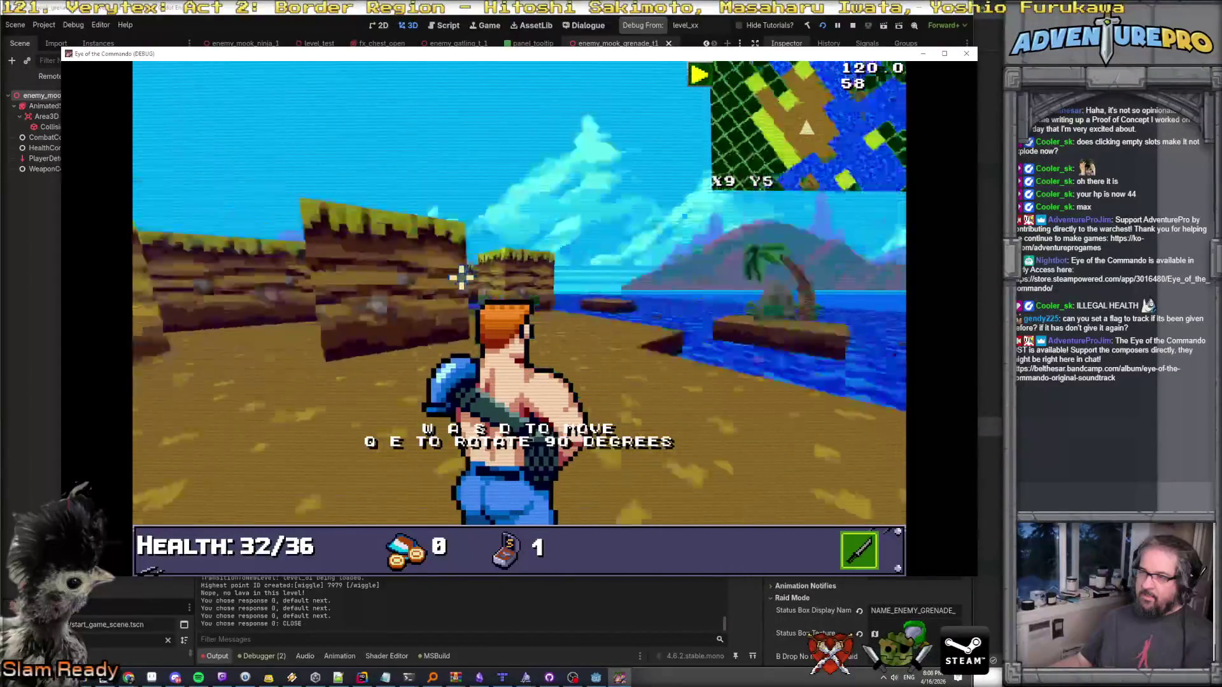
key("w")
key("Escape")
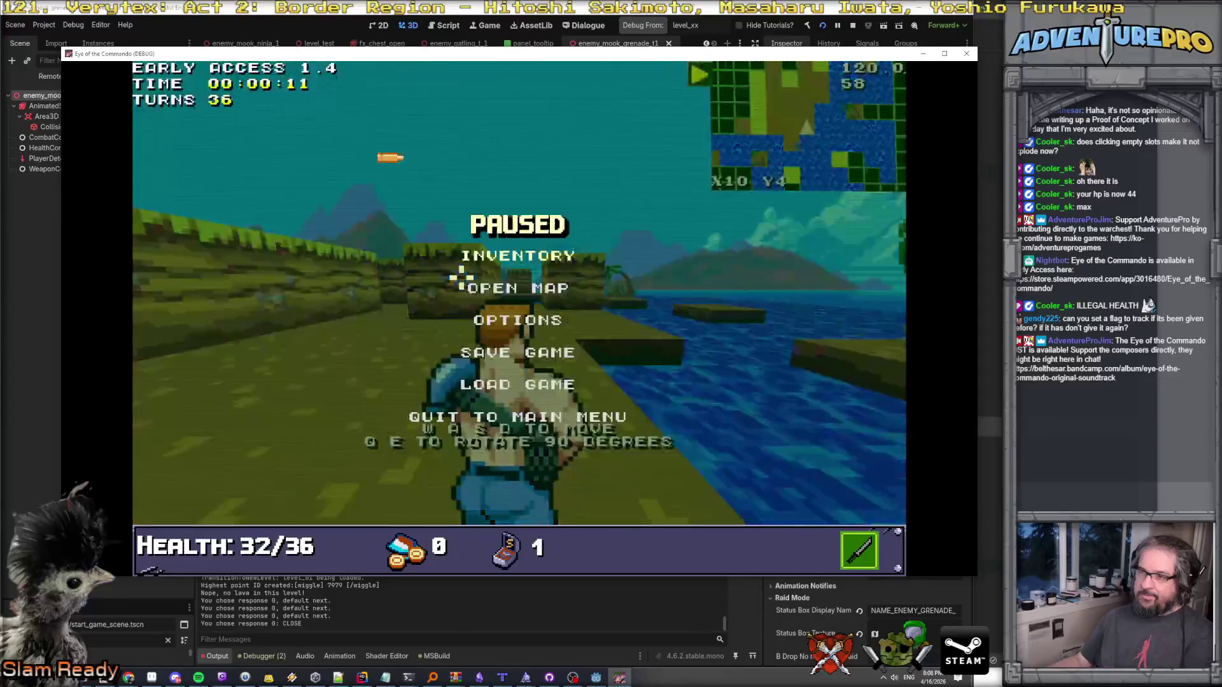
key("Escape")
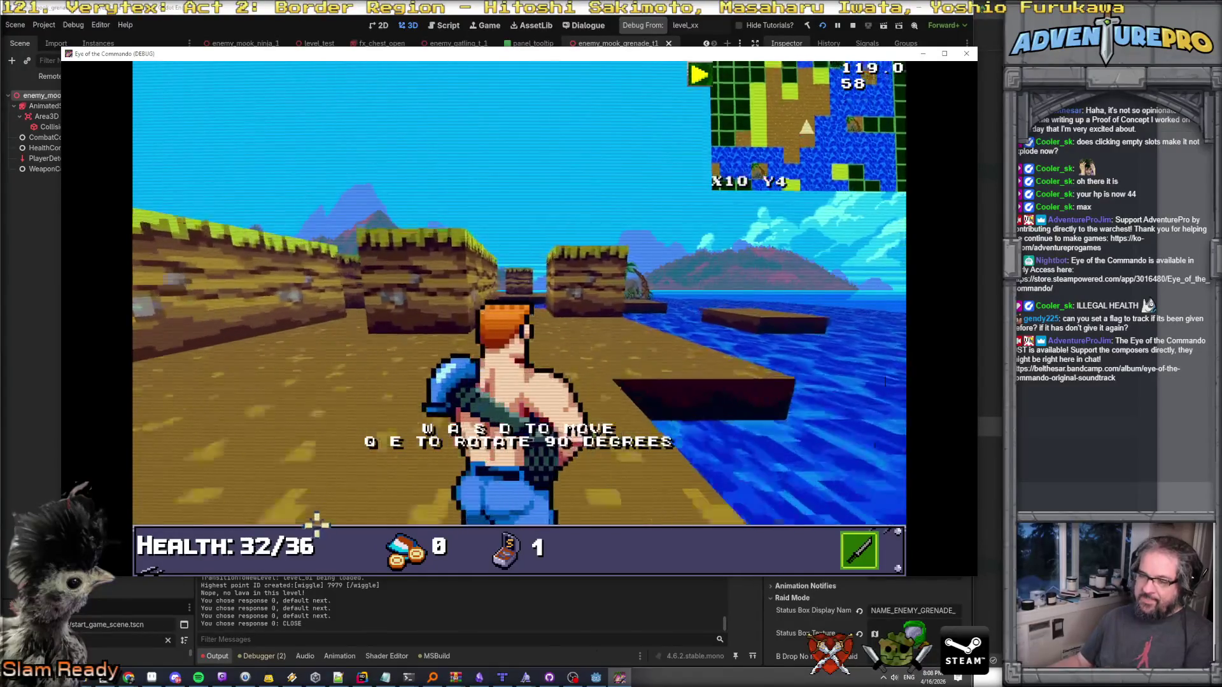
Walk along the wall toward the volcano and collect the Freedom Medal.
key("q")
key("w")
key("e")
key("w")
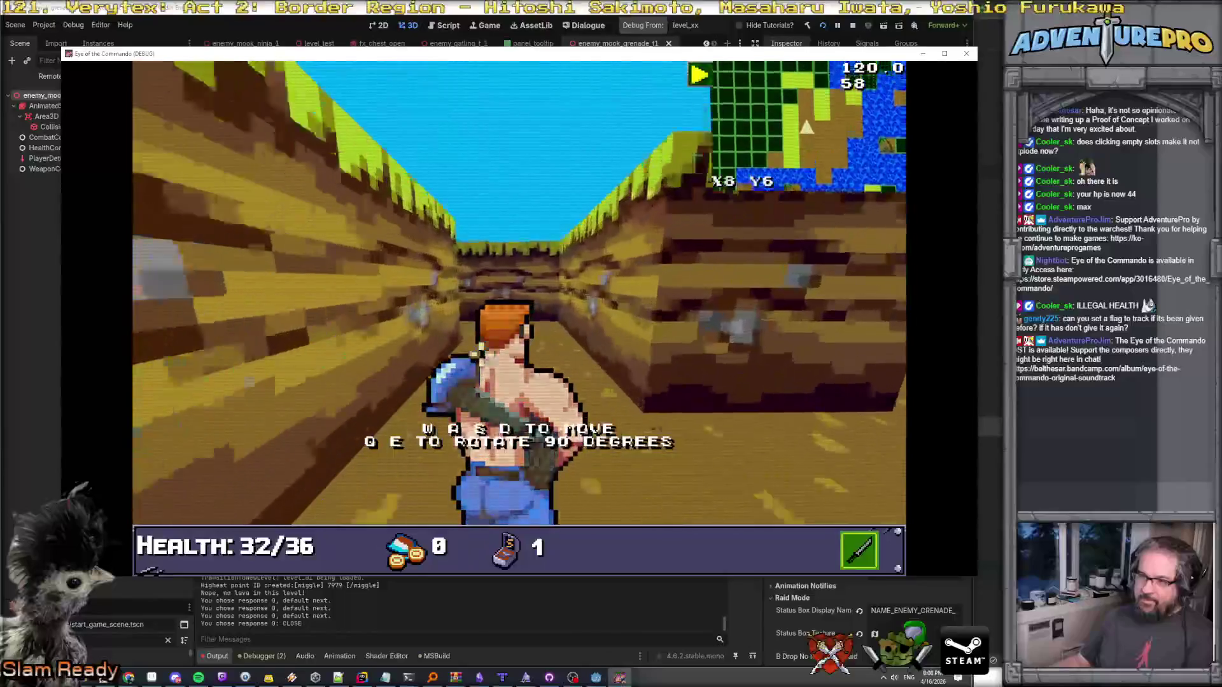
key("q")
key("w")
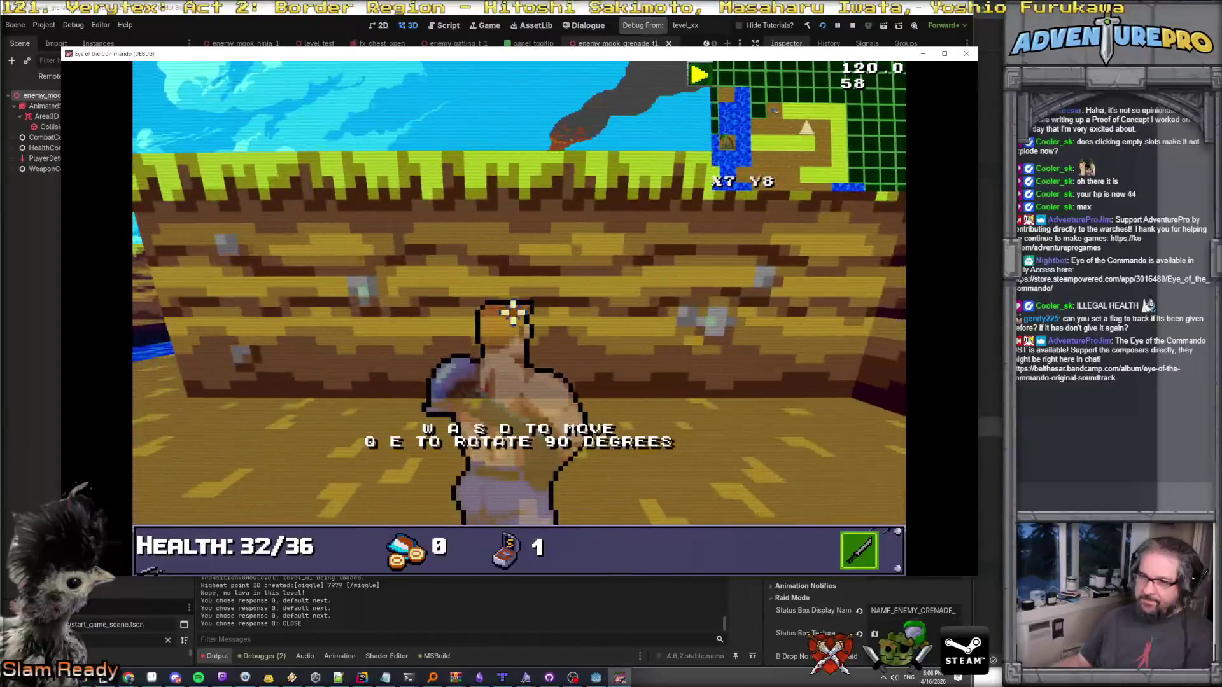
key("q")
key("q")
key("w")
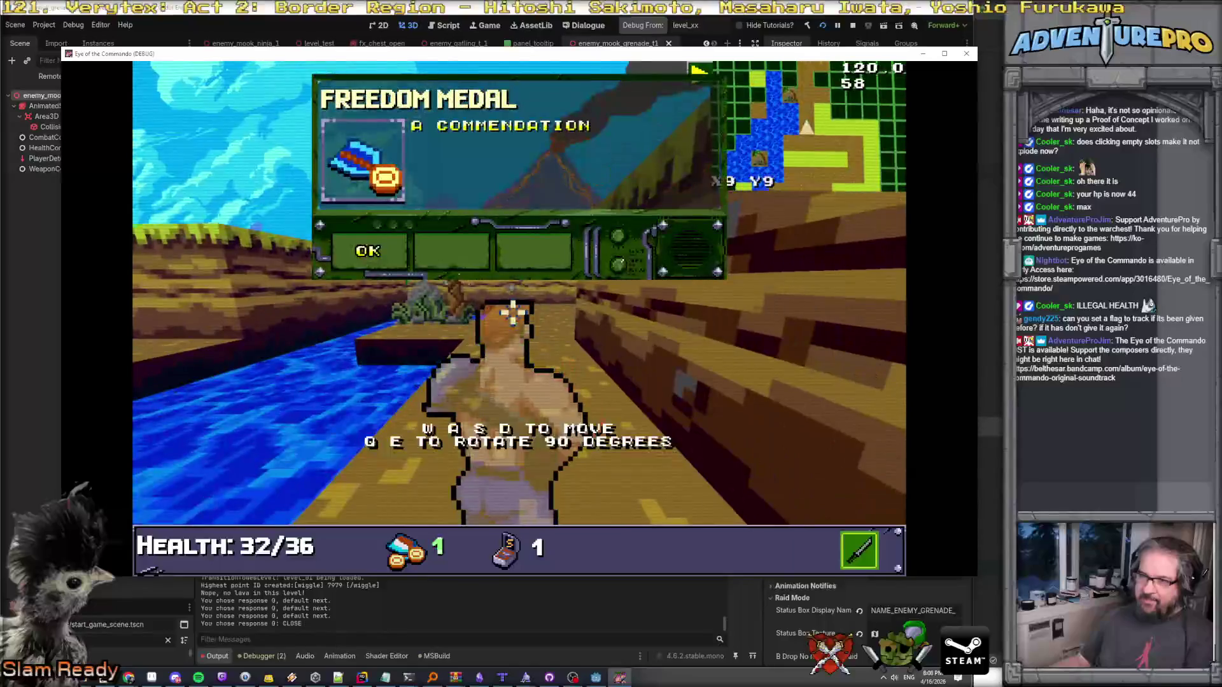
key("w")
key("w")
key("w")
key("w")
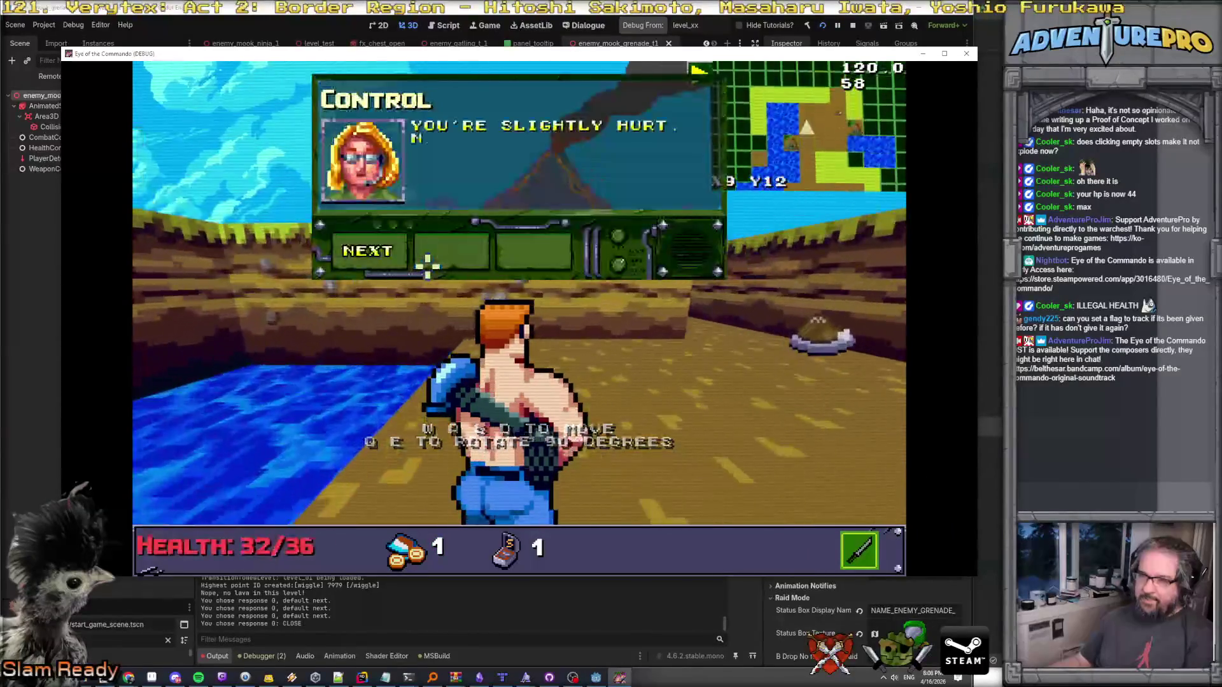
Dismiss the medal message and walk over the food pickup to heal to 36/36.
left_click(374, 249)
left_click(375, 250)
left_click(377, 252)
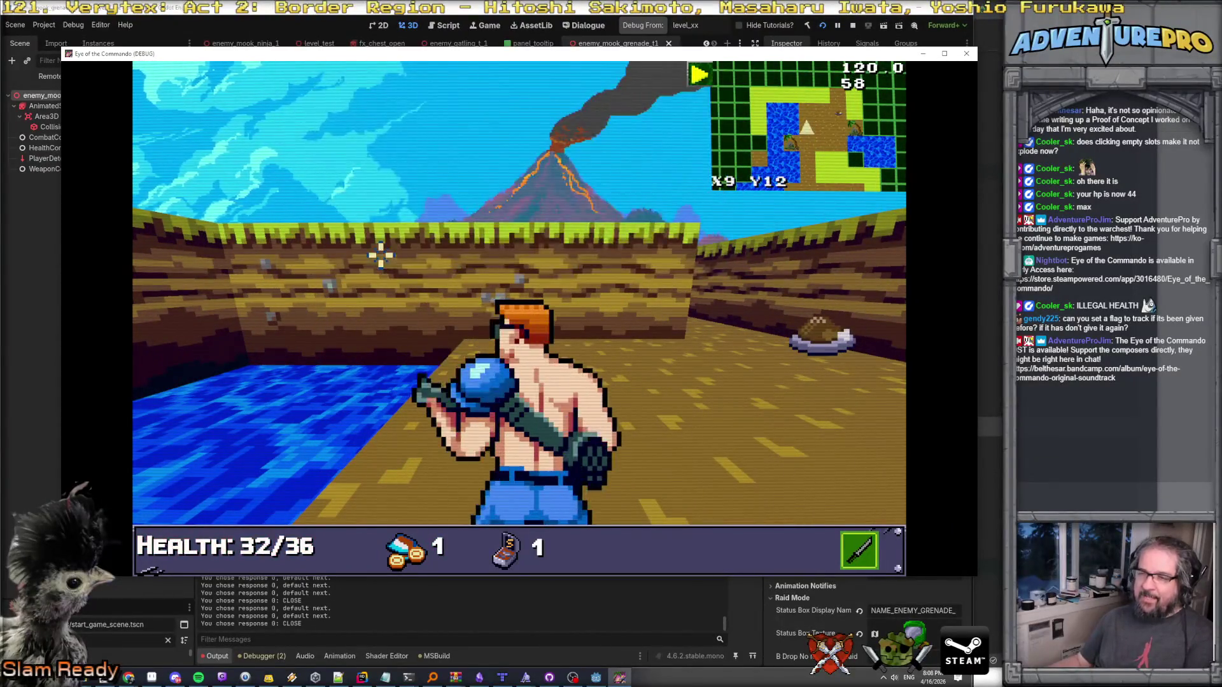
key("w")
key("q")
key("w")
key("w")
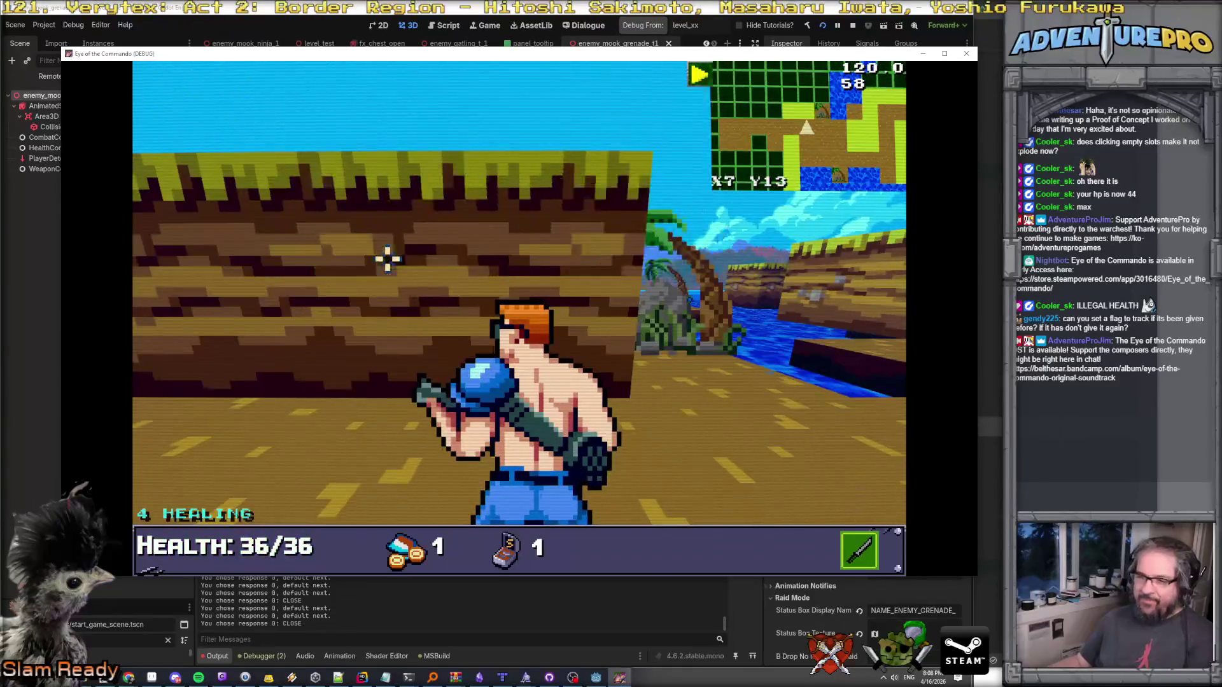
key("q")
key("w")
Close the next Control message, step forward, and pause the game.
key("w")
left_click(429, 274)
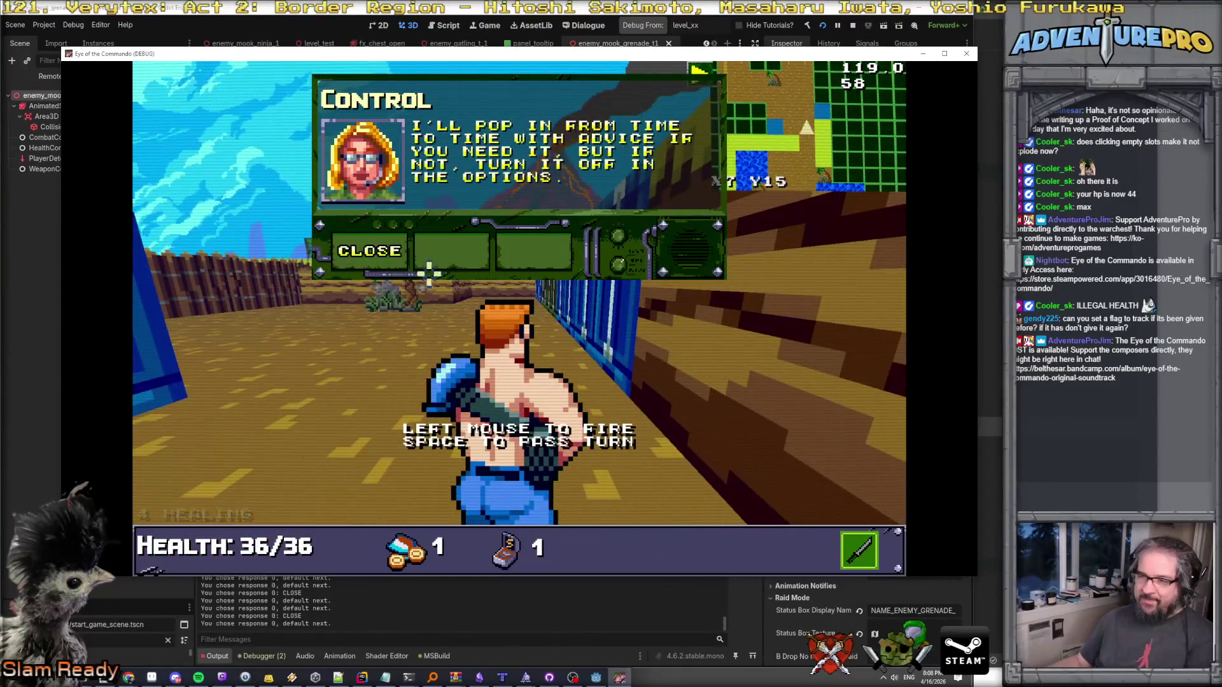
left_click(403, 250)
key("e")
key("w")
key("Escape")
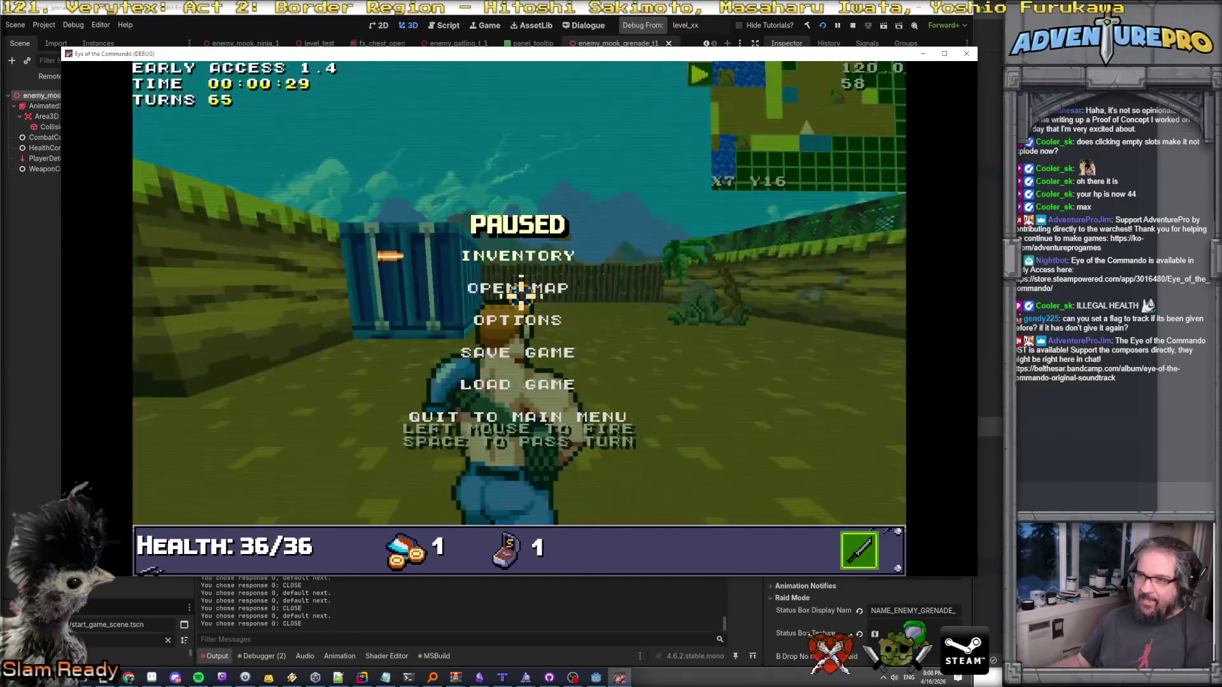
Save the run over the old LT DASH Lieutenant slot and quit to the main menu.
left_click(525, 365)
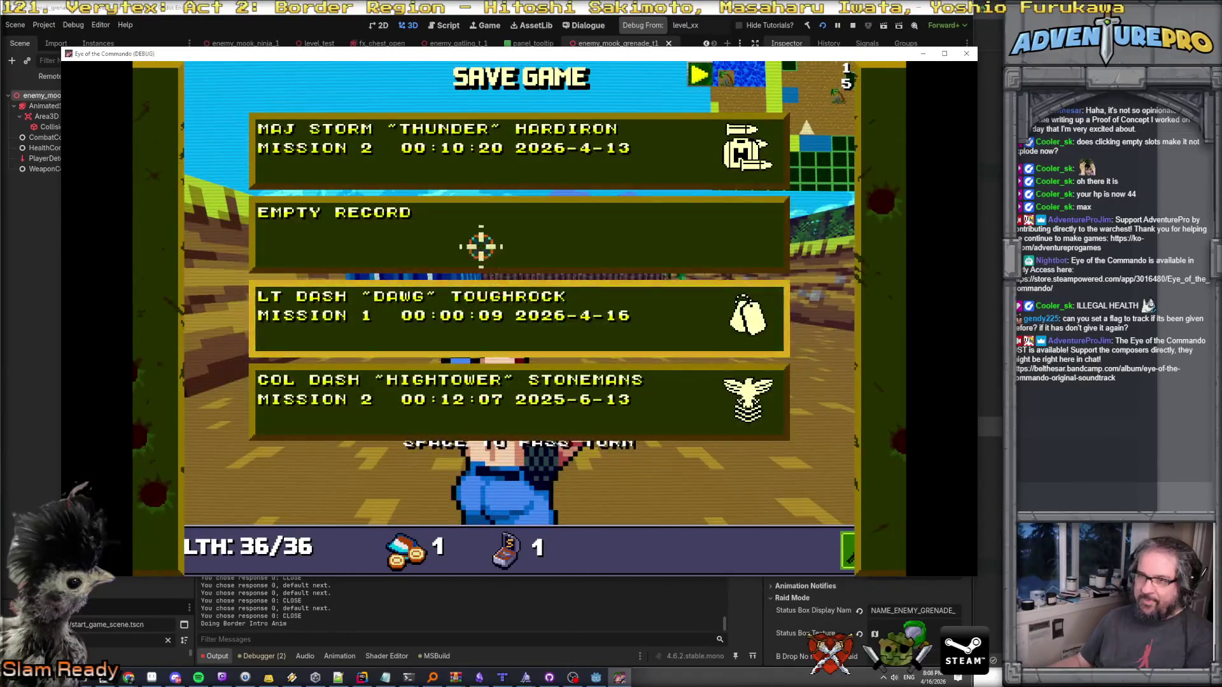
left_click(487, 318)
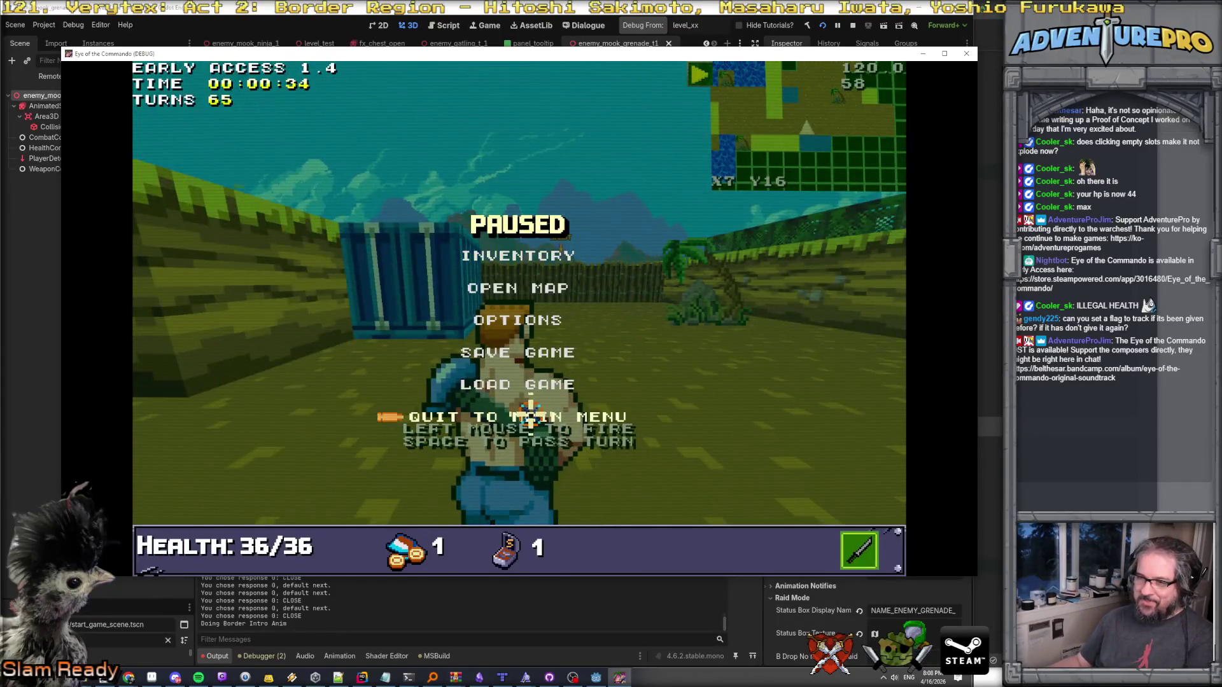
left_click(529, 414)
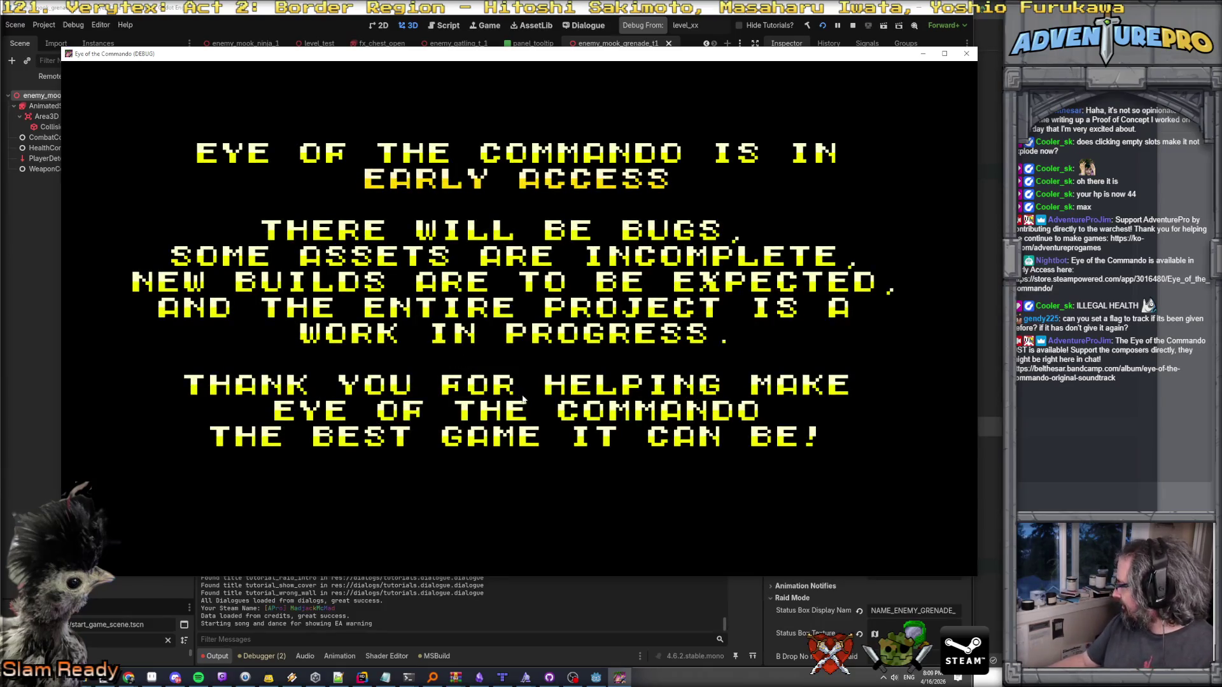
Dismiss the early-access warning so the intro splash plays.
left_click(396, 321)
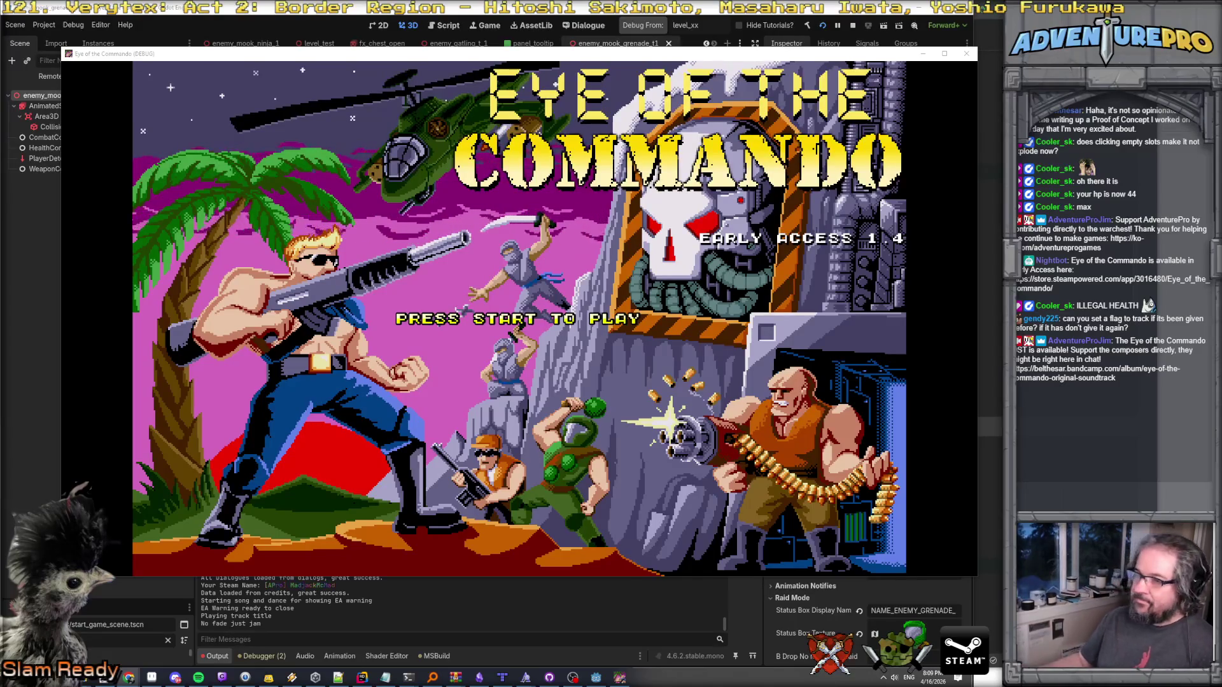
Load LT Storm's Mission 1 save at 00:00:32 from the Load Game list.
left_click(773, 271)
left_click(774, 270)
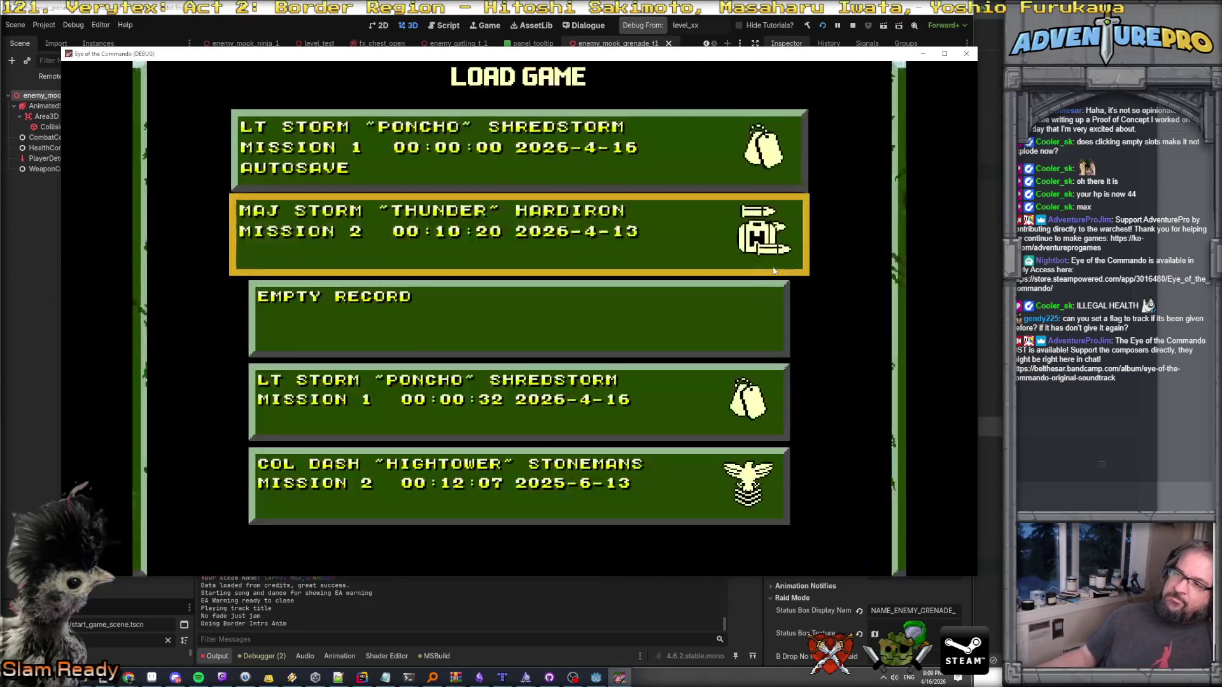
left_click(502, 321)
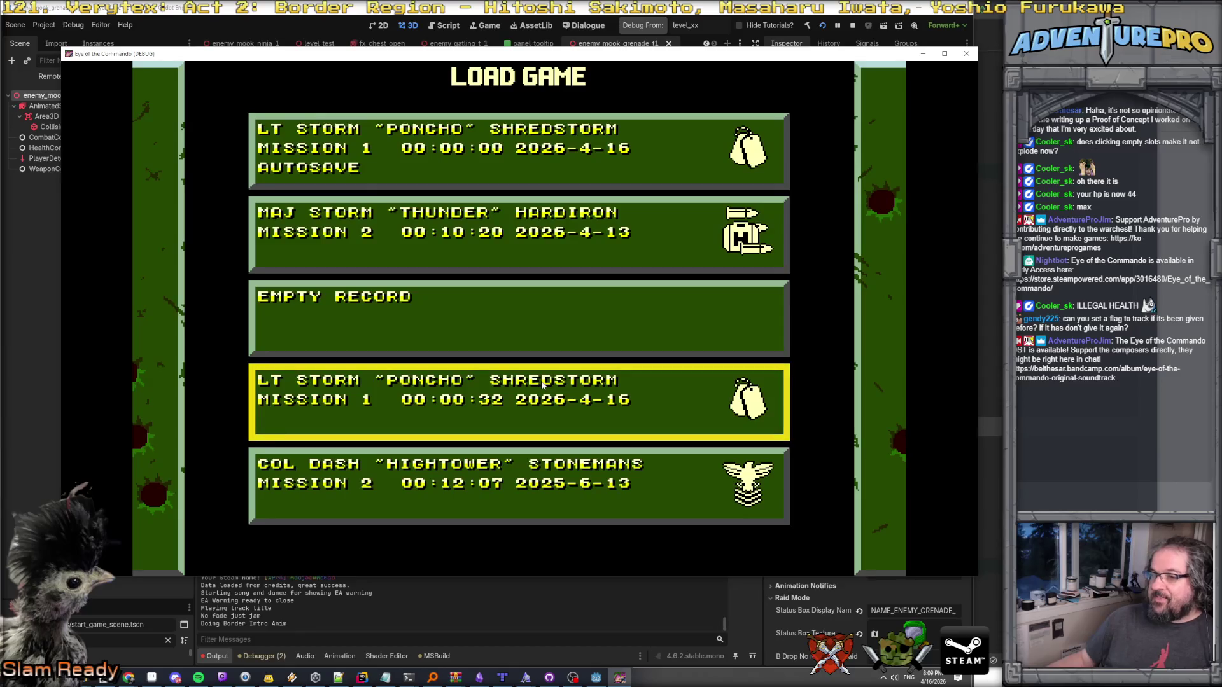
left_click(541, 384)
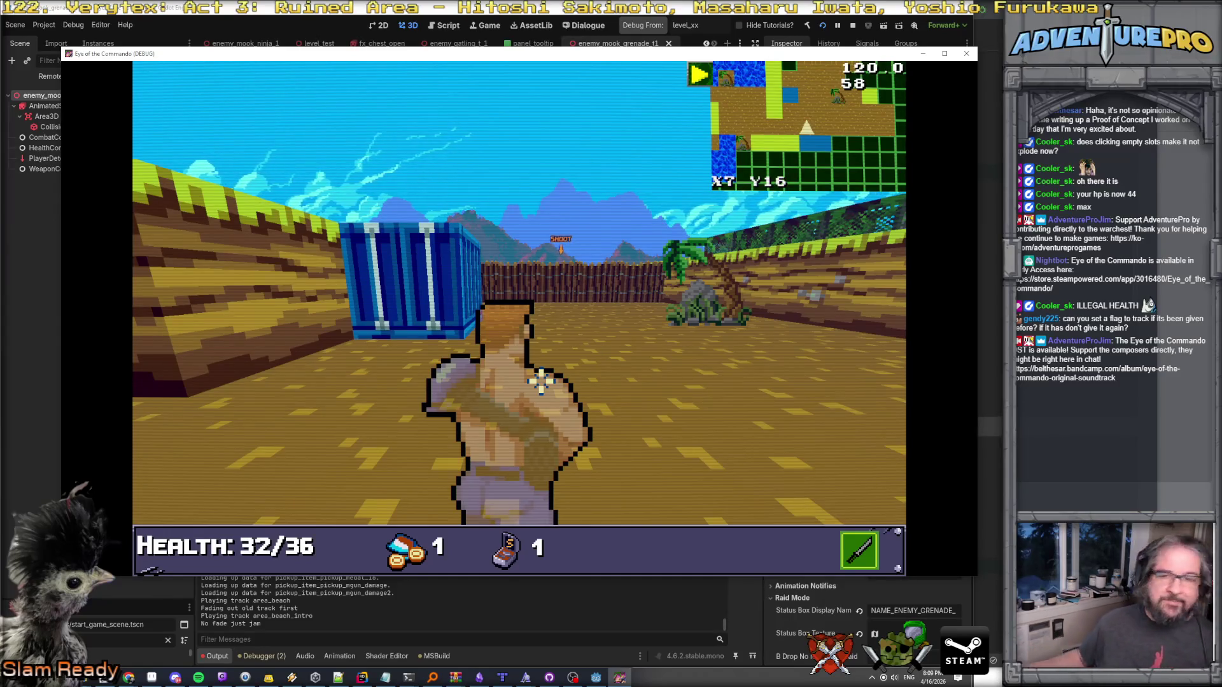
Fire at the blue container wall and dismiss the Control barricade briefing.
left_click(526, 276)
left_click(529, 280)
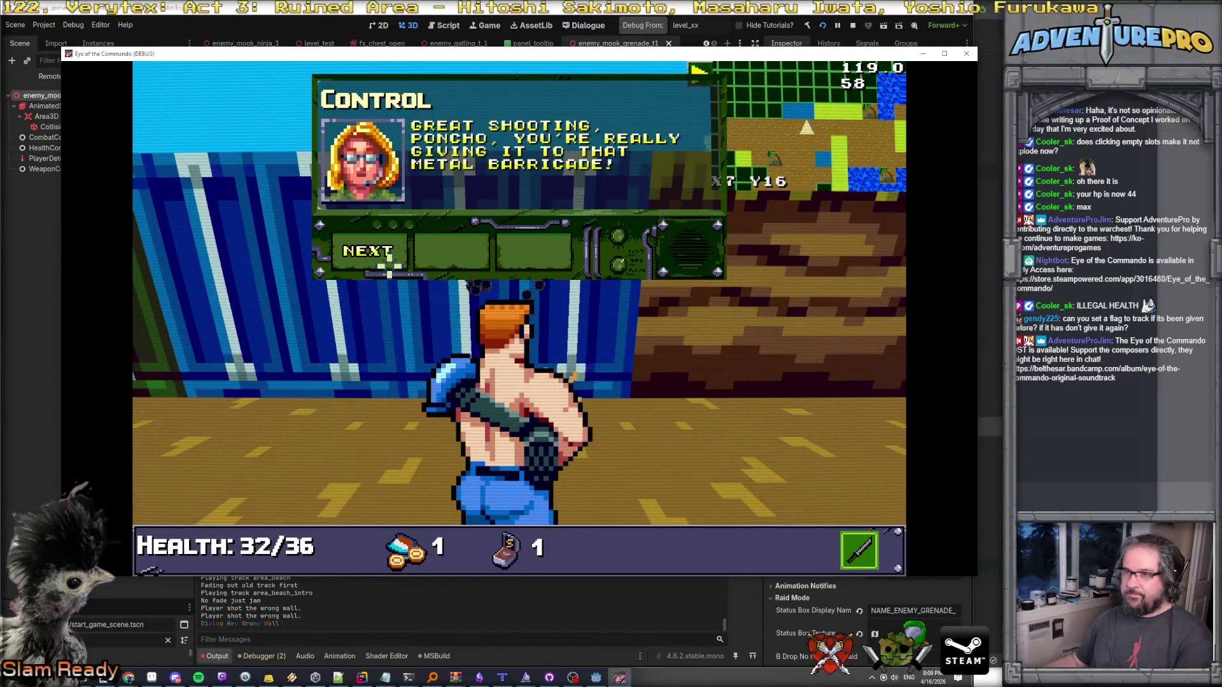
left_click(383, 250)
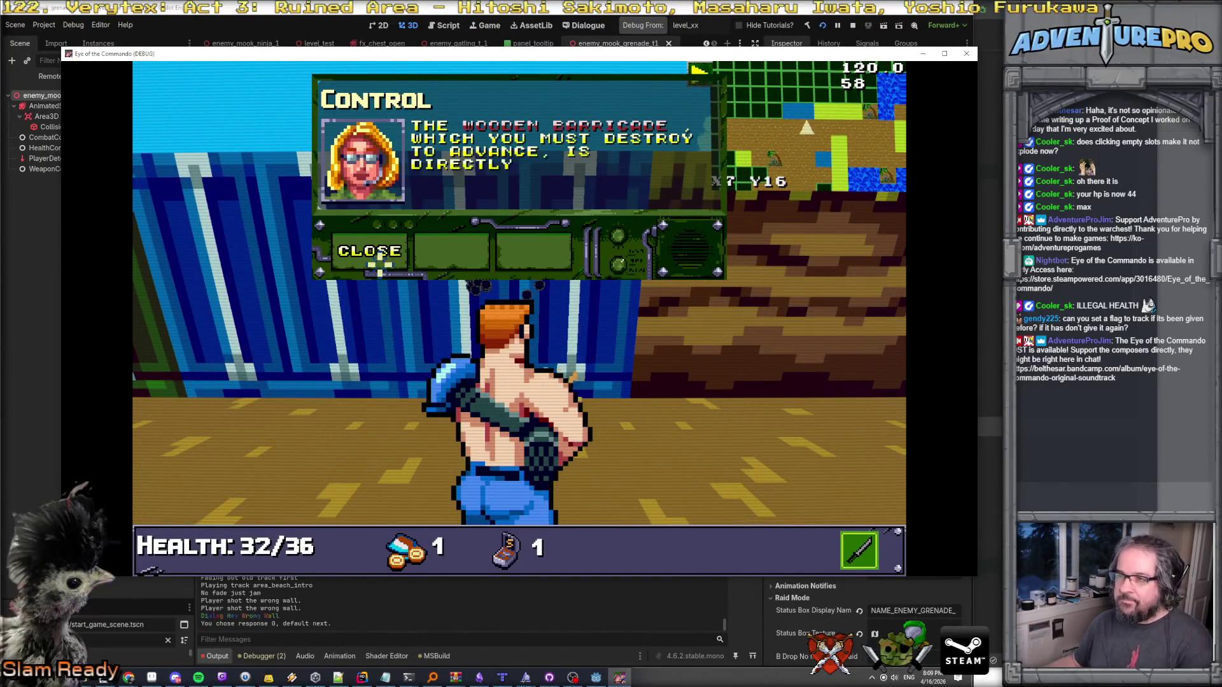
left_click(378, 258)
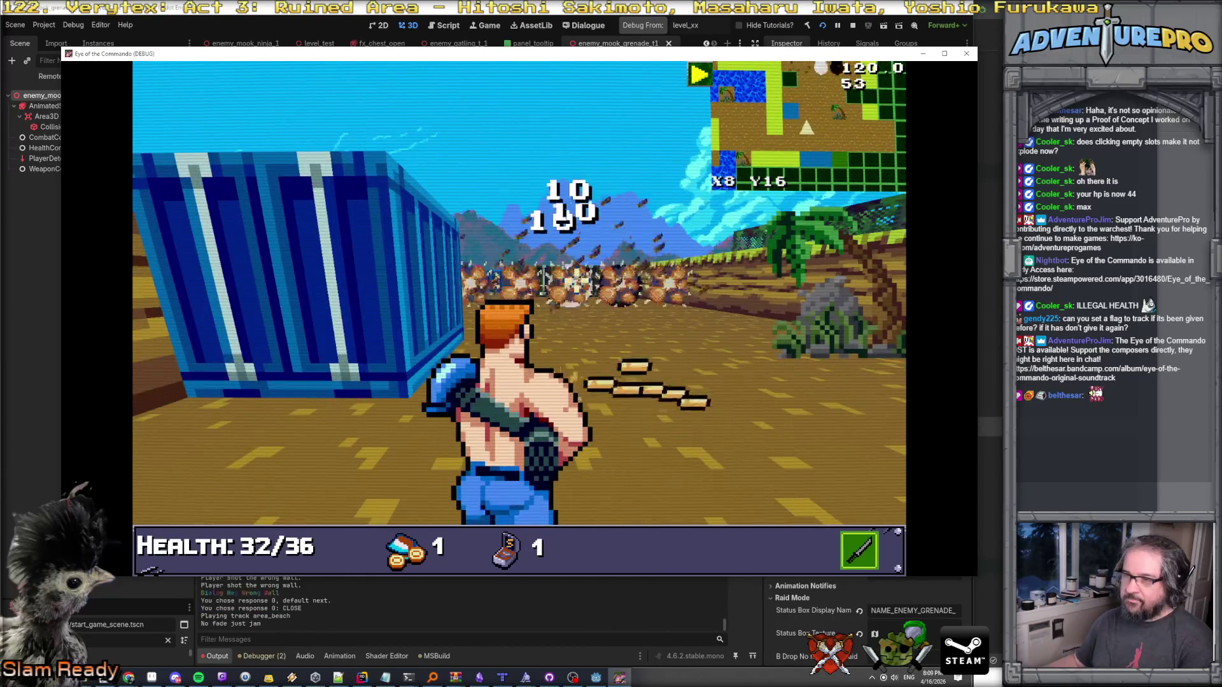
Advance down the corridor and around the blue container to pick up a grenade.
key("Up")
key("Up")
key("Up")
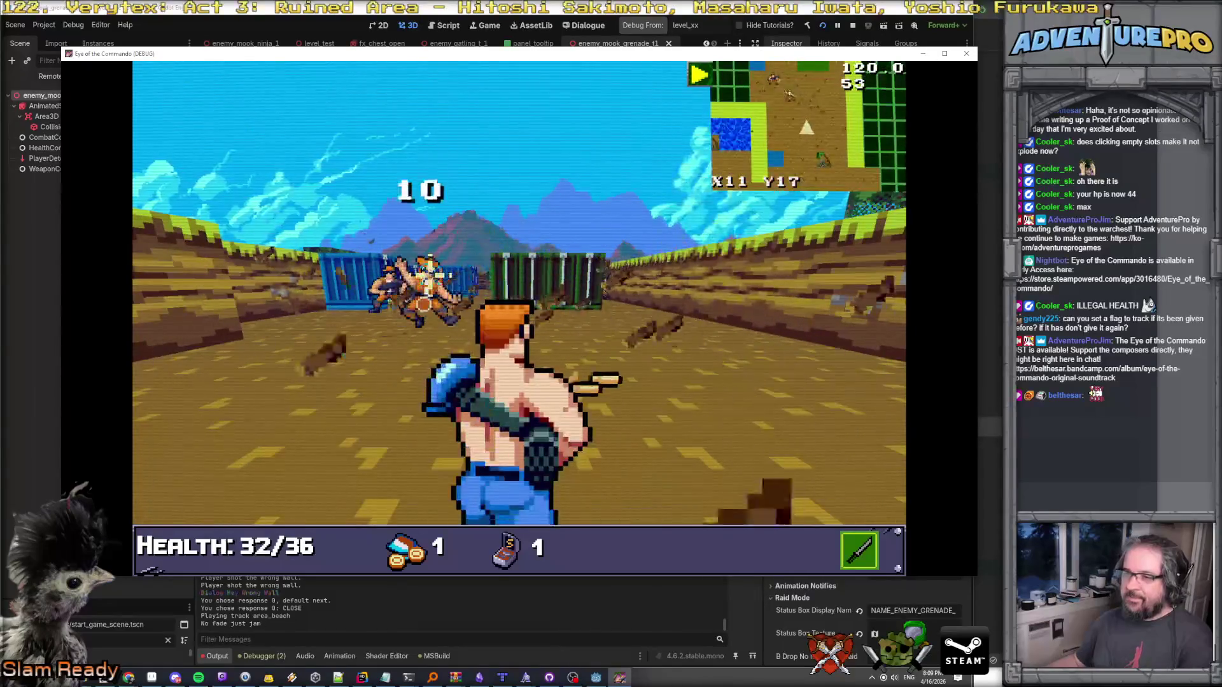
key("Up")
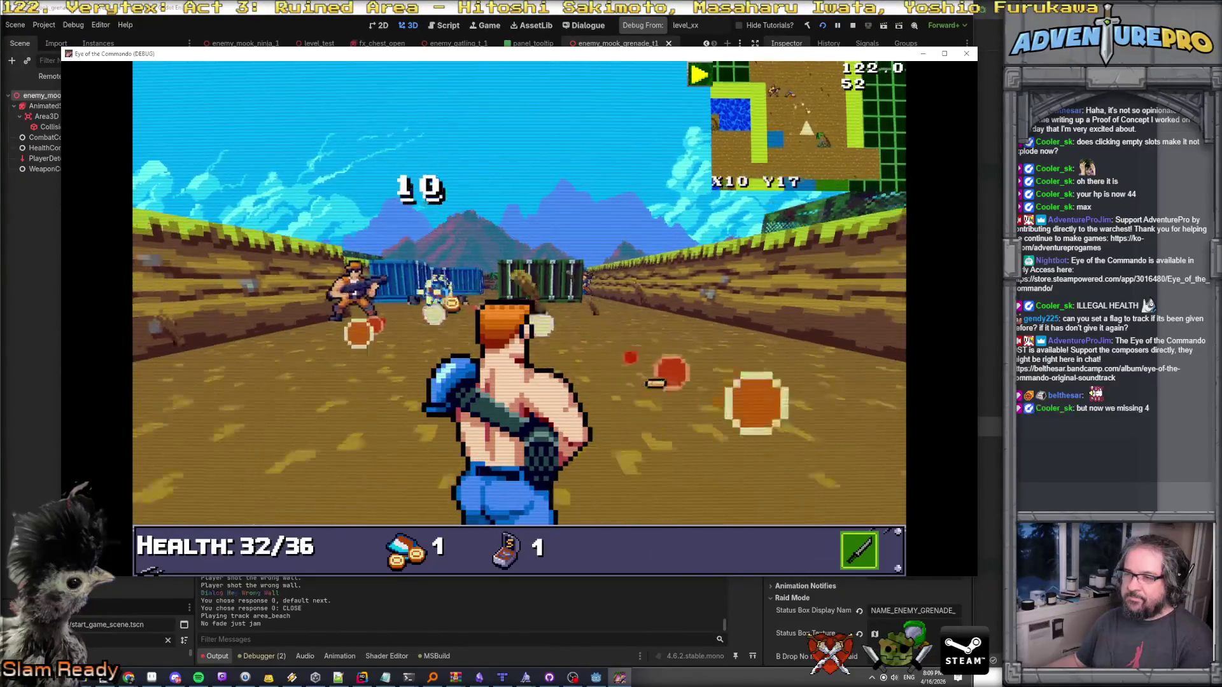
key("Up")
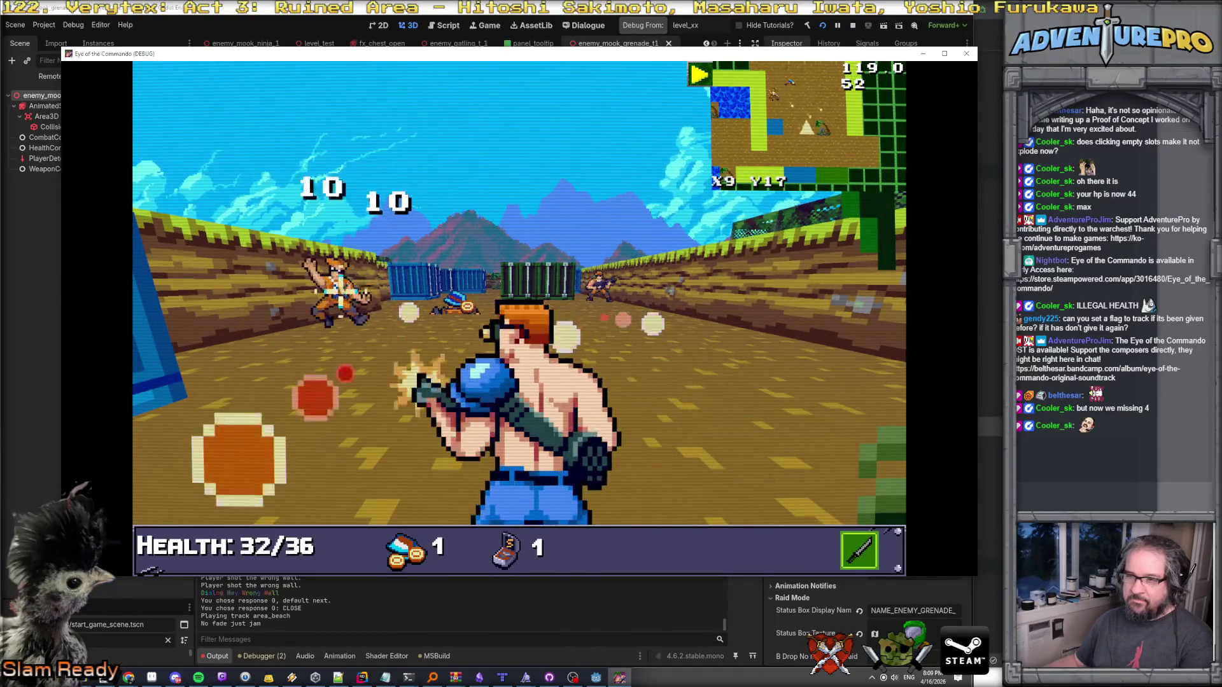
key("Up")
key("Right")
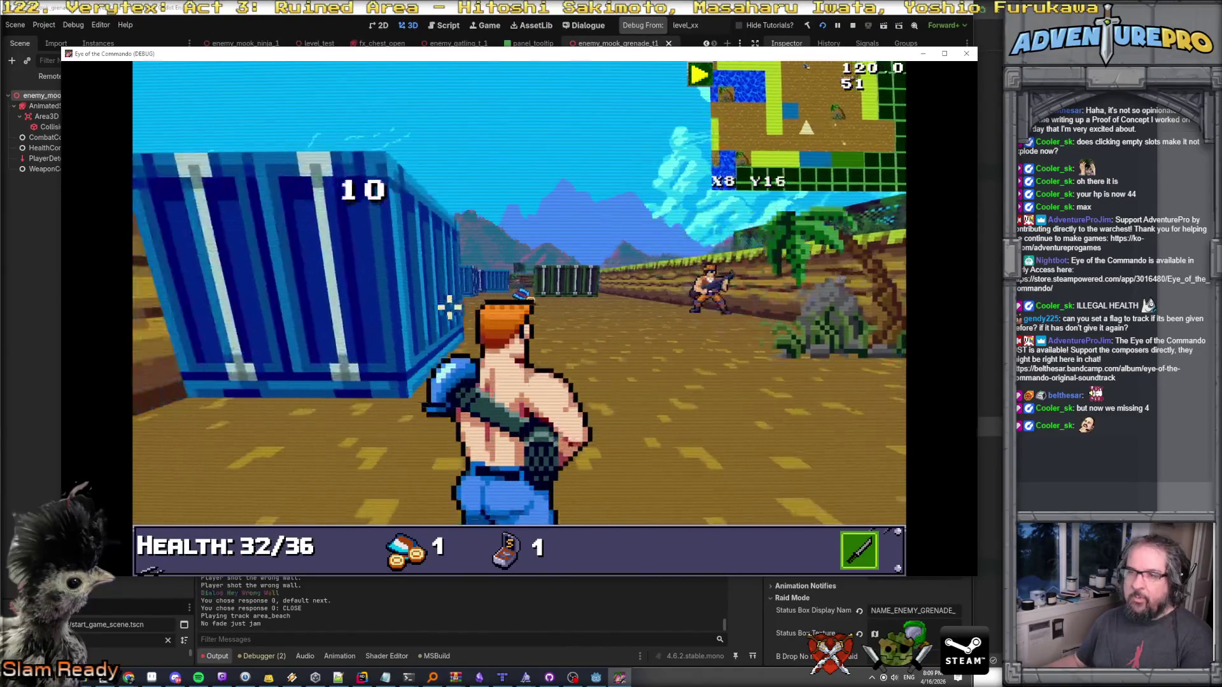
key("Down")
key("Right")
key("Up")
key("Up")
key("Up")
Shoot the enemy, walk back to the starting tile, and switch to Rider.
key("Left")
key("space")
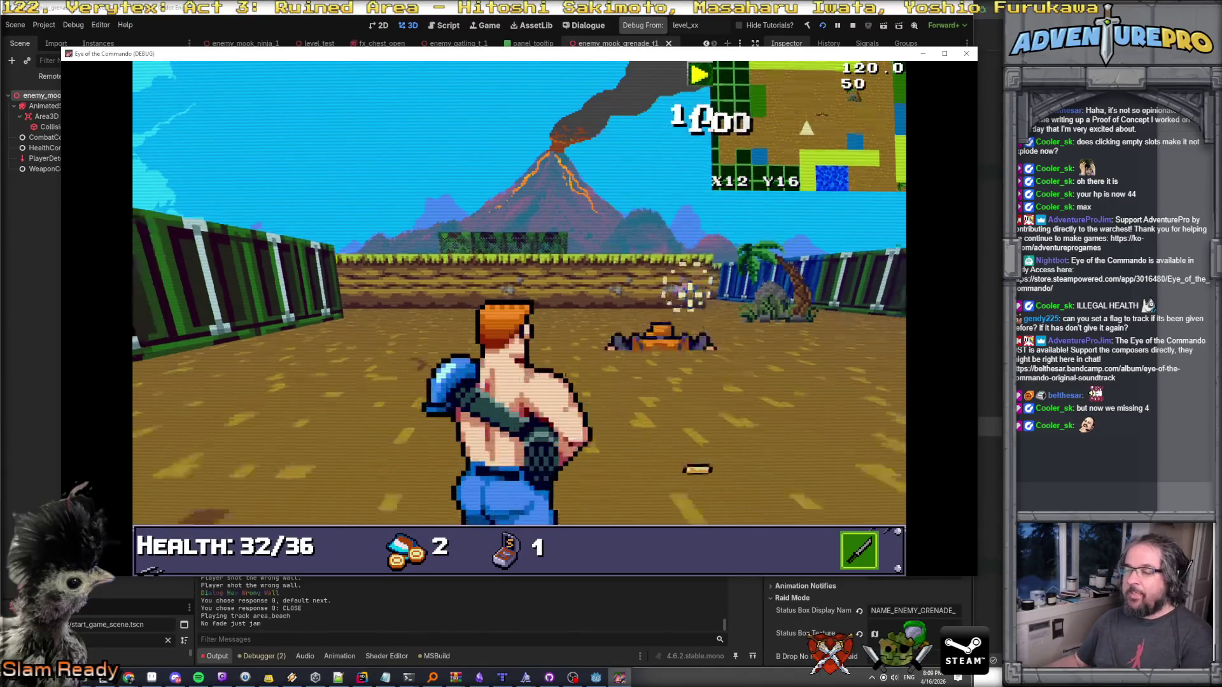
key("Right")
key("Up")
key("Up")
key("Left")
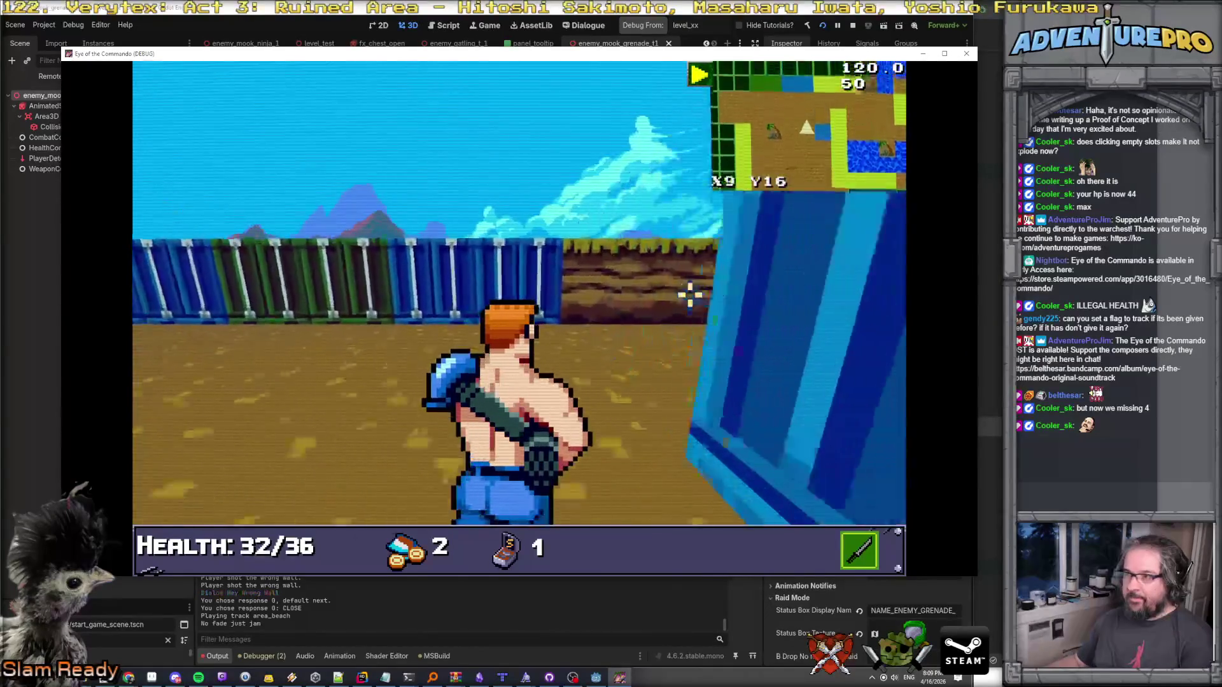
key("Up")
key("Up")
key("Up")
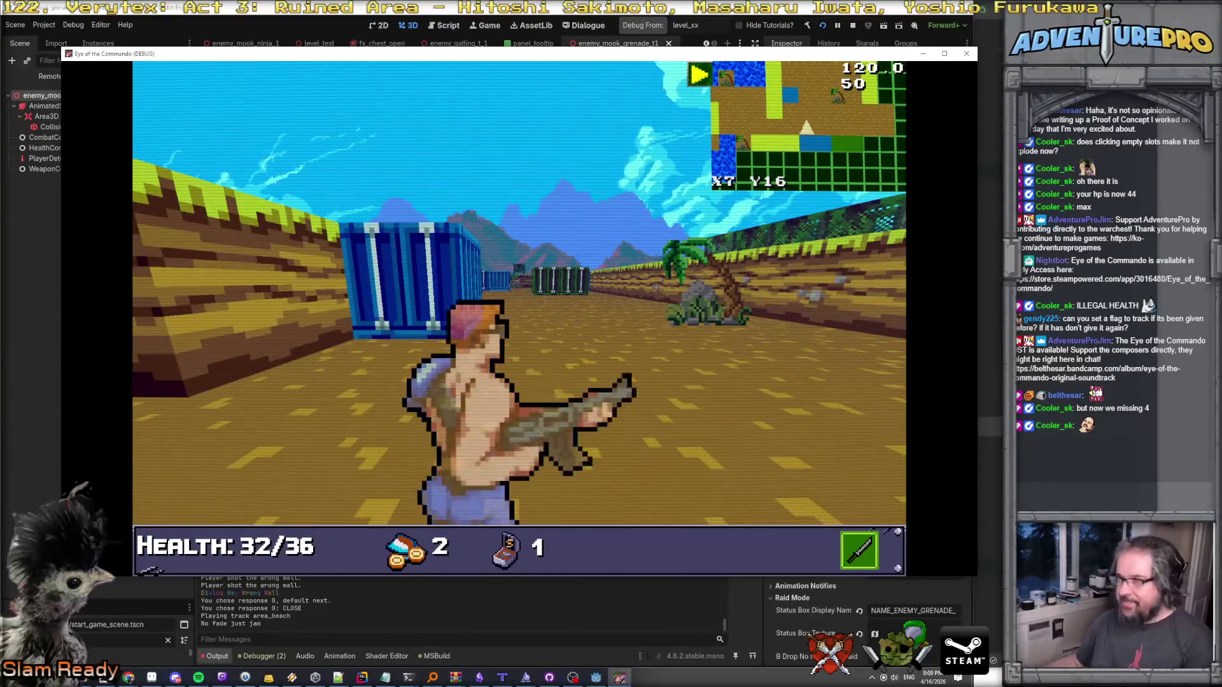
key("alt+Tab")
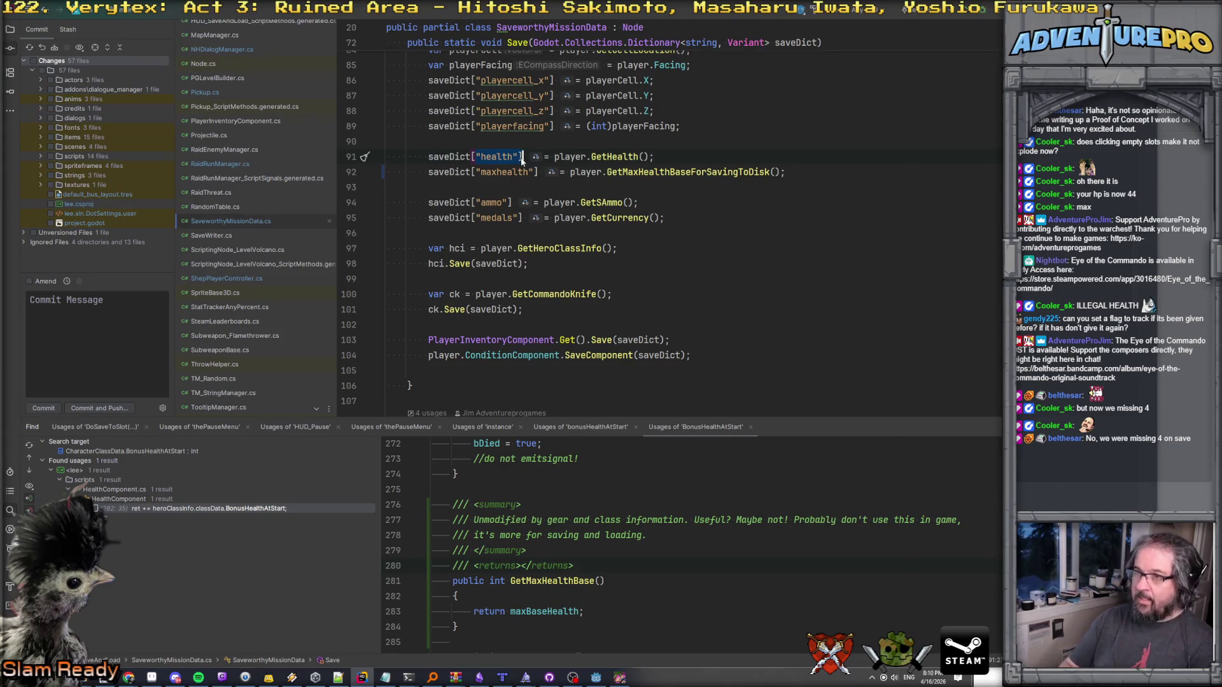
Search all files for "health" and open EnemyCombatant.cs at its health-loading line.
key("ctrl+shift+f")
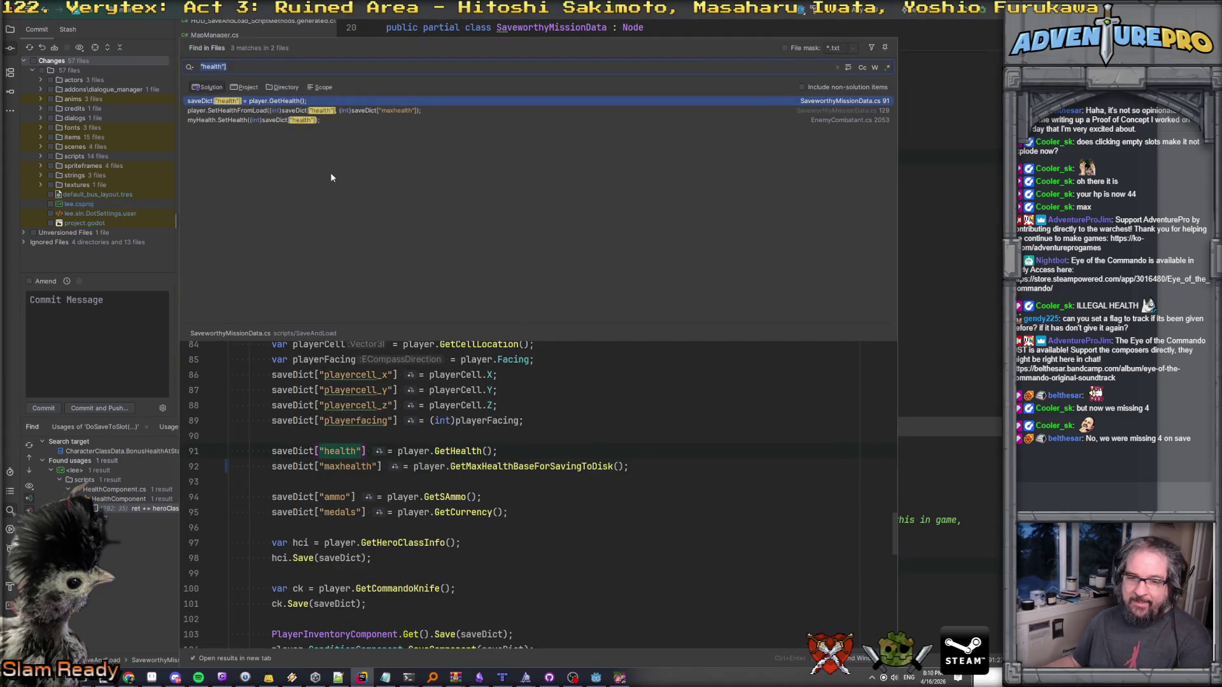
left_click(266, 120)
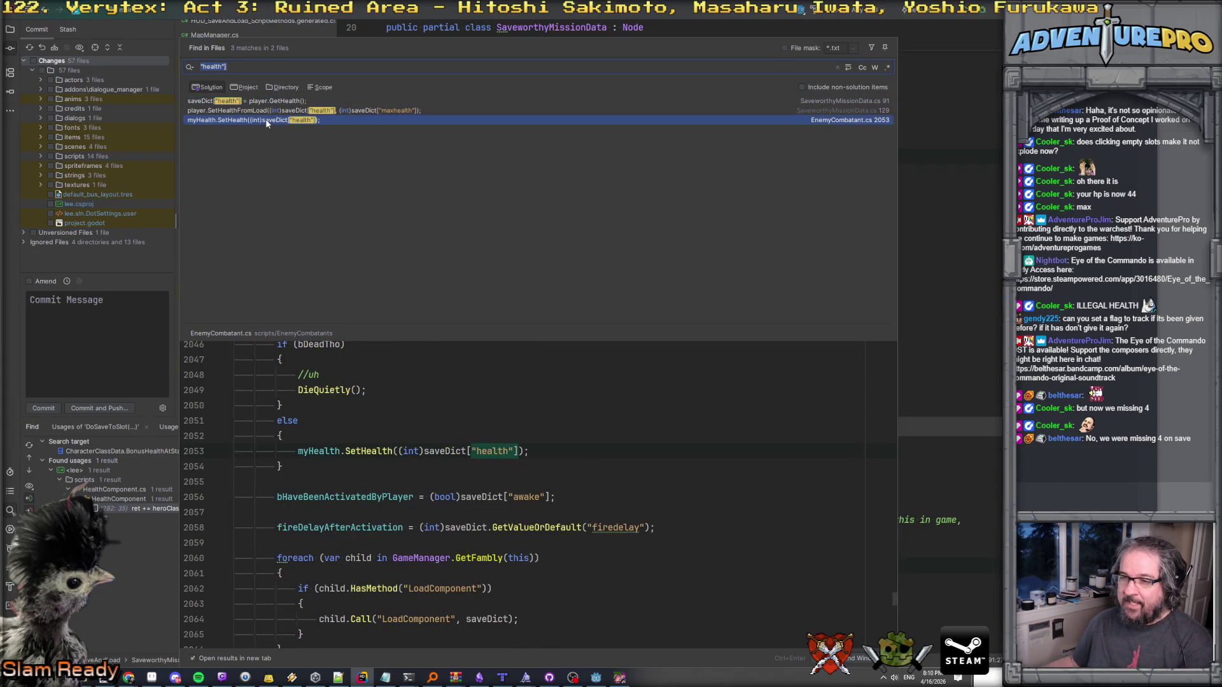
double_click(266, 121)
scroll(562, 173, "up", 8)
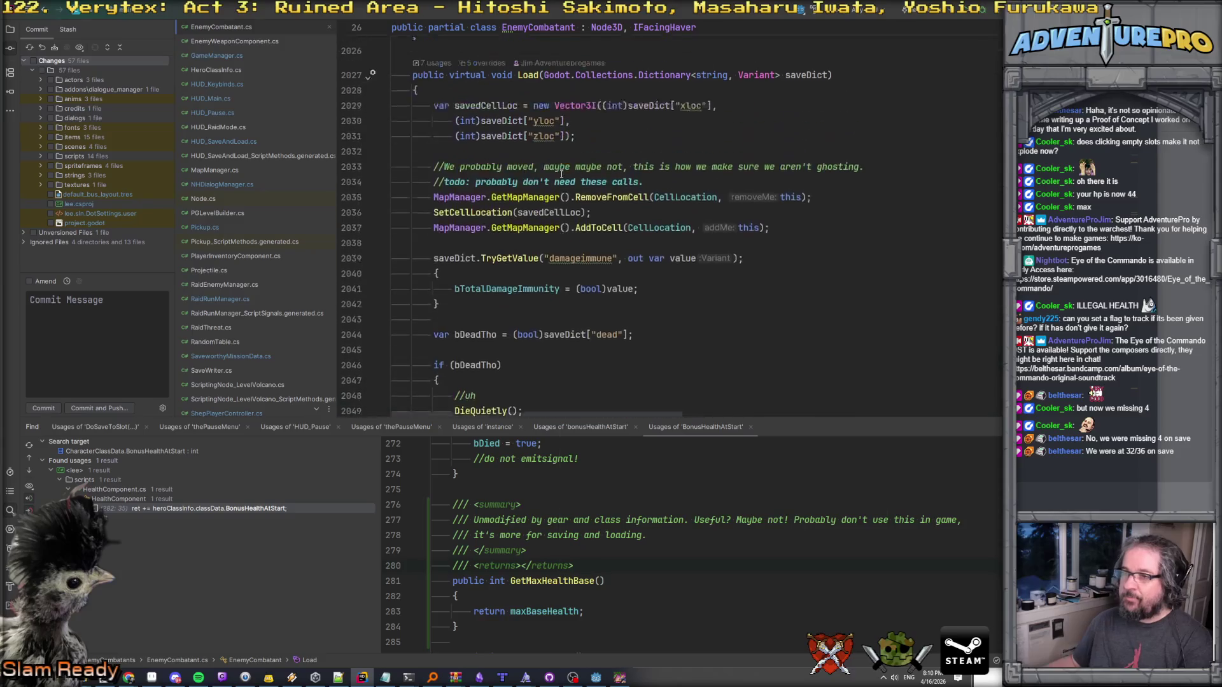
scroll(562, 173, "up", 4)
scroll(575, 237, "down", 8)
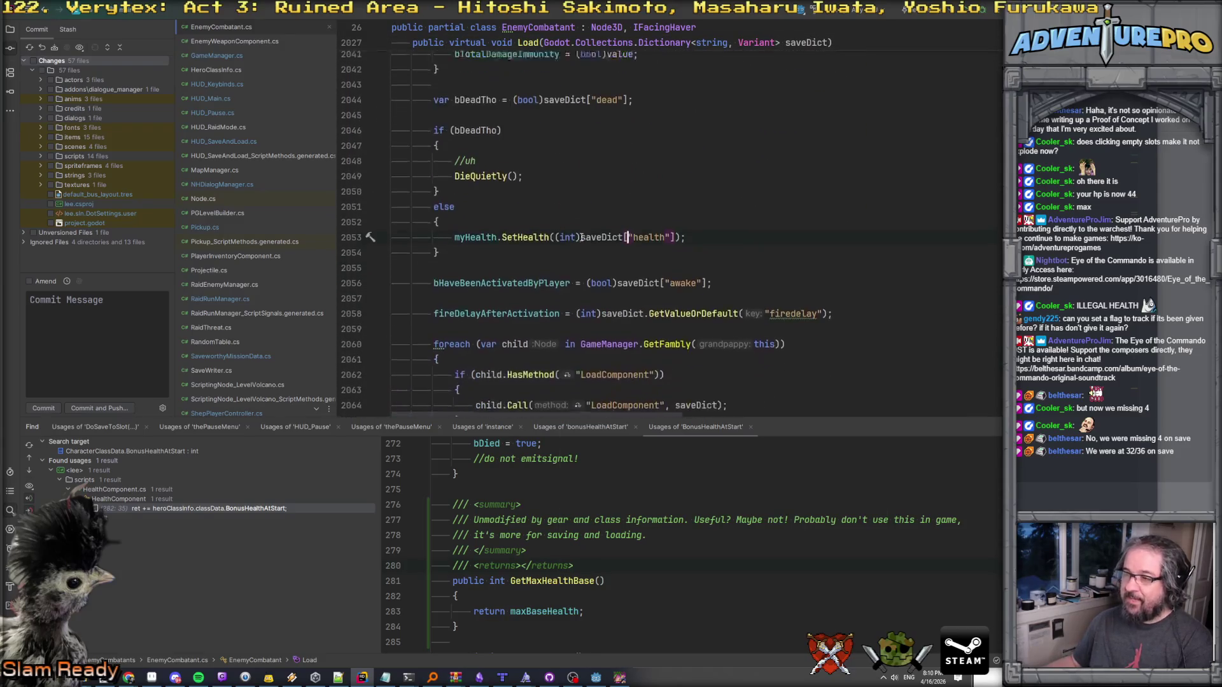
scroll(678, 226, "up", 3)
scroll(678, 225, "up", 4)
scroll(677, 226, "down", 10)
scroll(678, 225, "down", 3)
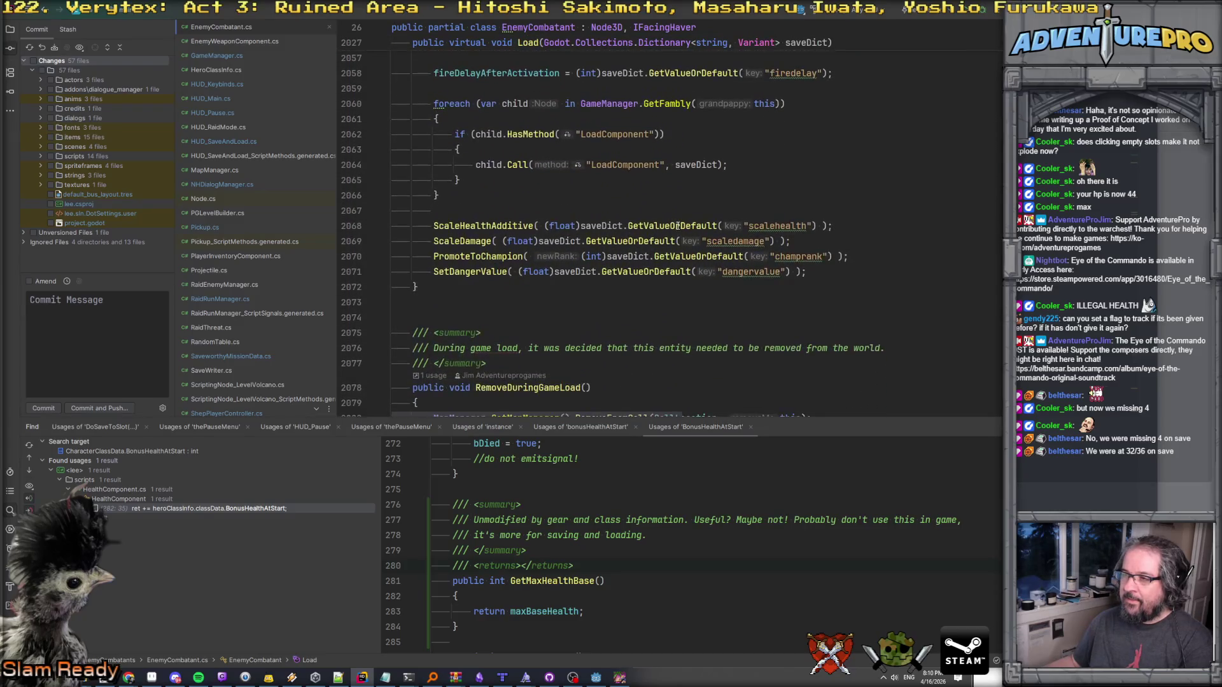
scroll(678, 226, "up", 4)
scroll(677, 226, "down", 5)
scroll(678, 226, "up", 7)
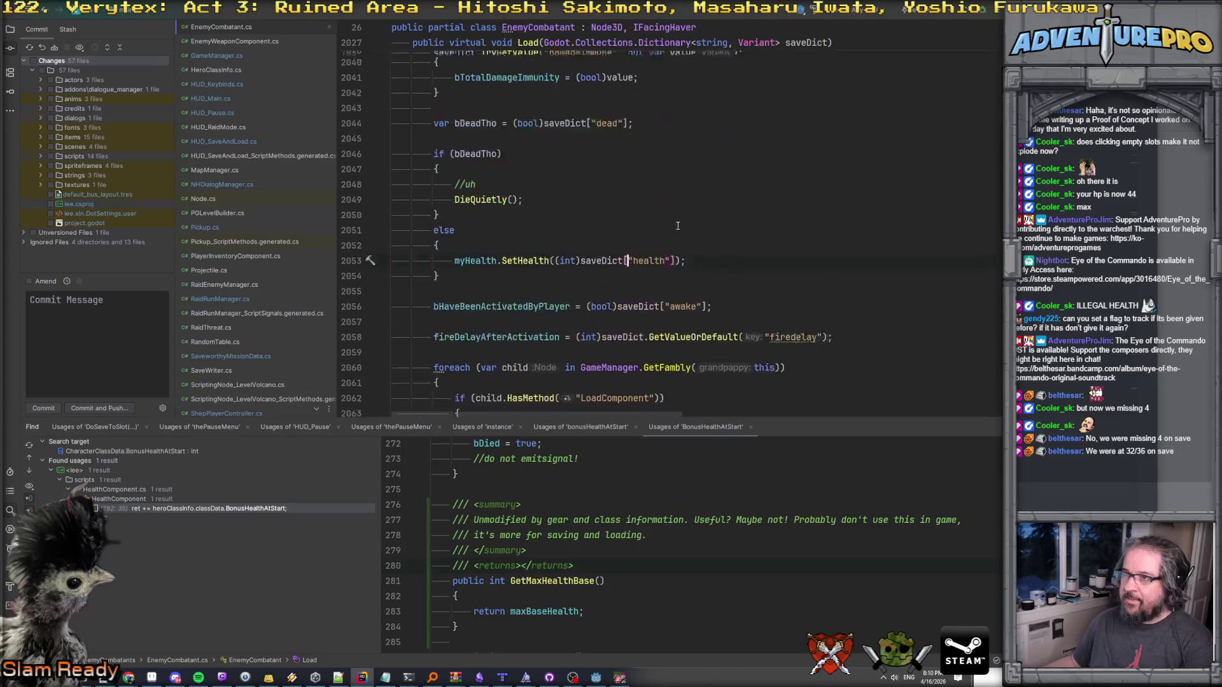
scroll(678, 225, "up", 2)
scroll(587, 242, "down", 2)
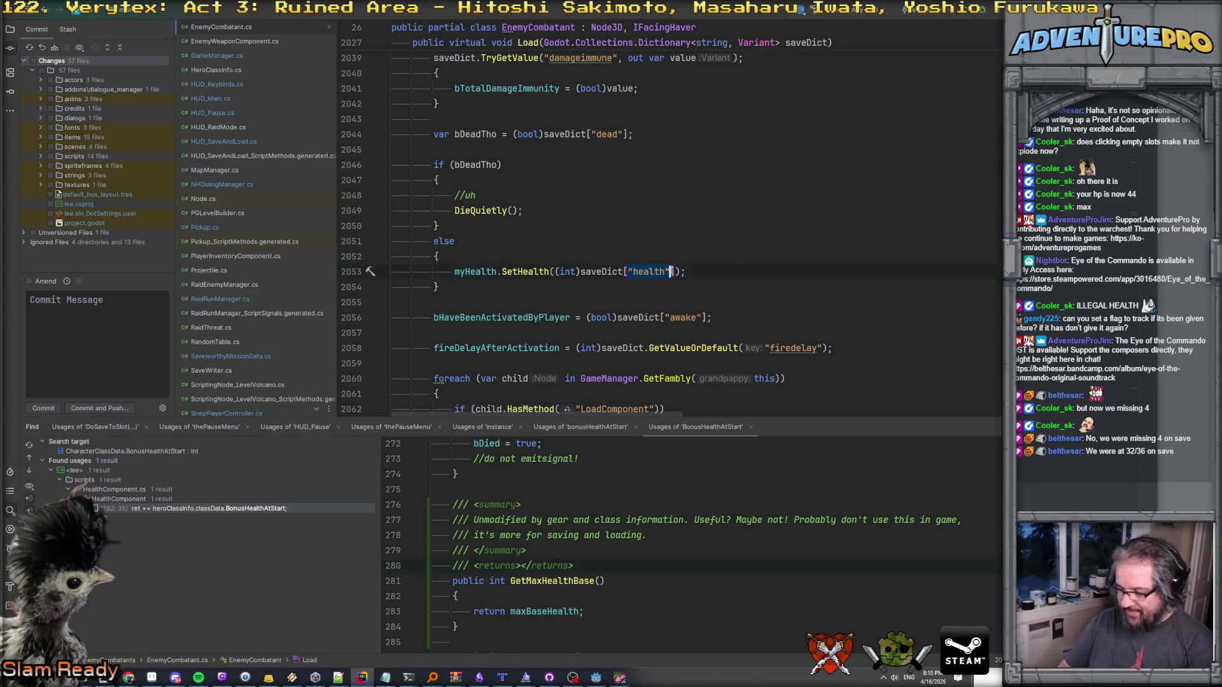
Search "health" again, open the SetHealthFromLoad call in the save loader, and go to its definition.
key("ctrl+shift+f")
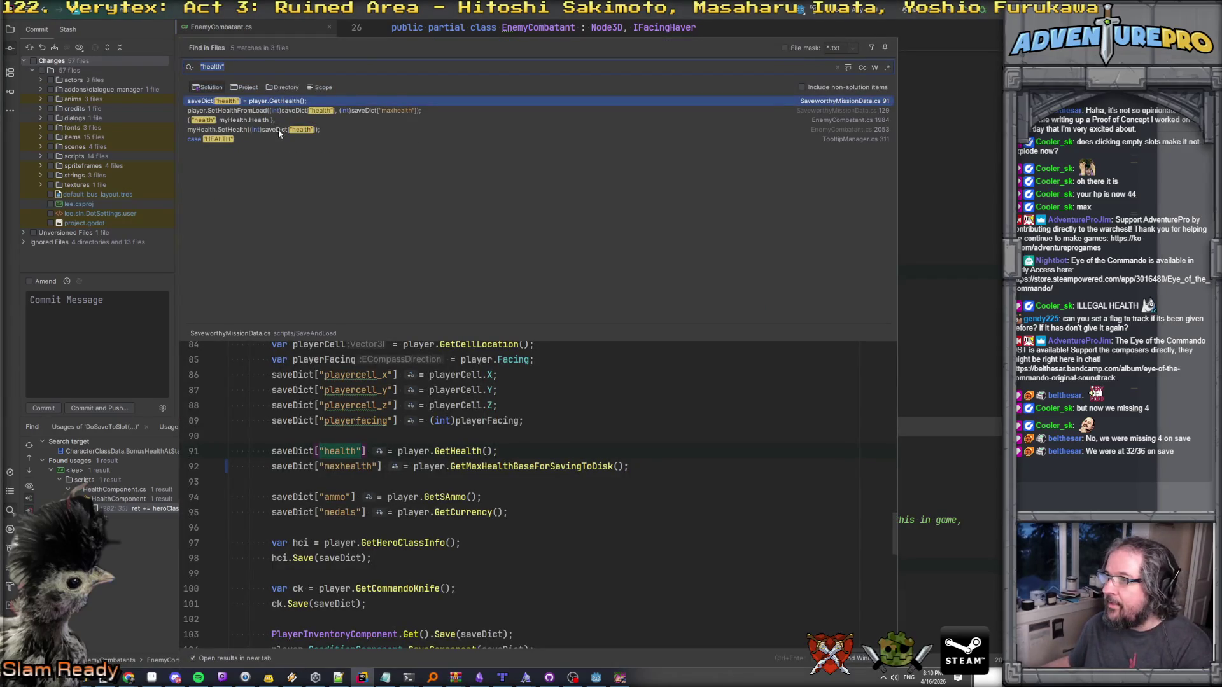
double_click(245, 111)
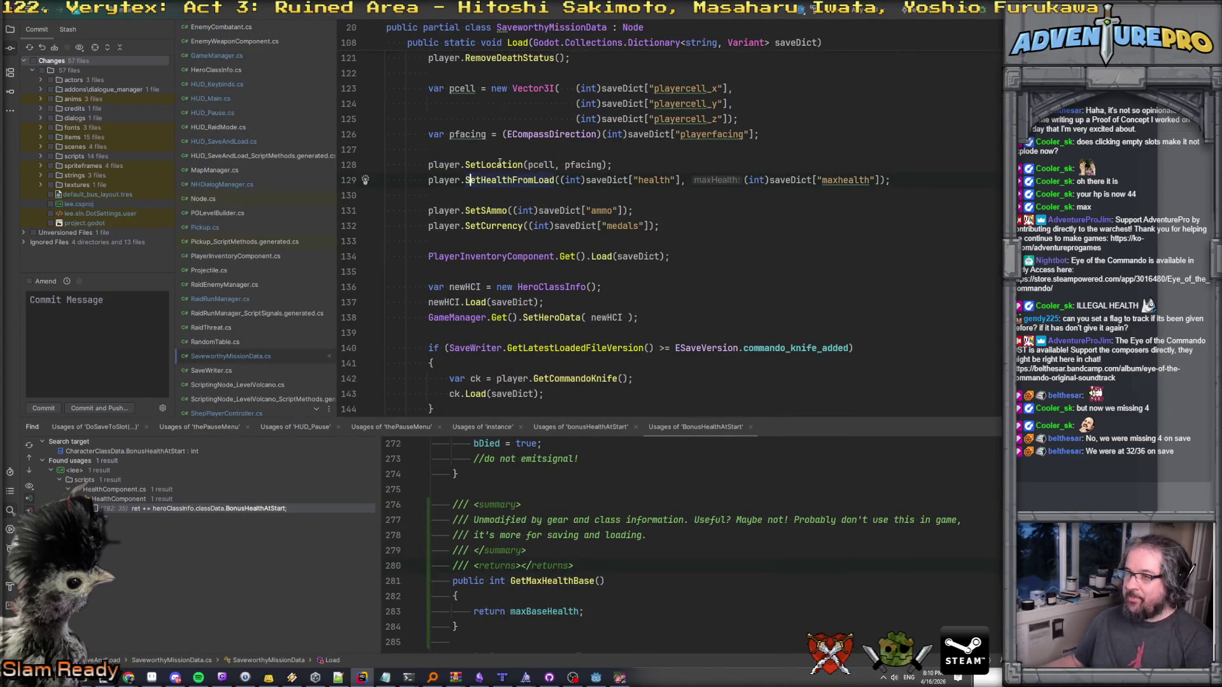
scroll(555, 235, "up", 1)
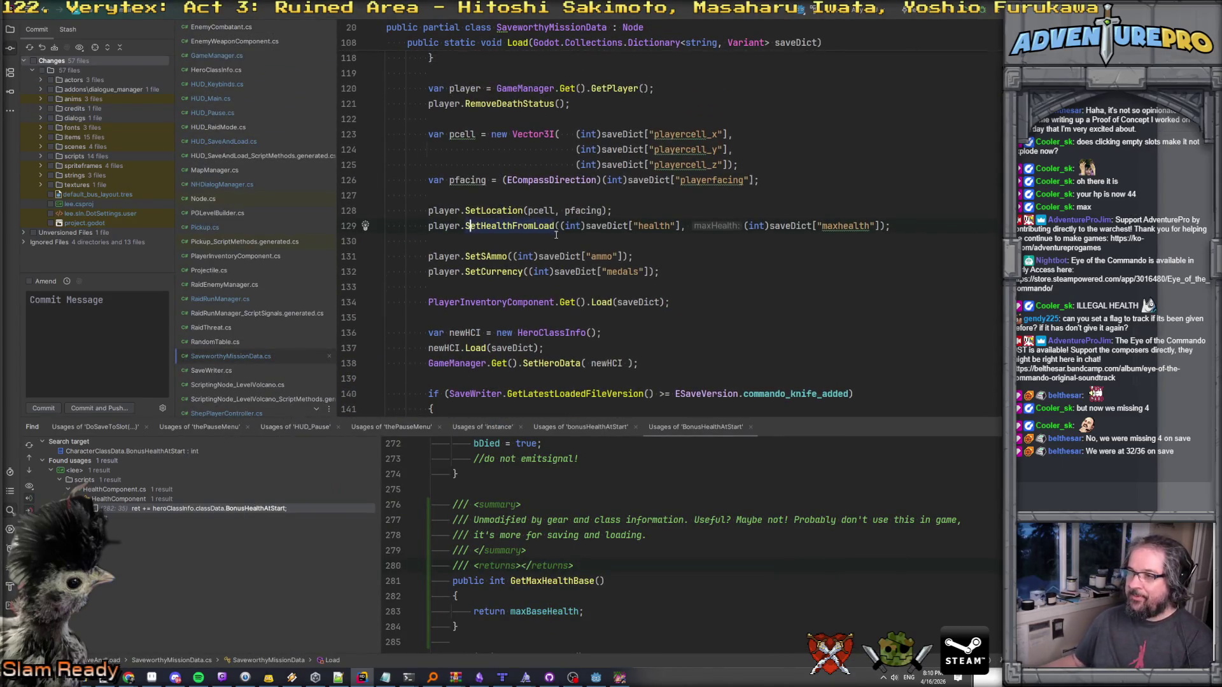
left_click(498, 227, "ctrl")
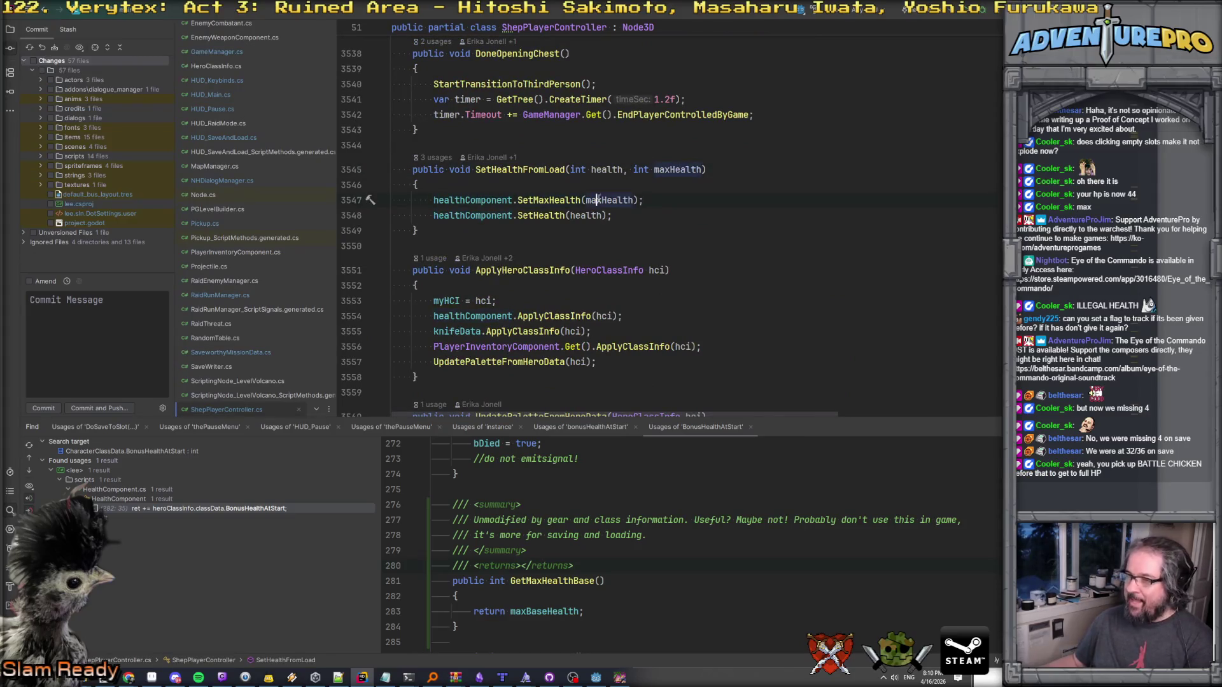
Inspect the SetMaxHealth and SetHealth definitions, returning to SetHealthFromLoad after each.
left_click(555, 203, "ctrl")
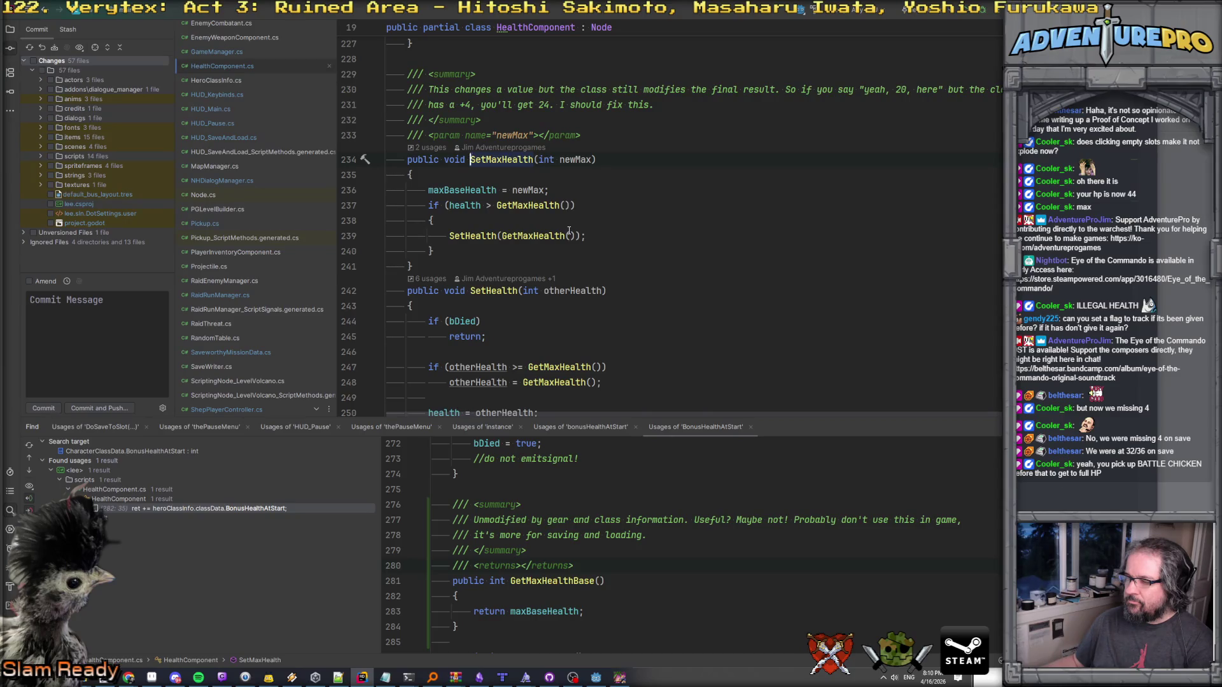
key("ctrl+alt+Left")
left_click(537, 216, "ctrl")
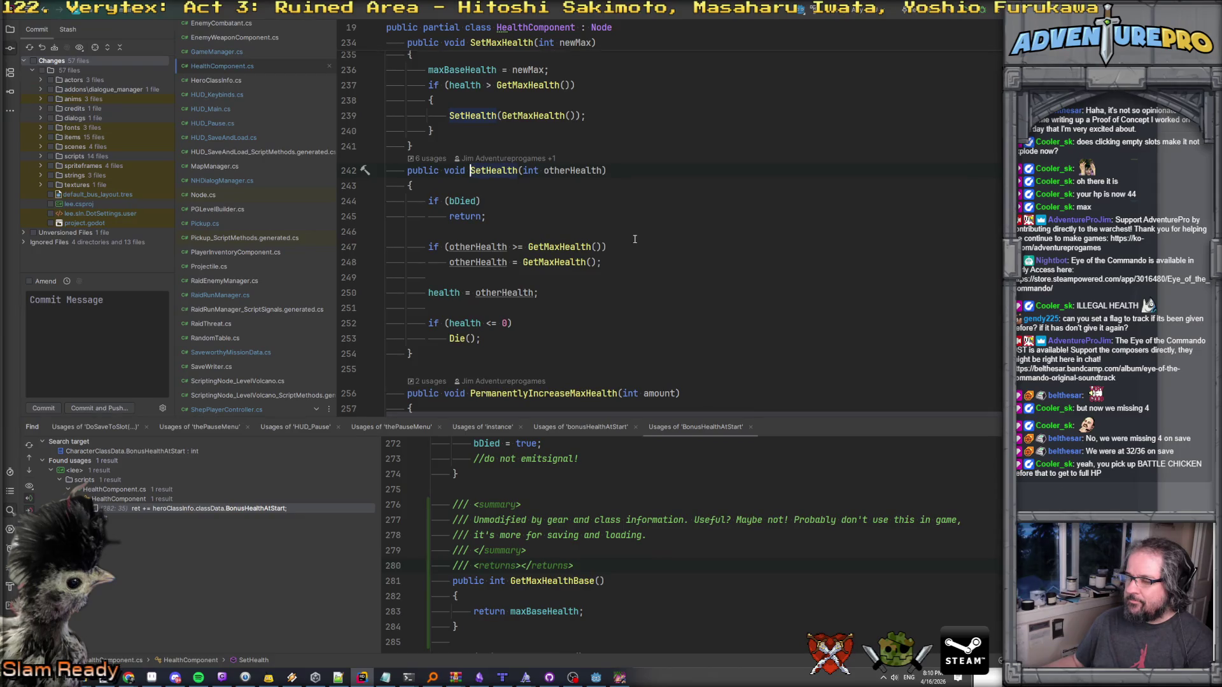
key("ctrl+alt+Left")
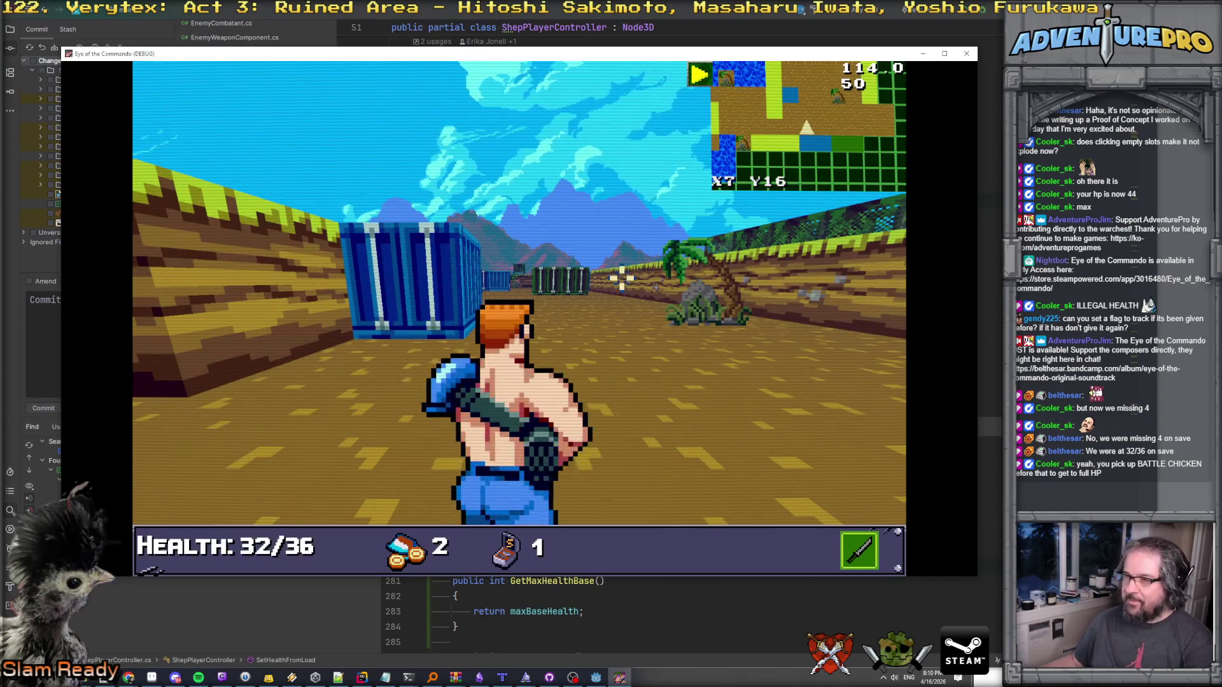
Close the debug game, jump to the ShepPlayerController class start, and relaunch with F5.
left_click(966, 54)
key("ctrl+bracketleft")
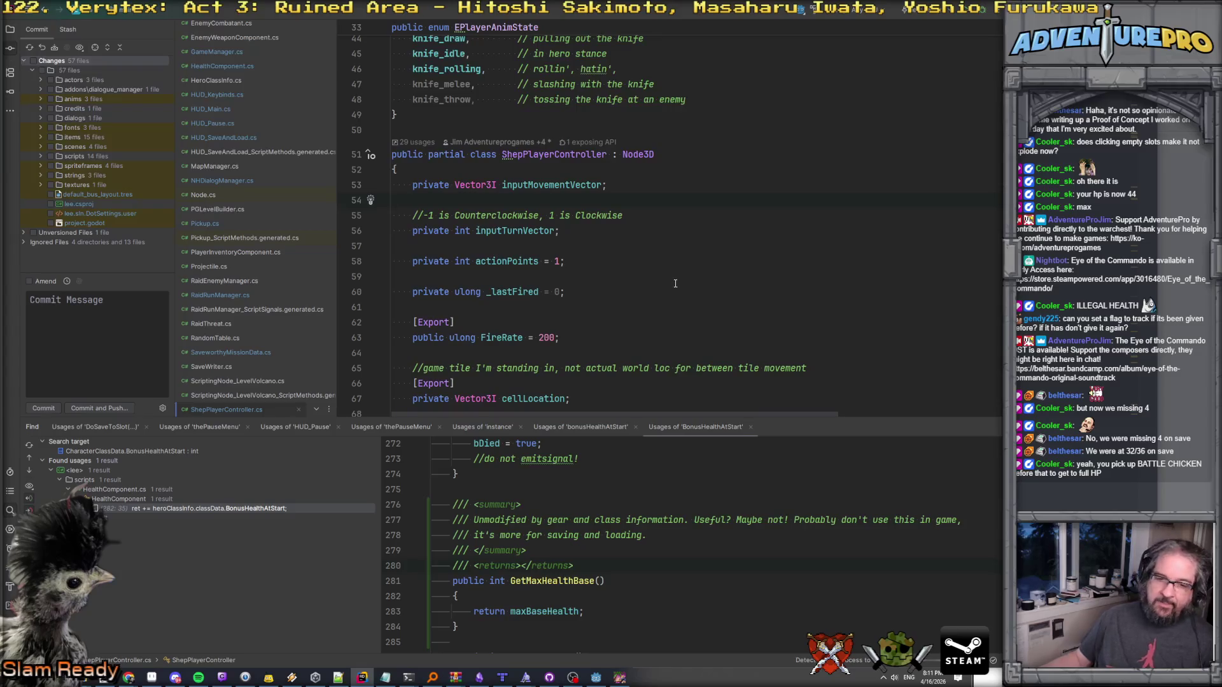
key("F5")
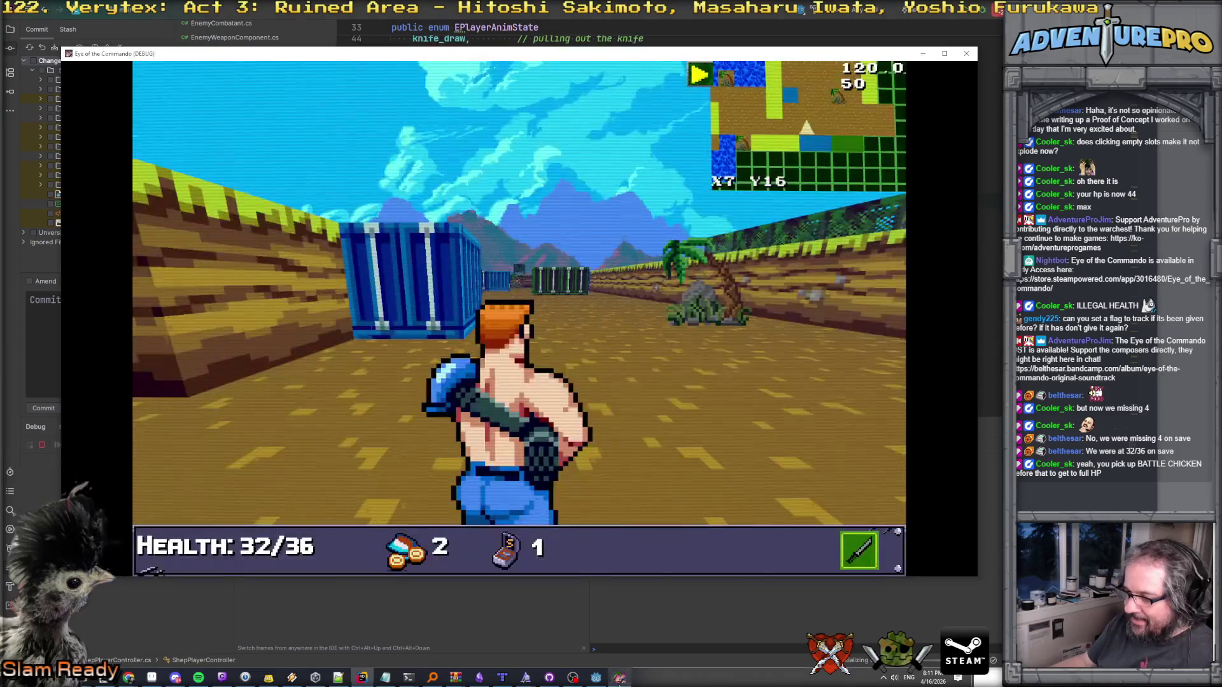
Pause the relaunched game, quit to the main menu, and switch away from it.
key("Escape")
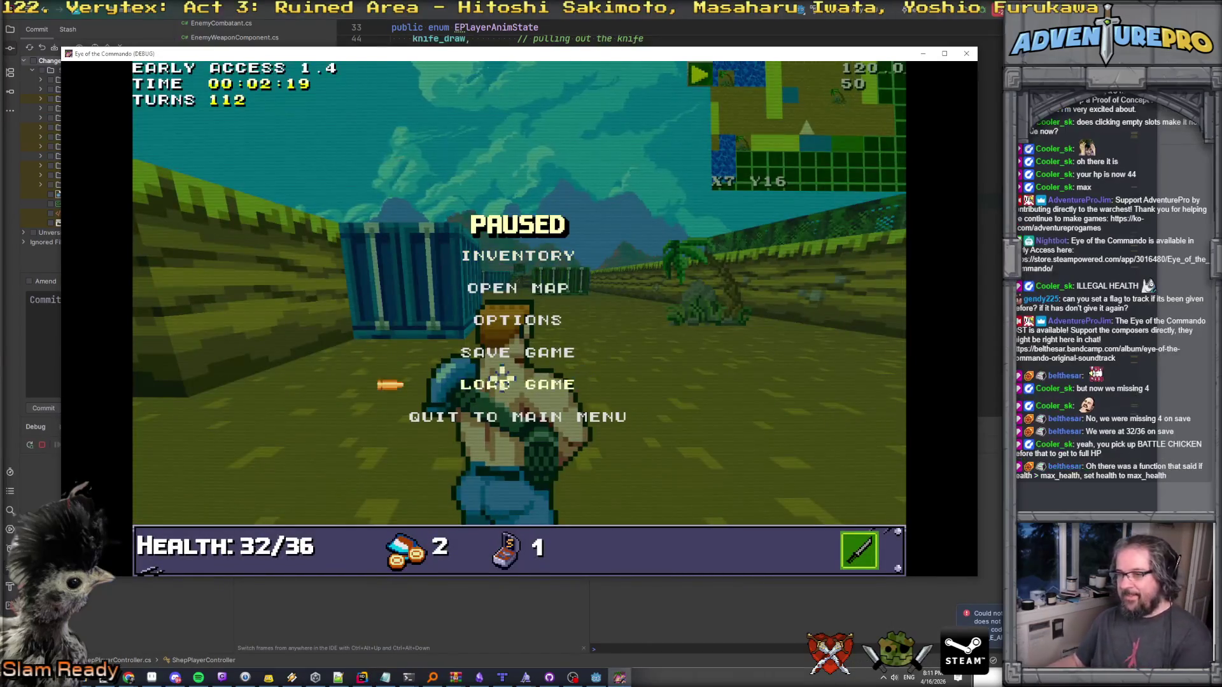
left_click(502, 414)
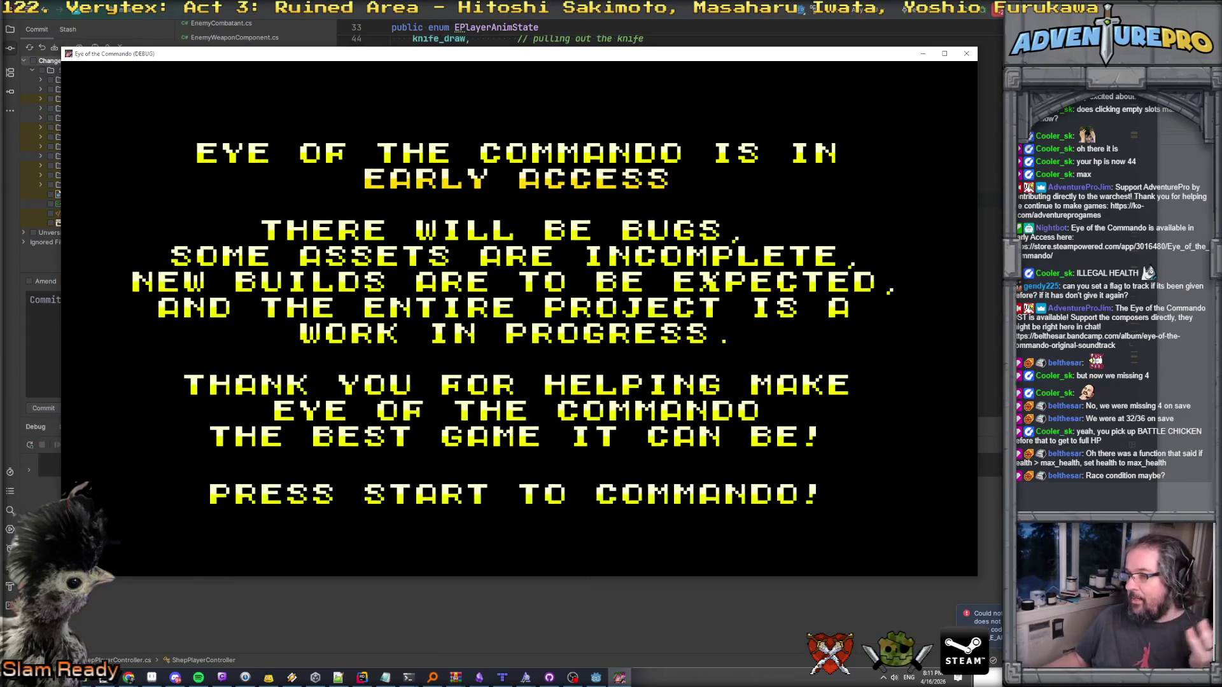
key("alt+Tab")
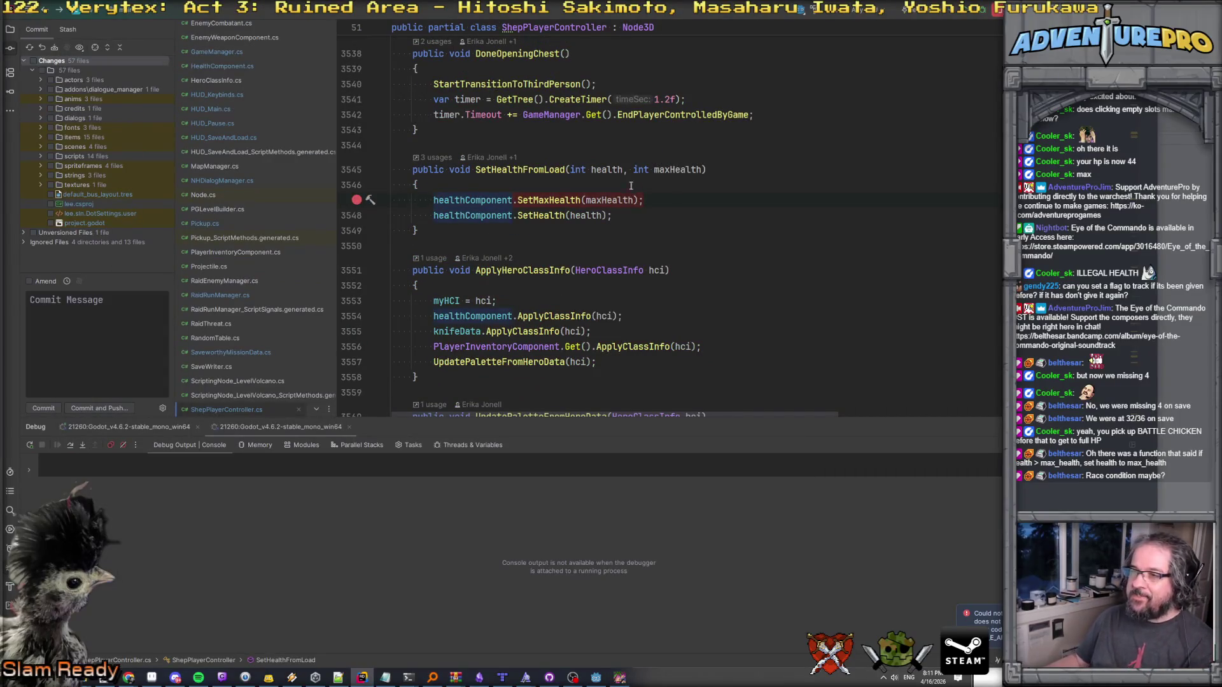
Show Git blame annotations and jump to the SetMaxHealth definition.
key("ctrl+alt+shift+b")
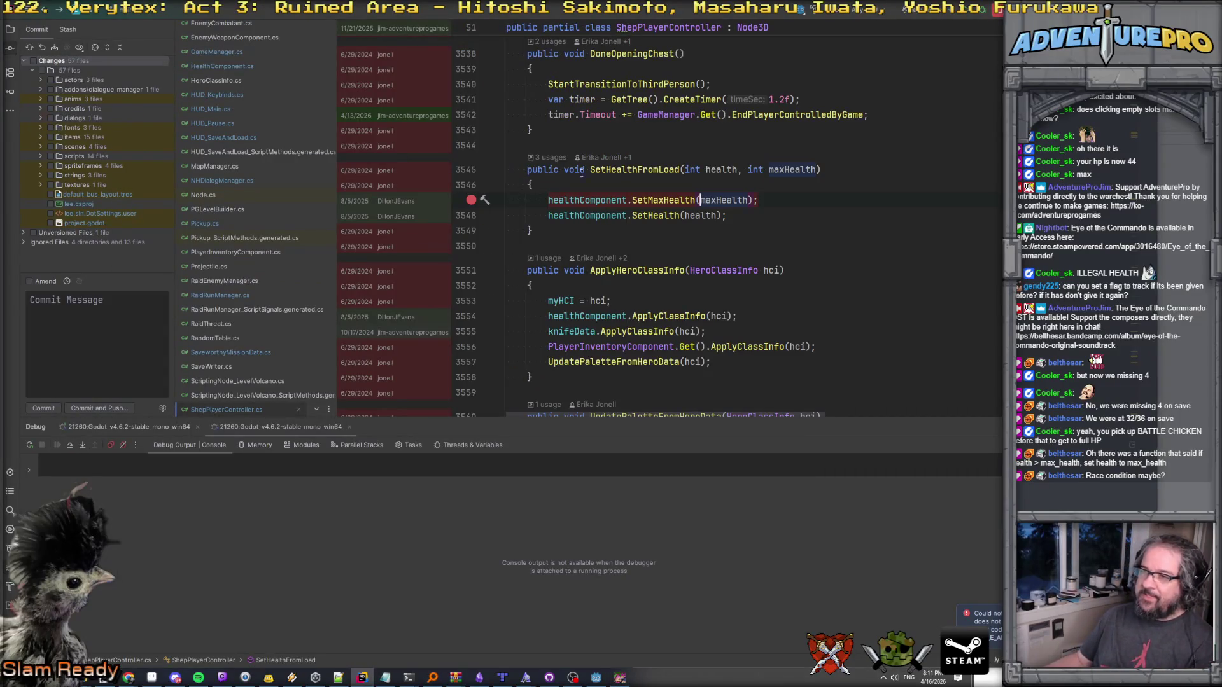
left_click(548, 199, "ctrl")
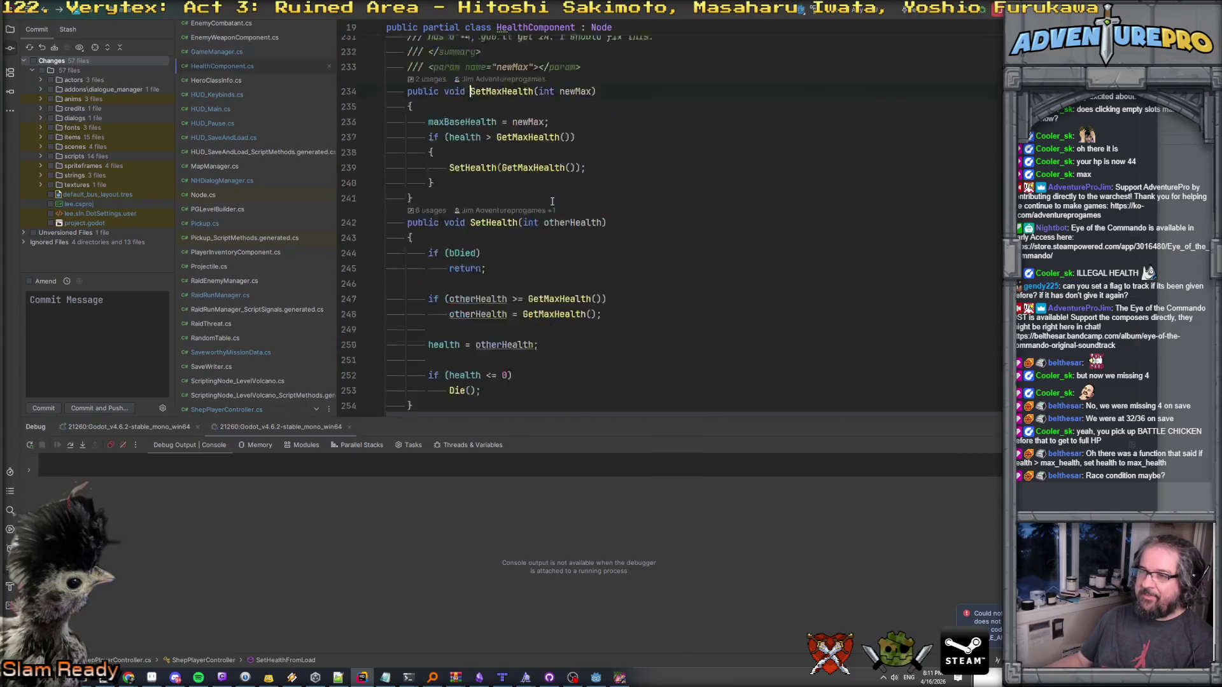
scroll(551, 201, "up", 2)
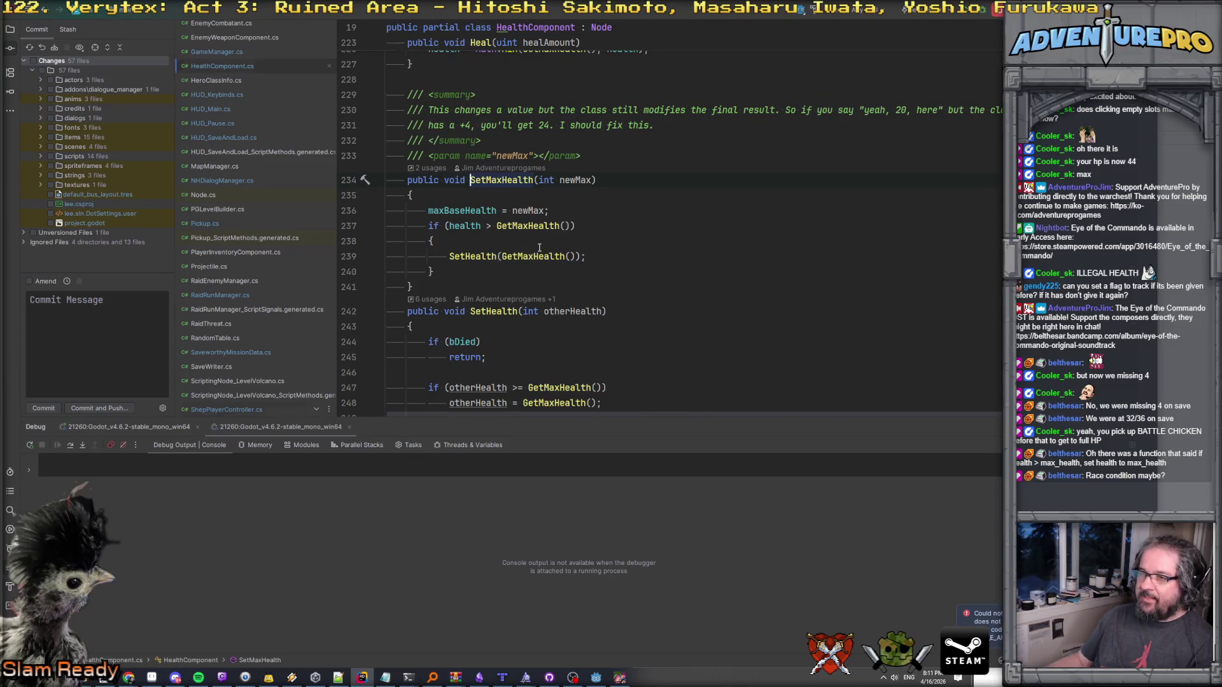
Relaunch the game in debug mode and load a saved game to retest health.
key("ctrl+minus")
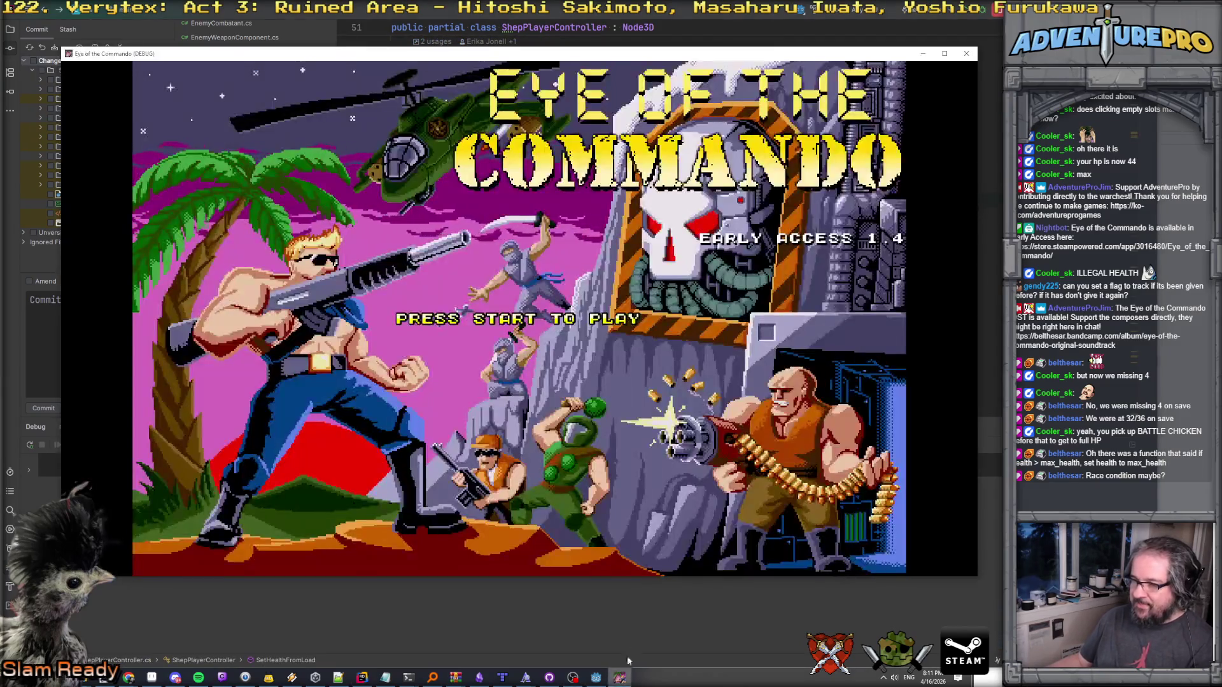
left_click(620, 678)
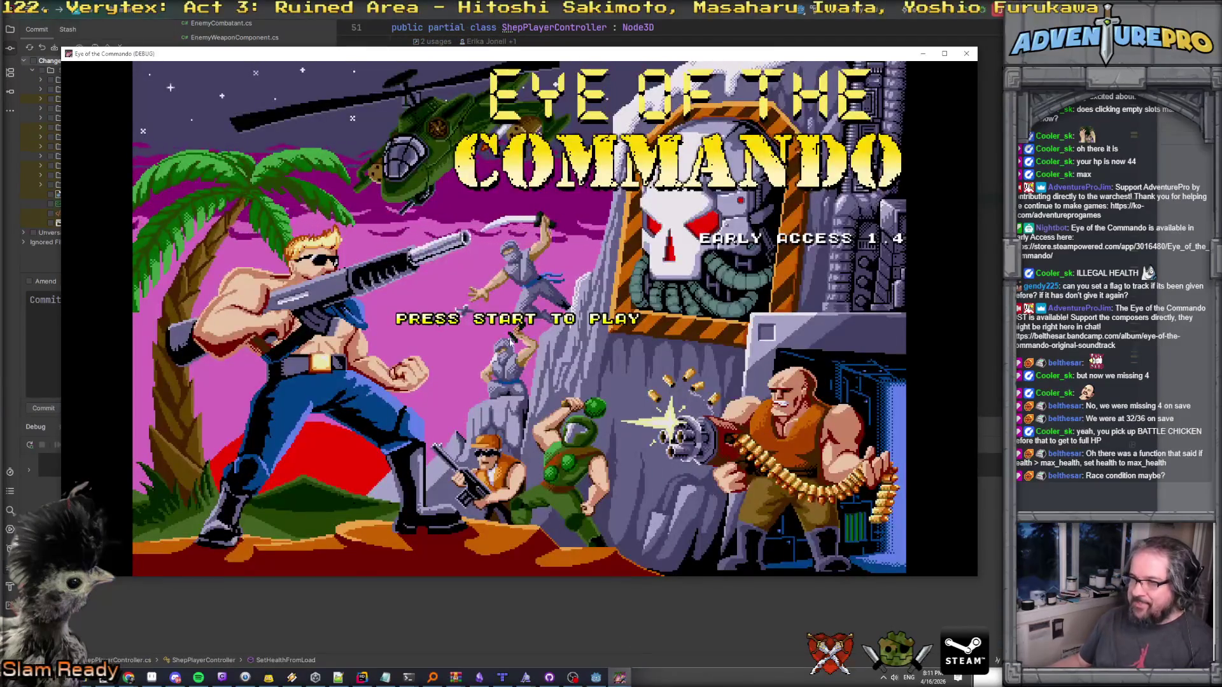
left_click(513, 341)
left_click(775, 264)
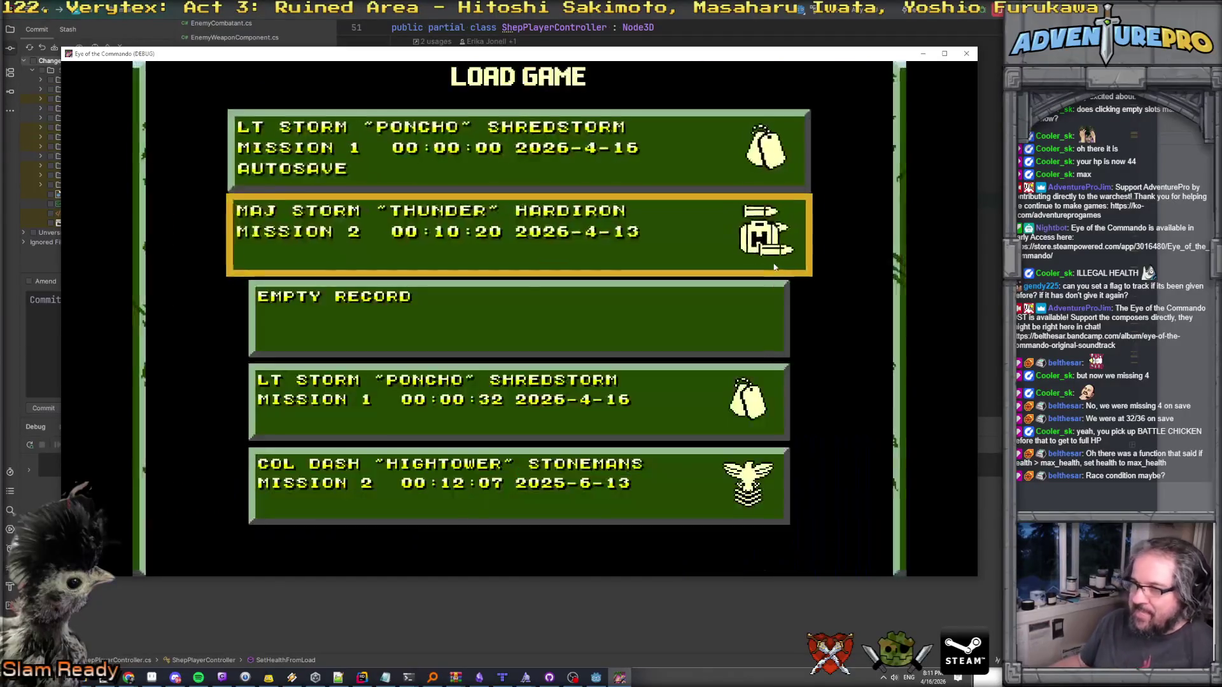
left_click(503, 401)
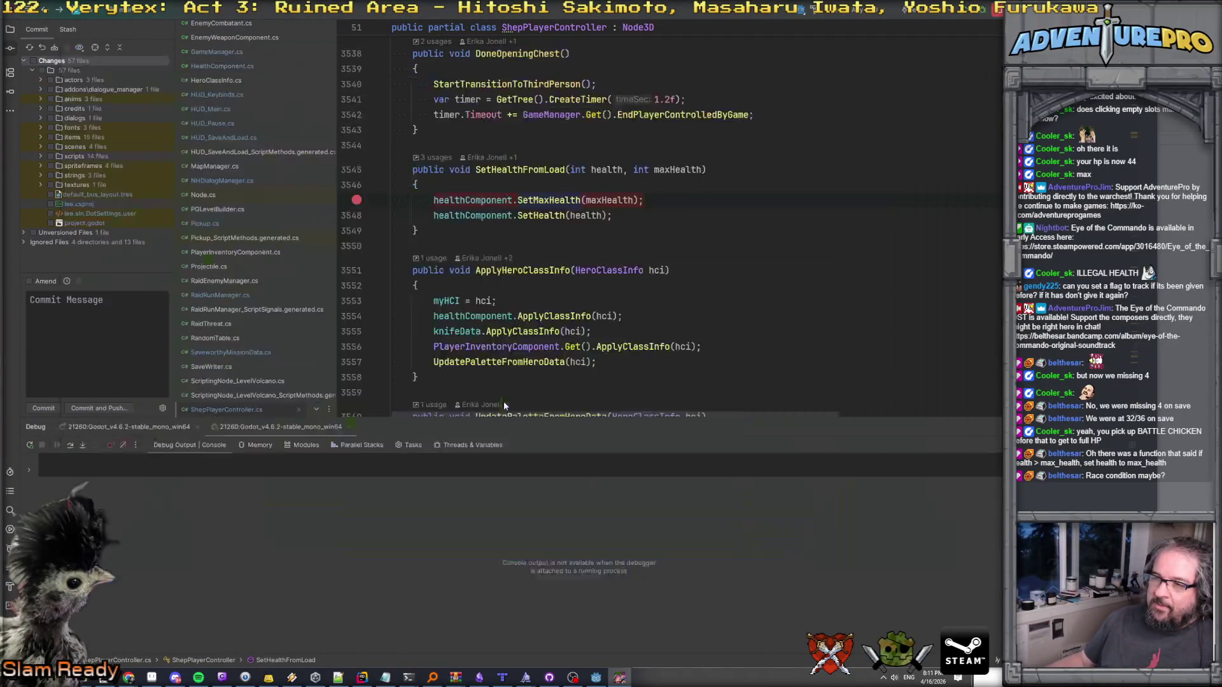
Resume to the SetHealthFromLoad breakpoint, check the health values, and view the SaveworthyMissionData.Load frame.
mouse_move(466, 121)
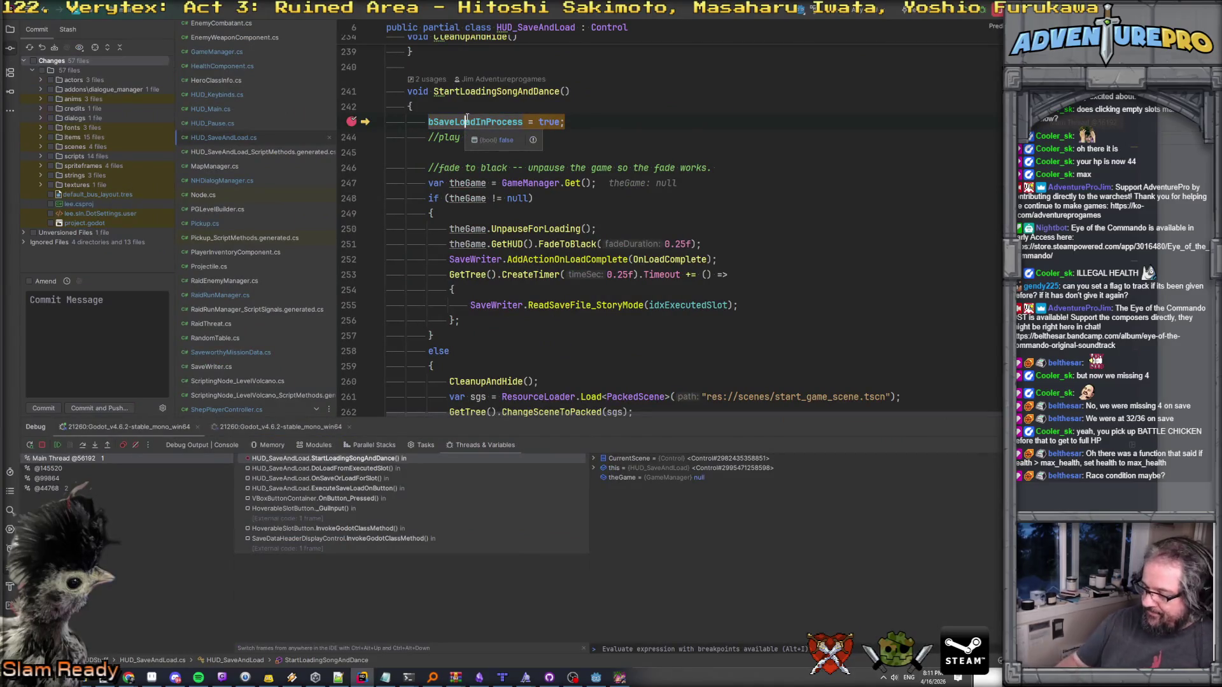
key("F5")
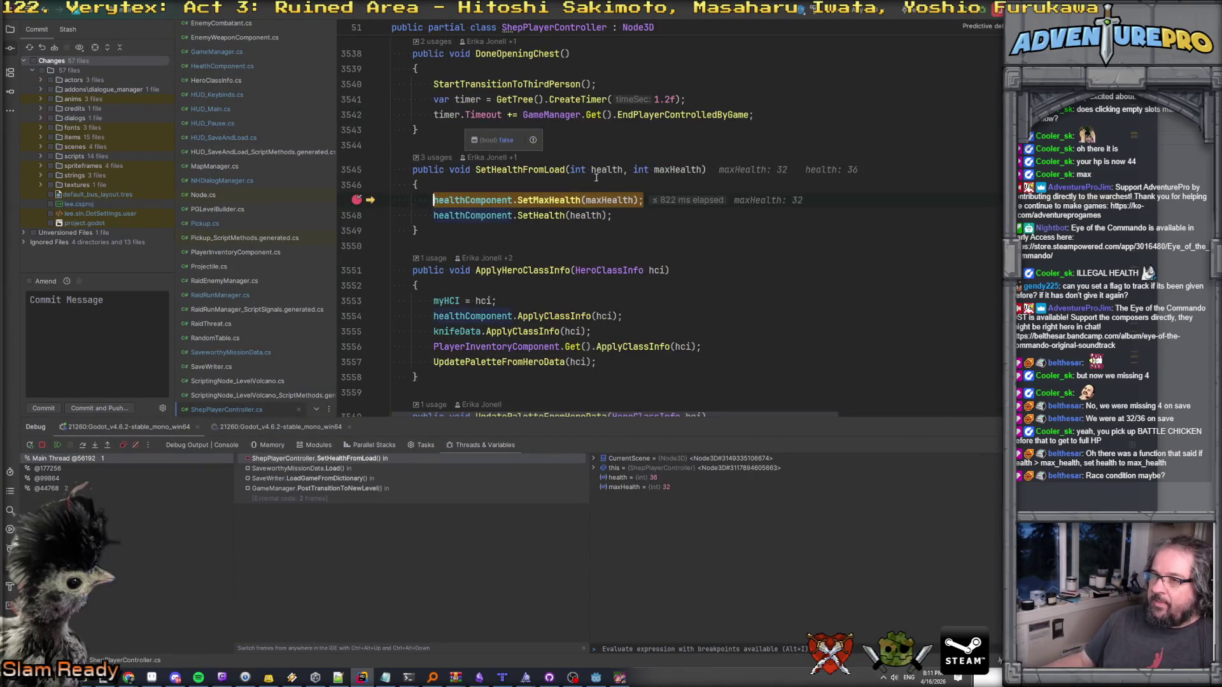
mouse_move(609, 196)
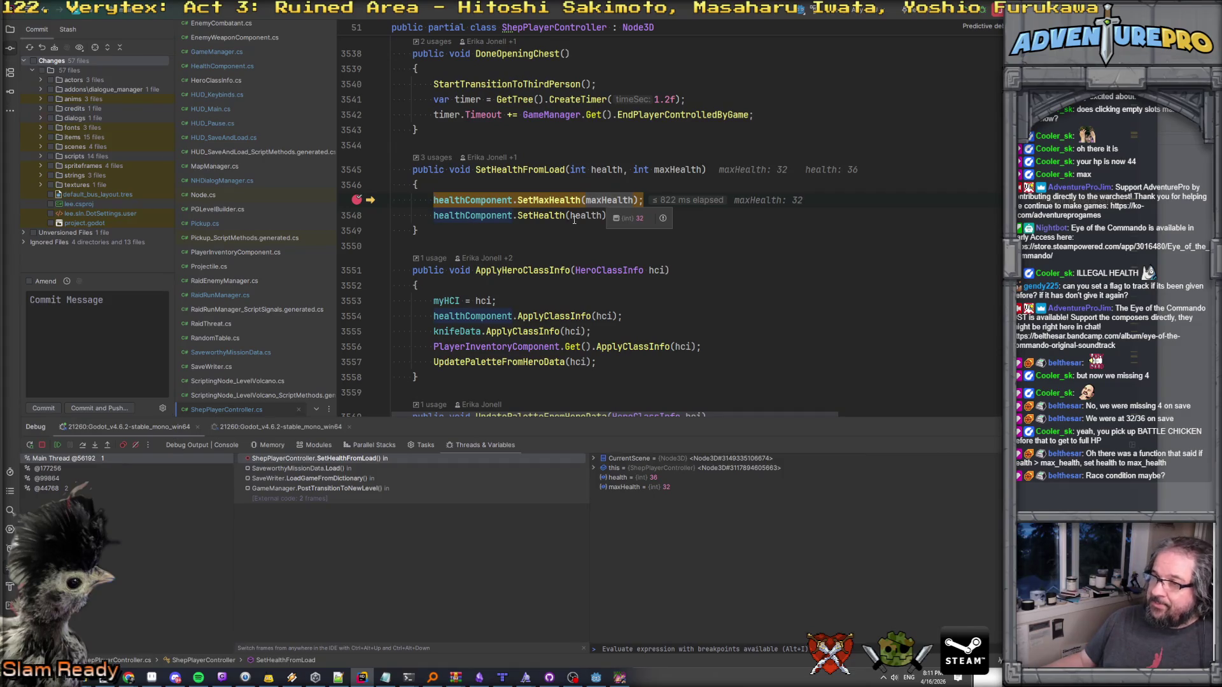
mouse_move(573, 220)
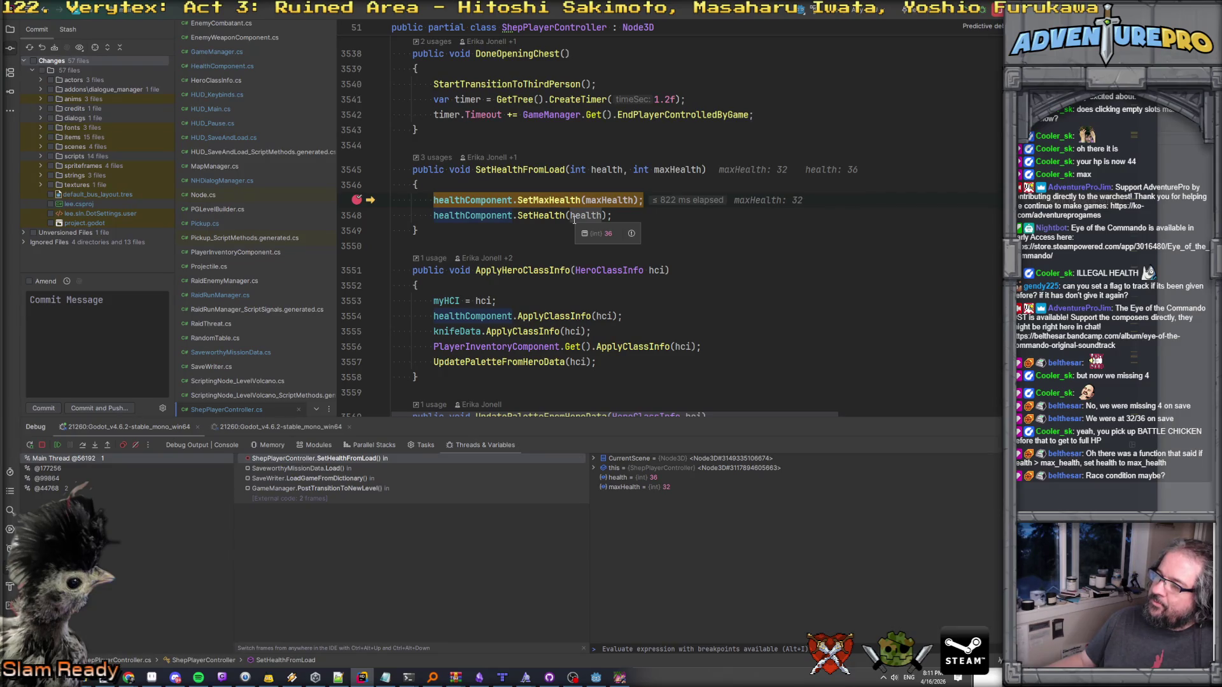
left_click(305, 468)
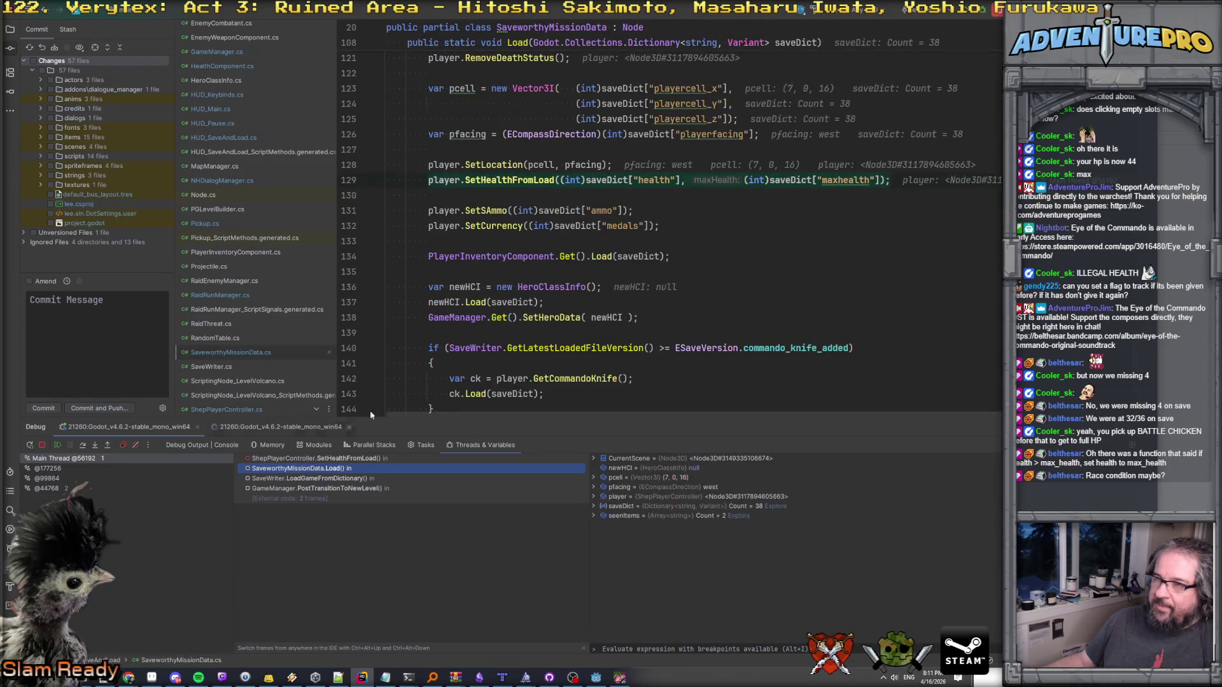
mouse_move(856, 181)
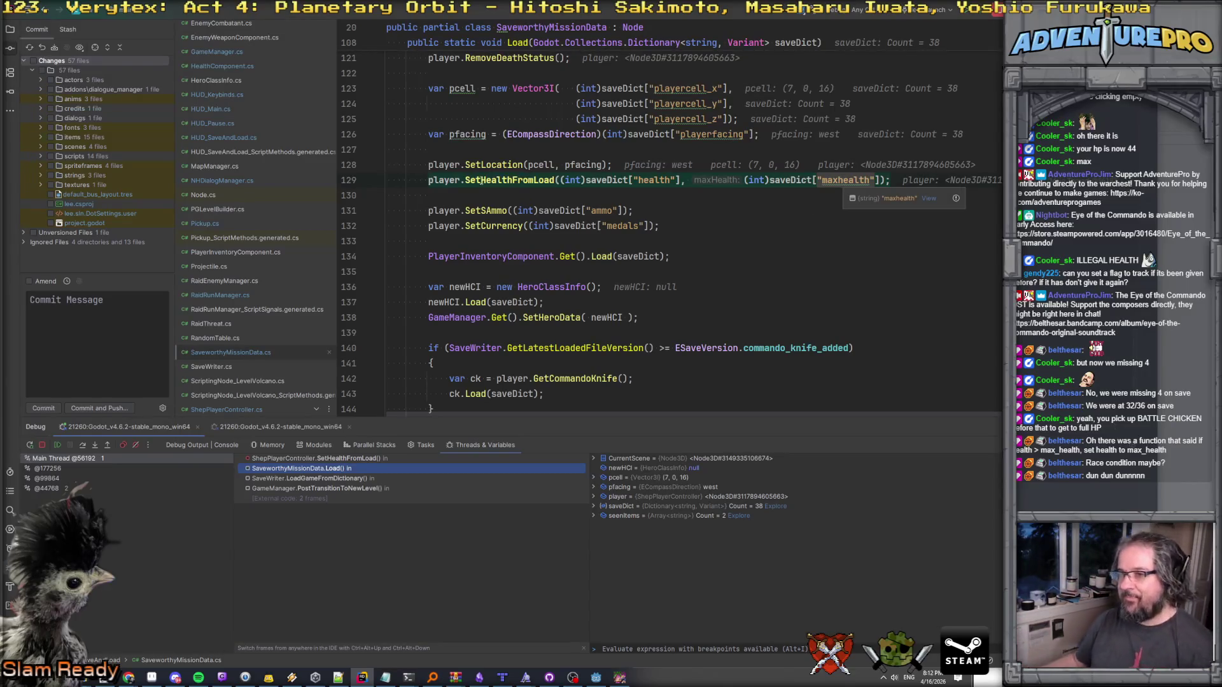
Inspect the SetHealthFromLoad and SetHealth definitions, returning to the SetMaxHealth call.
left_click(482, 180, "ctrl")
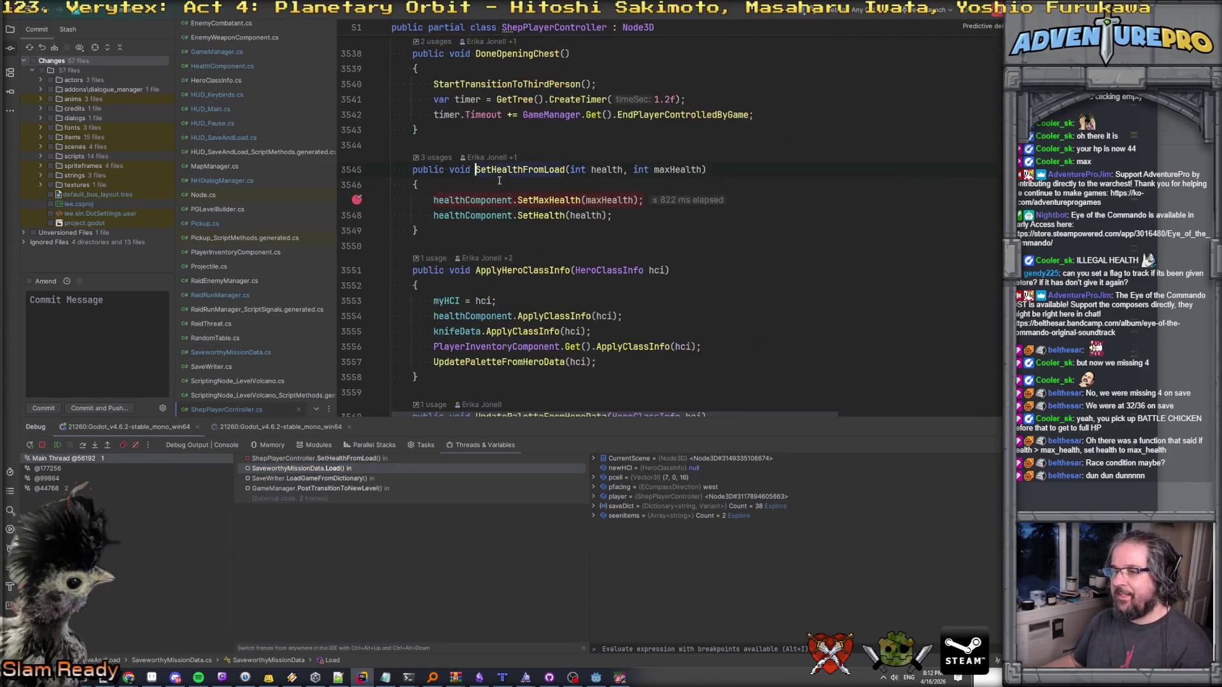
left_click(547, 216)
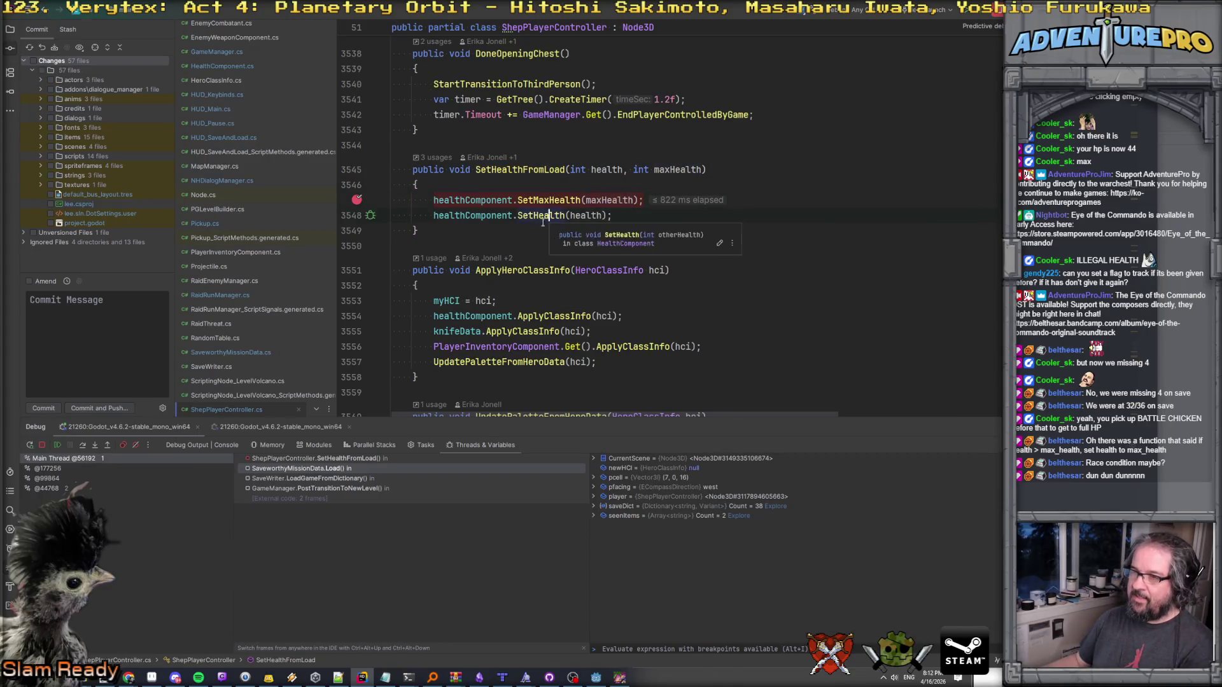
left_click(543, 217, "ctrl")
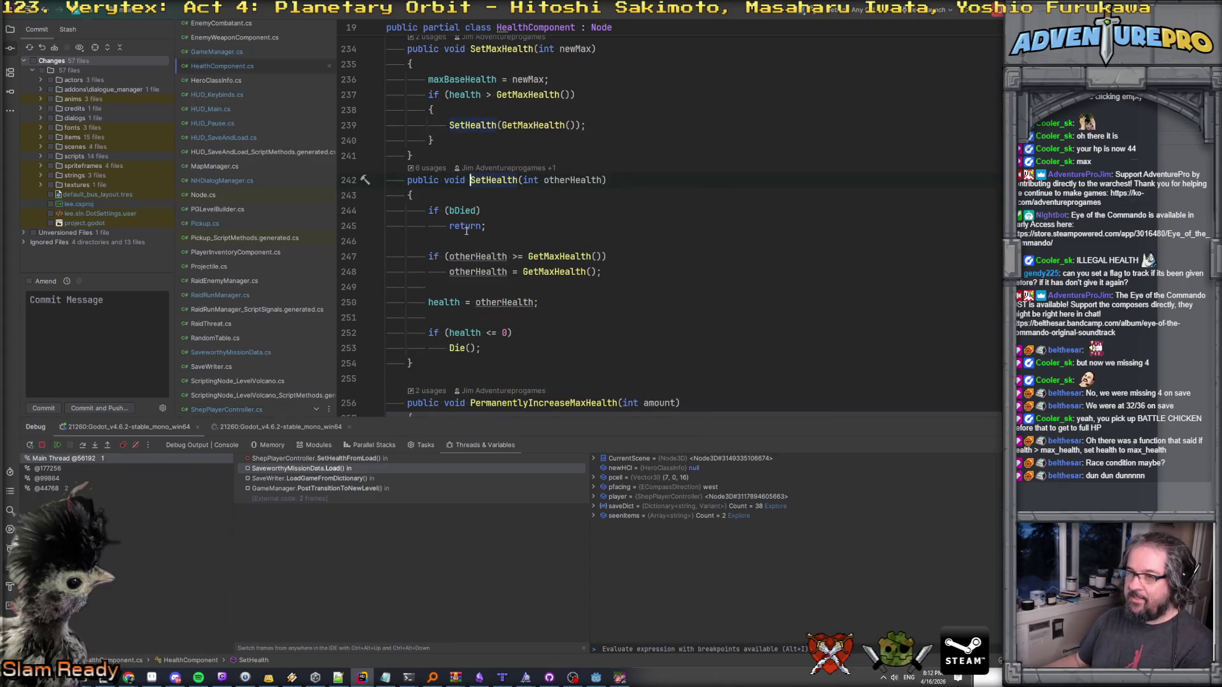
key("ctrl+alt+Left")
left_click(554, 200)
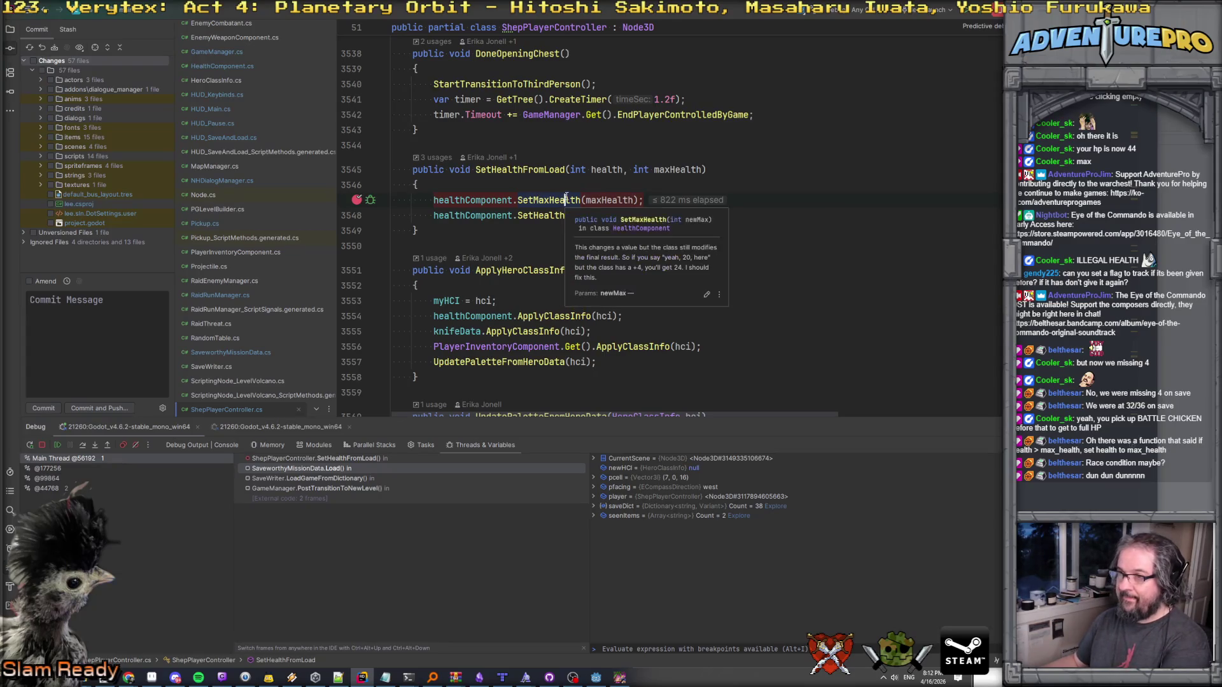
mouse_move(565, 202)
Step into SetMaxHealth and through its max-health check to the SetHealth call.
key("F11")
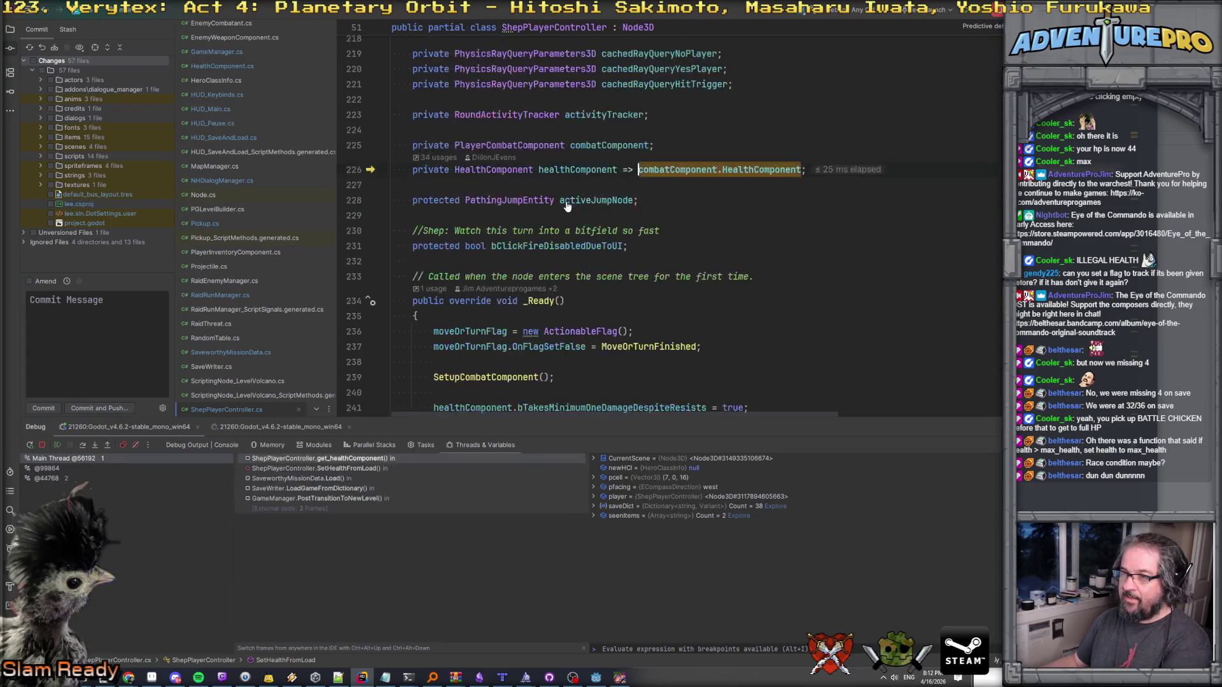
key("F11")
key("F11")
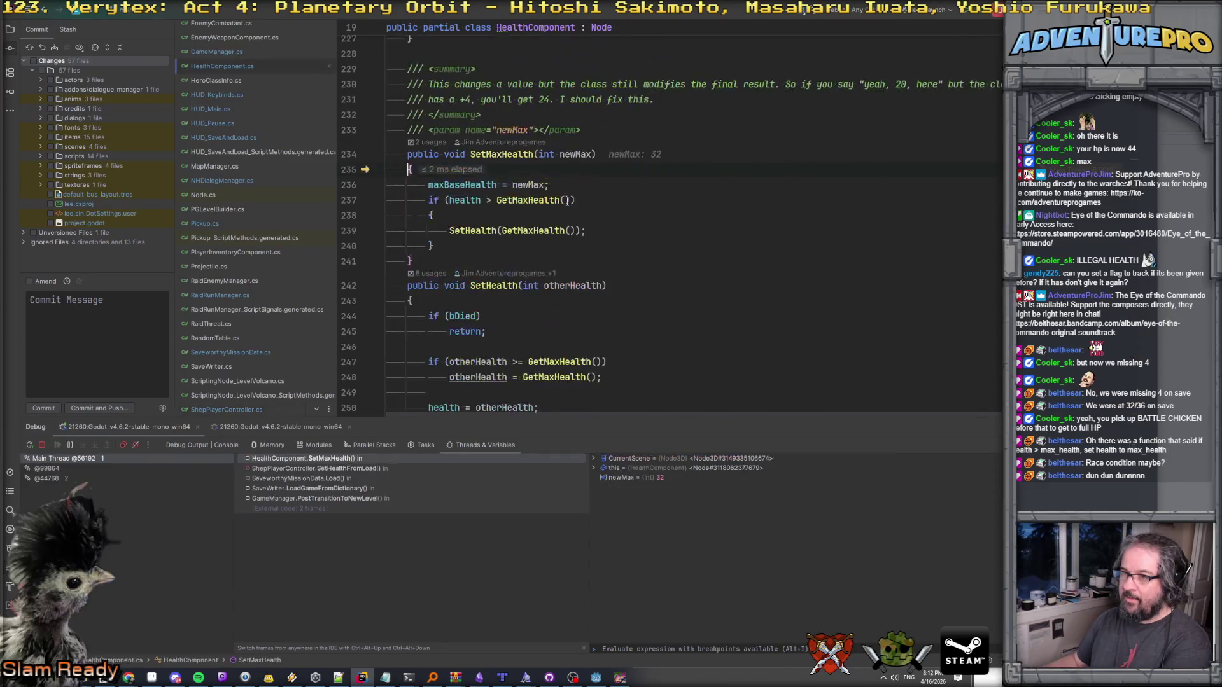
key("F10")
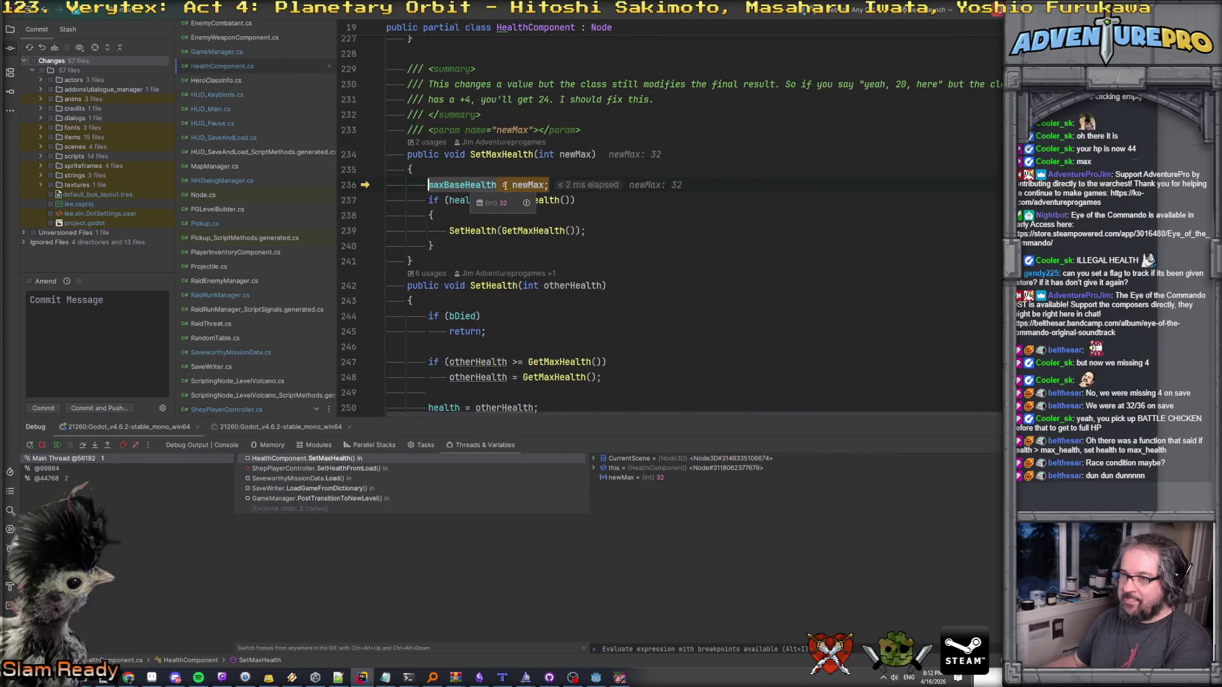
key("F10")
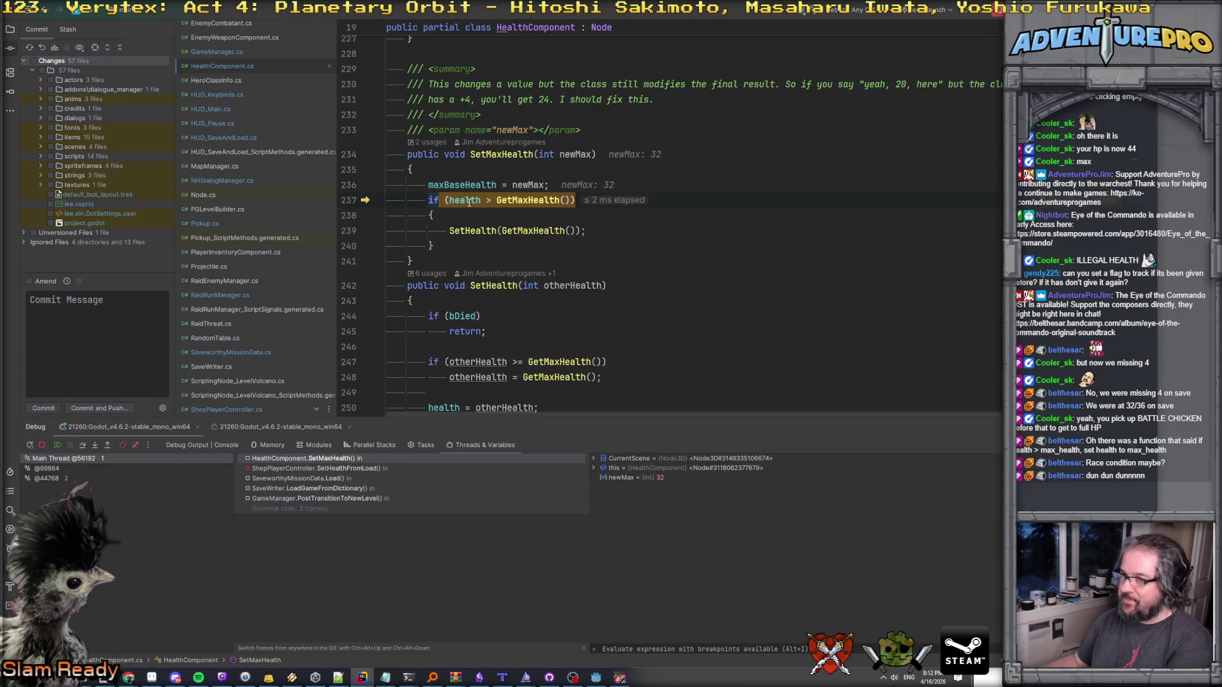
key("F10")
key("F10")
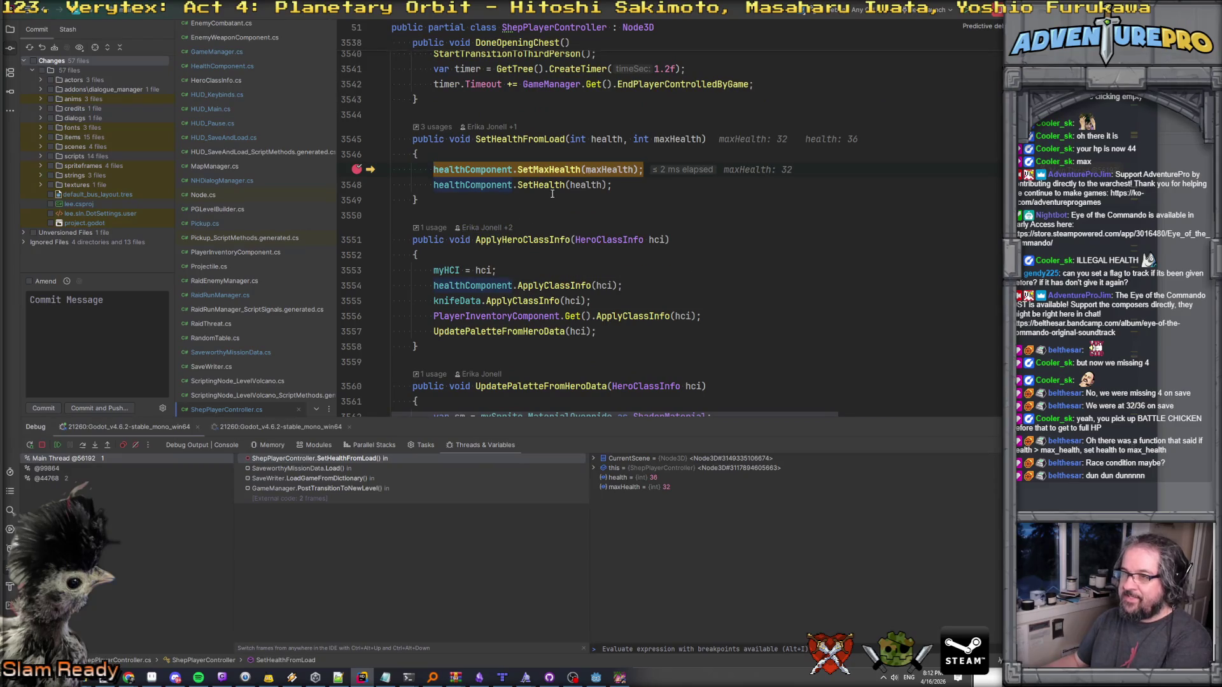
key("F10")
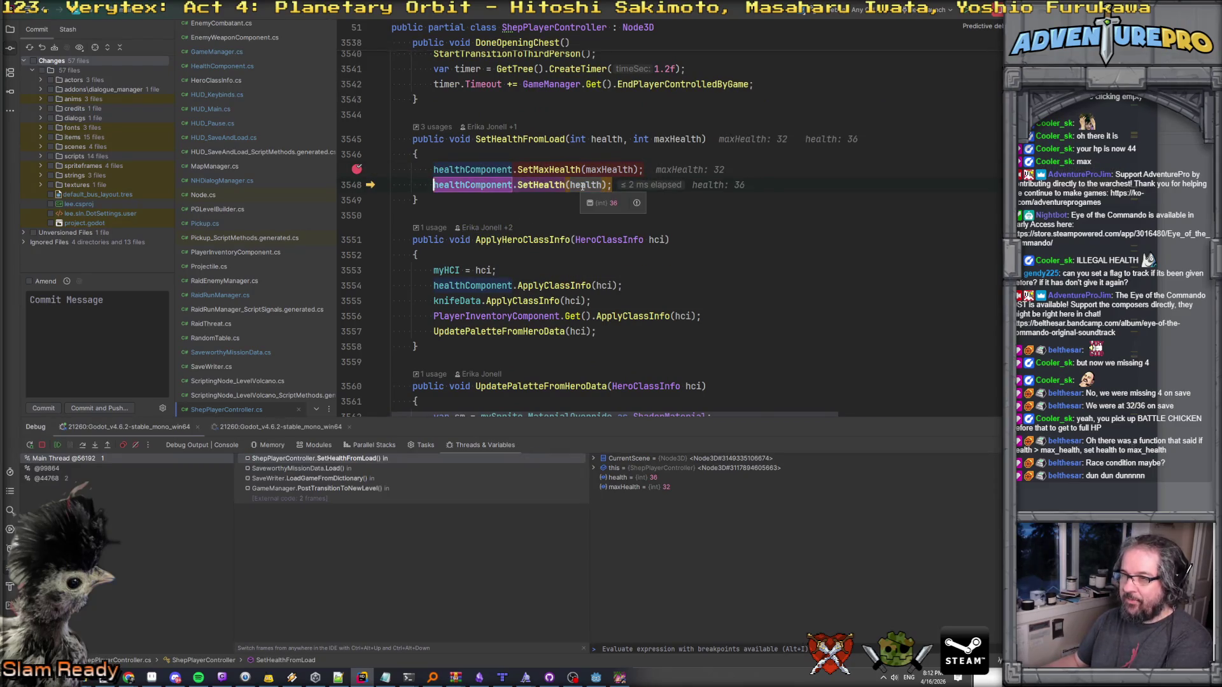
Step into SetHealth, then into GetMaxHealth up to the heroClassInfo null check.
key("F11")
key("F11")
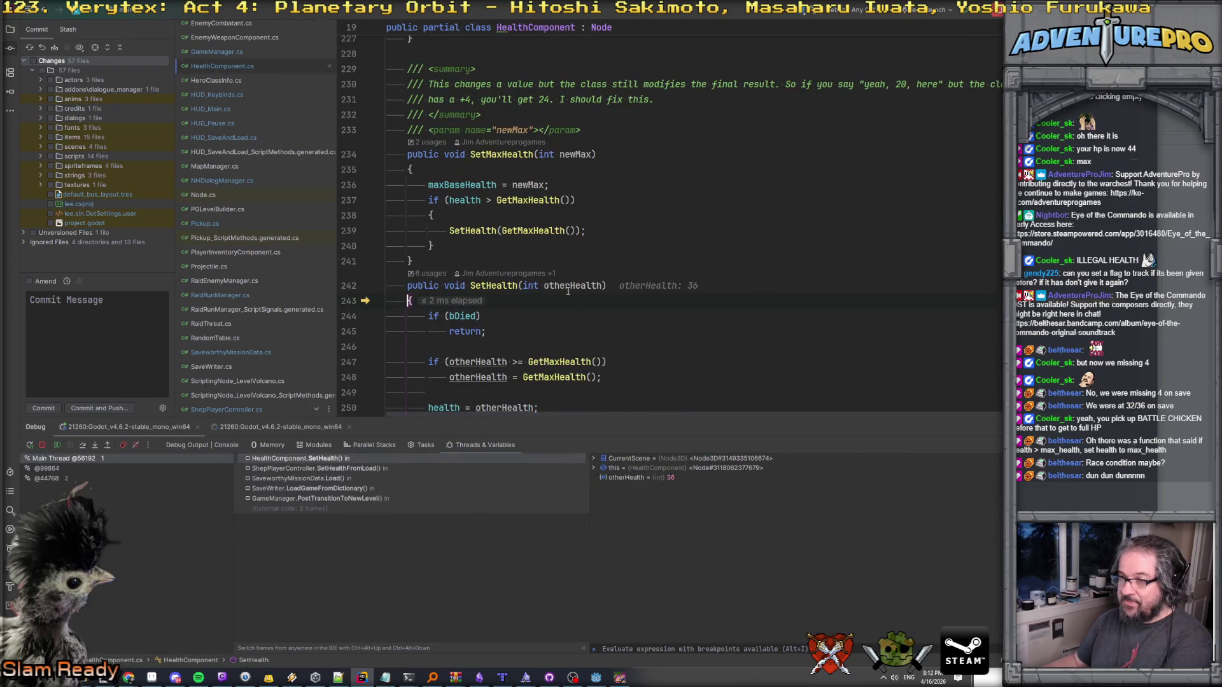
scroll(569, 290, "down", 3)
key("F10")
key("F10")
mouse_move(469, 224)
mouse_move(558, 225)
key("F11")
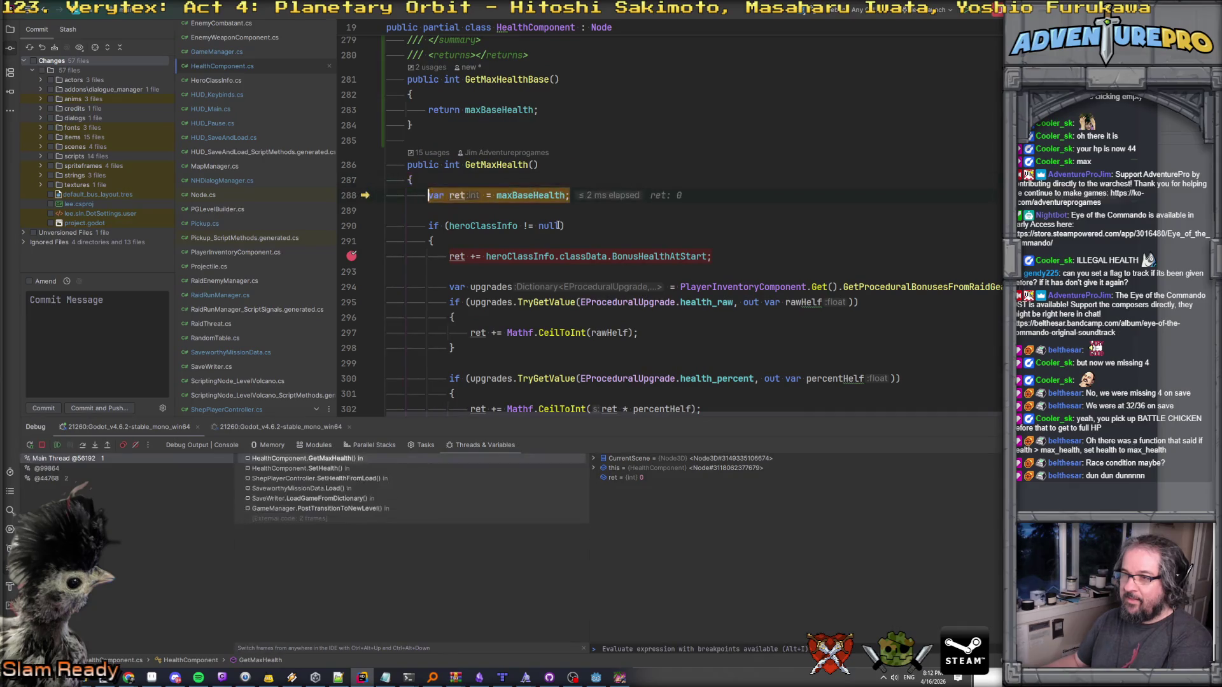
key("F10")
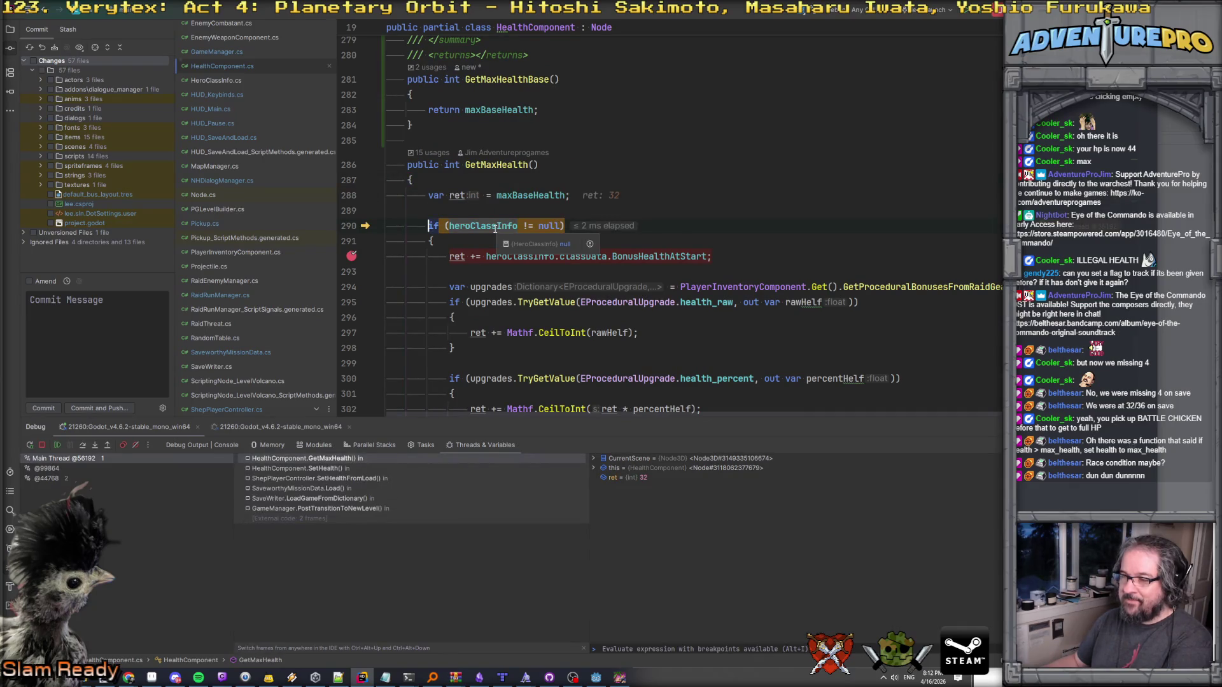
scroll(495, 229, "down", 3)
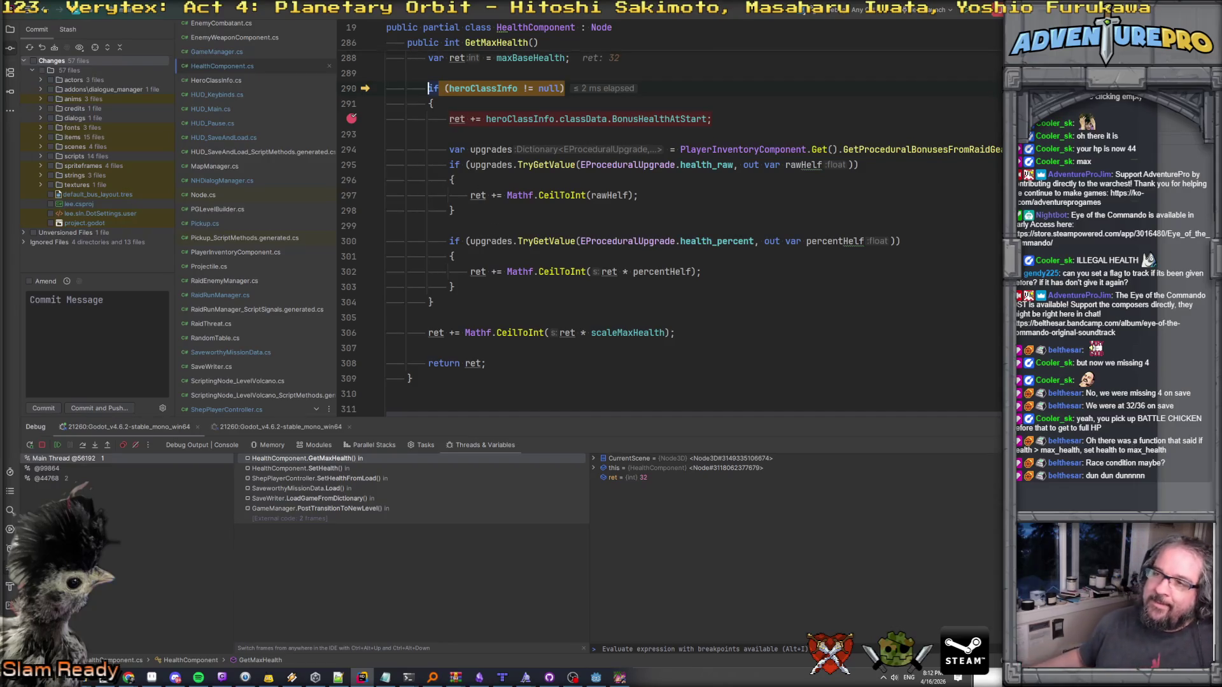
Inspect the GameManager and SaveWriter.LoadGameFromDictionary call-stack frames.
left_click(475, 119)
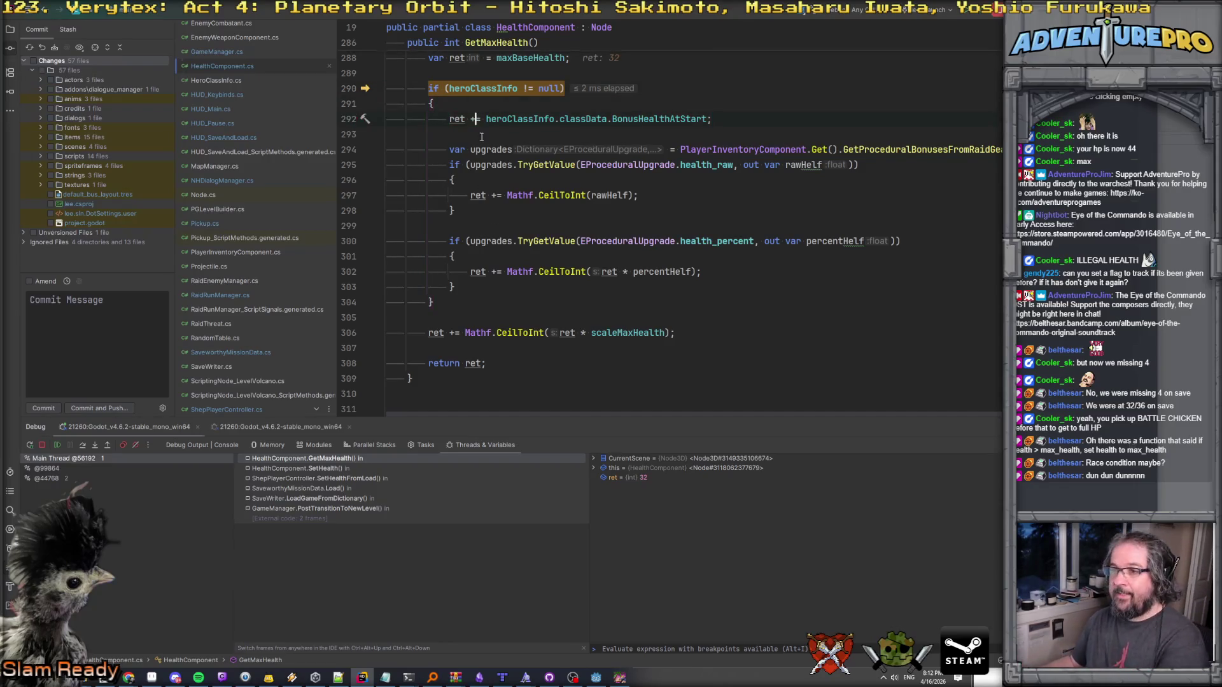
left_click(365, 509)
left_click(327, 498)
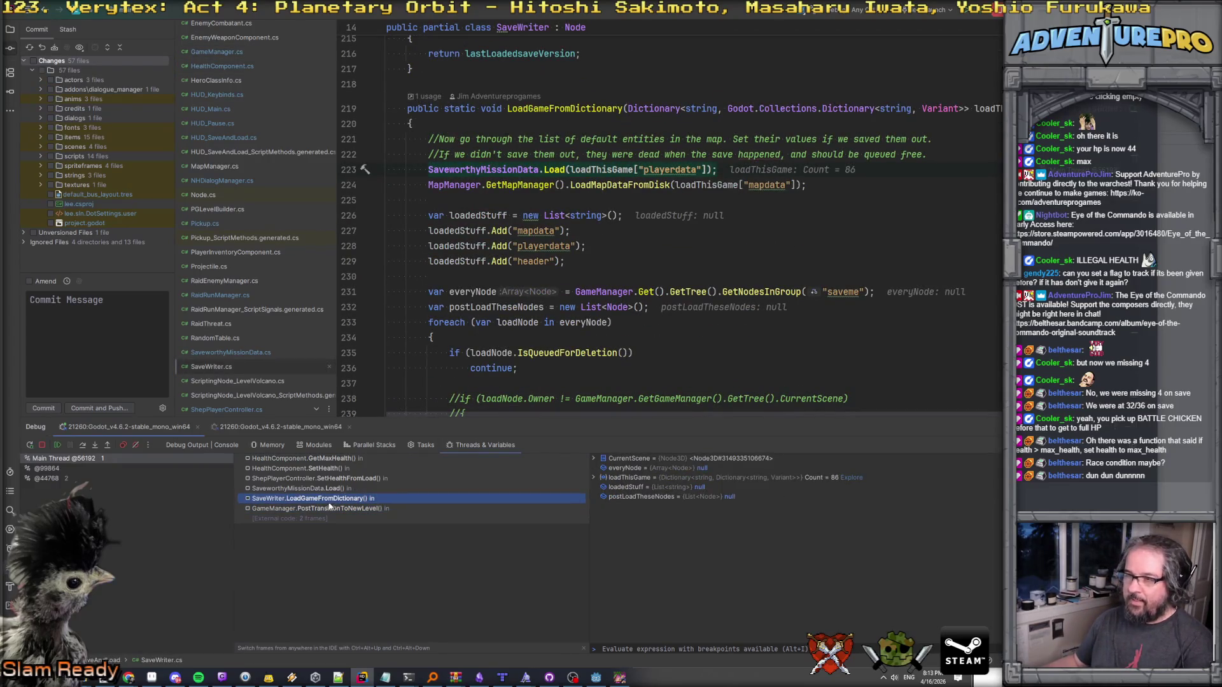
Select the hero class loading lines 136–138 in SaveworthyMissionData.Load.
left_click(338, 488)
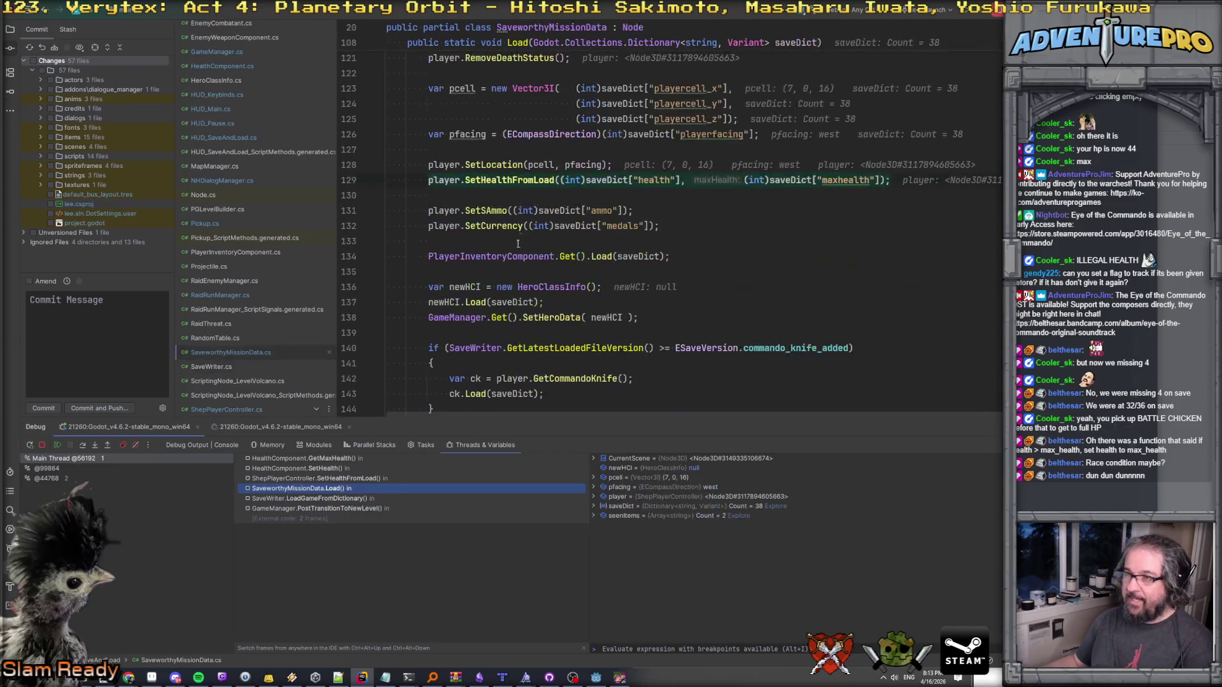
scroll(558, 257, "down", 3)
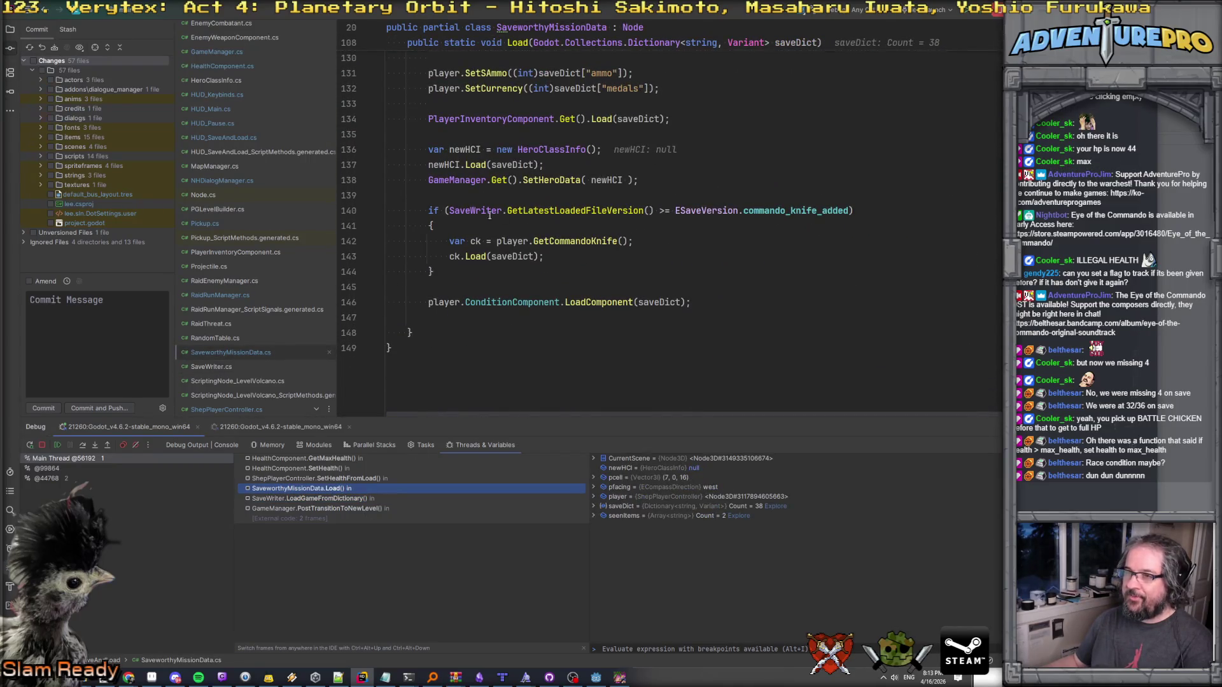
left_click(575, 180)
scroll(574, 180, "up", 3)
left_click(437, 287)
left_click_drag(424, 287, 704, 320)
key("ctrl+c")
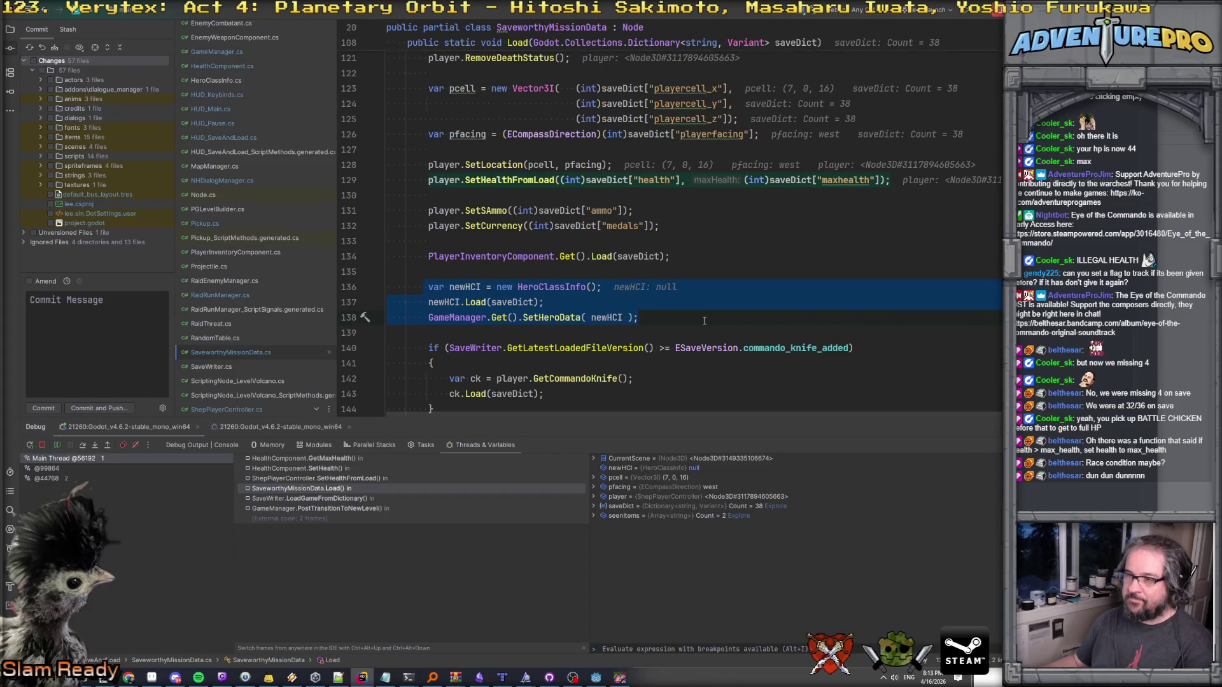
Check SetHeroData's definition in GameManager, then reselect the three hero class info lines.
scroll(705, 320, "up", 5)
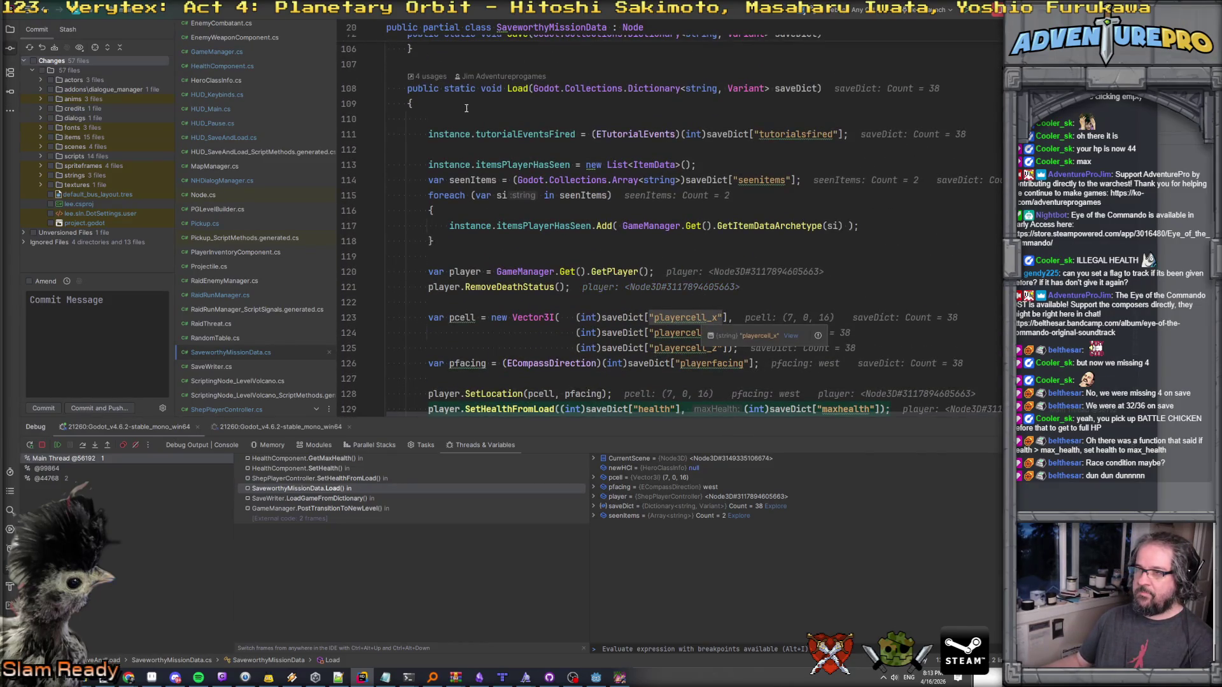
scroll(518, 130, "down", 3)
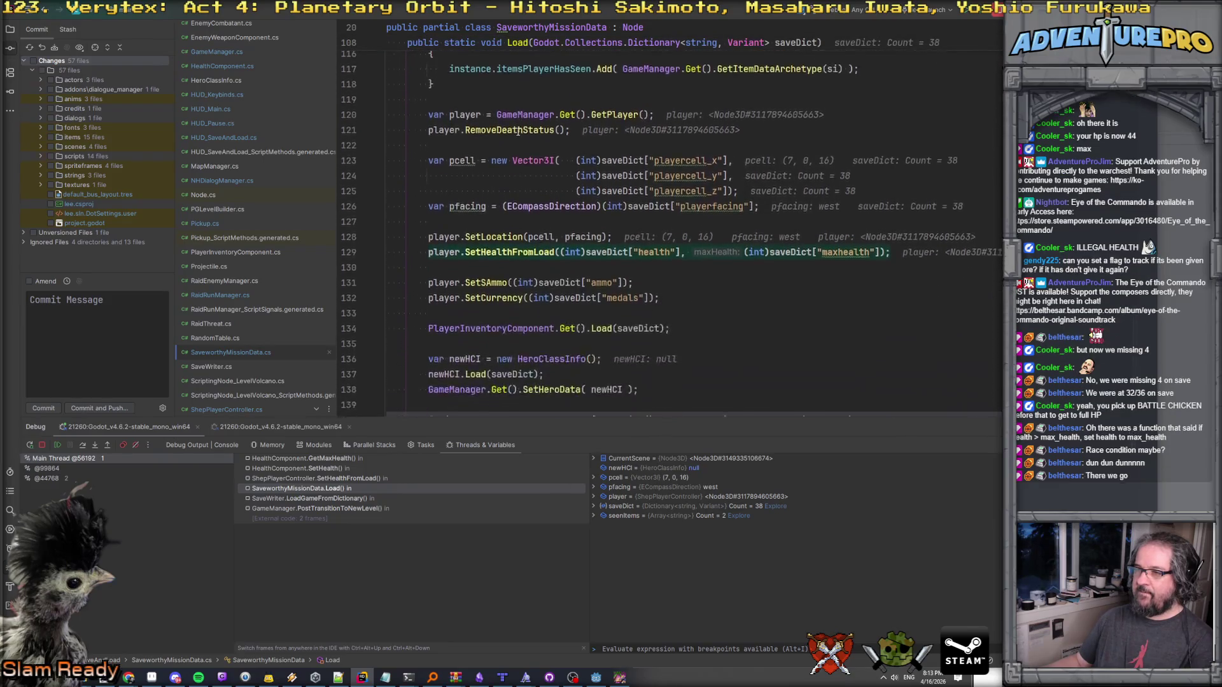
scroll(518, 130, "down", 1)
scroll(518, 132, "down", 3)
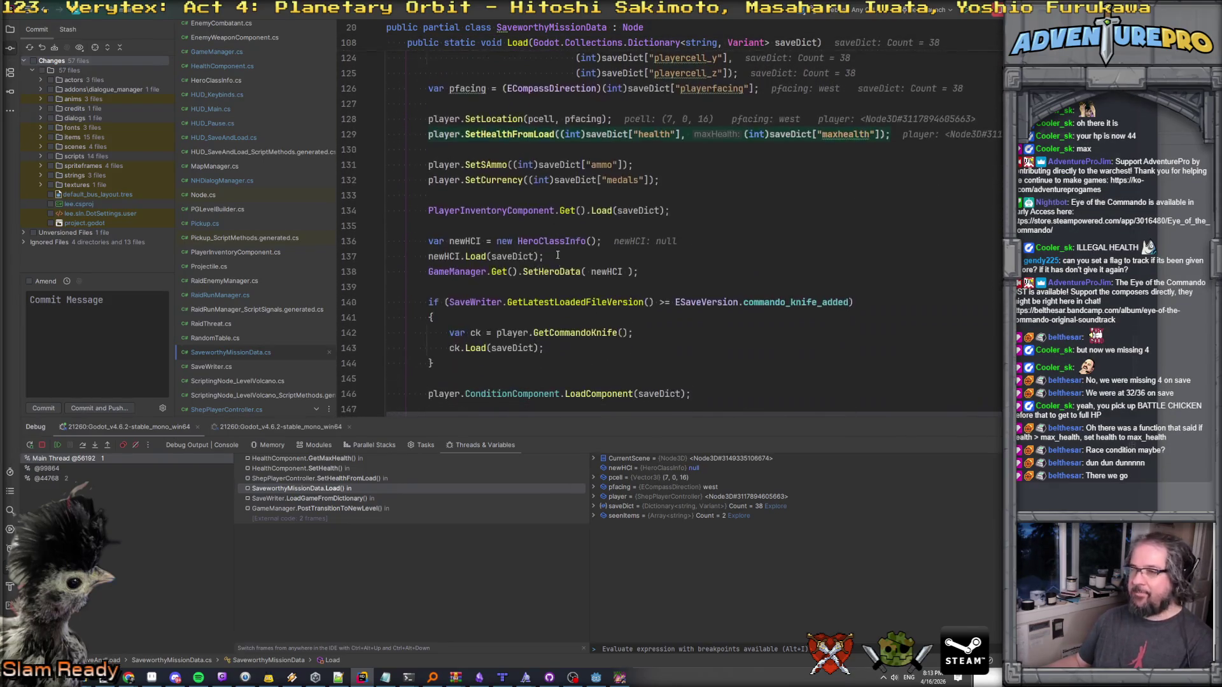
left_click(551, 272, "ctrl")
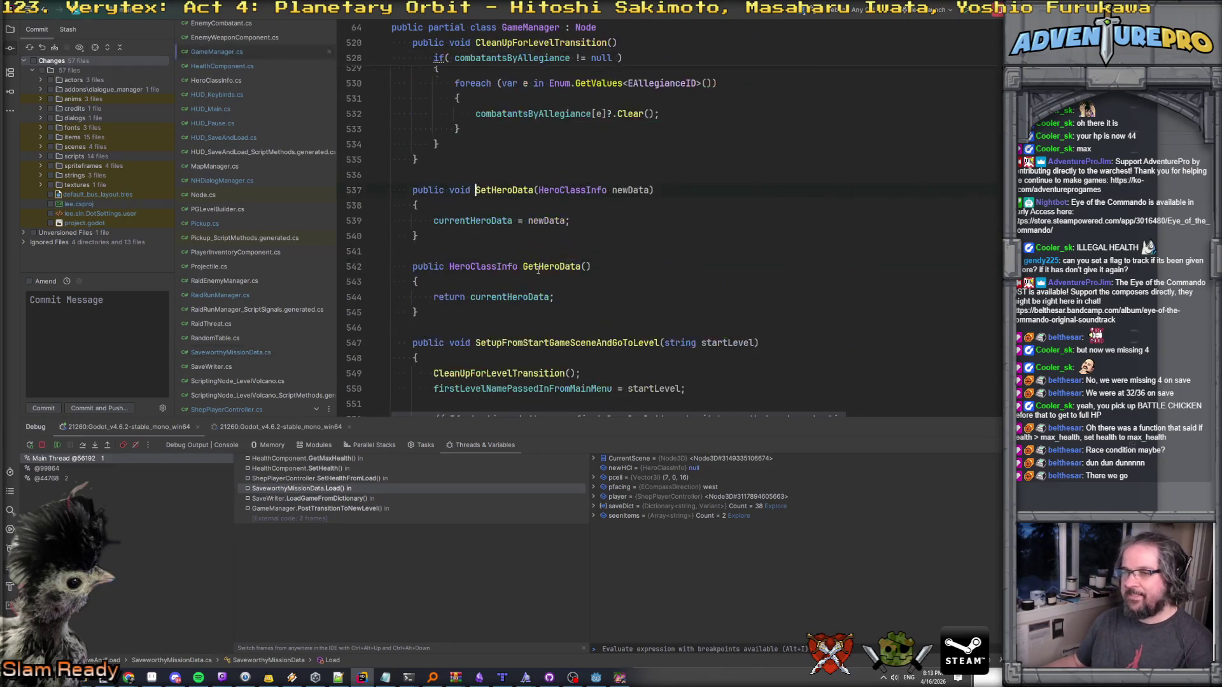
key("ctrl+minus")
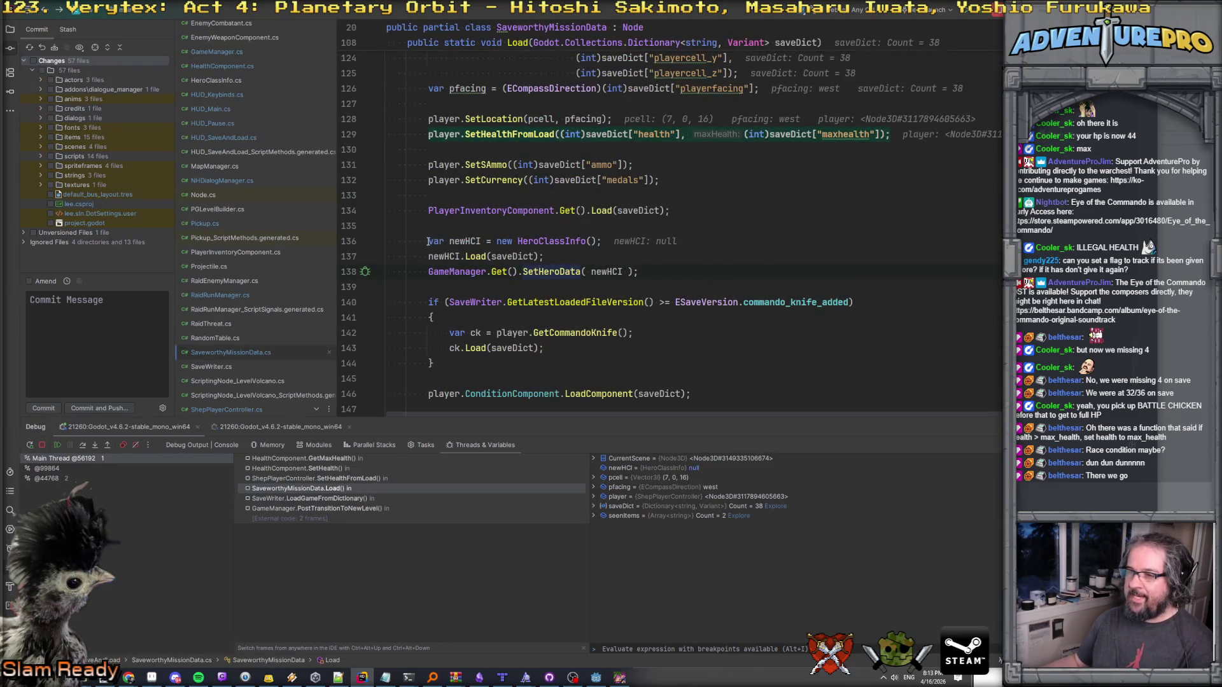
left_click_drag(428, 241, 655, 272)
Add blank lines at the top of Load after getting the player.
scroll(649, 251, "up", 6)
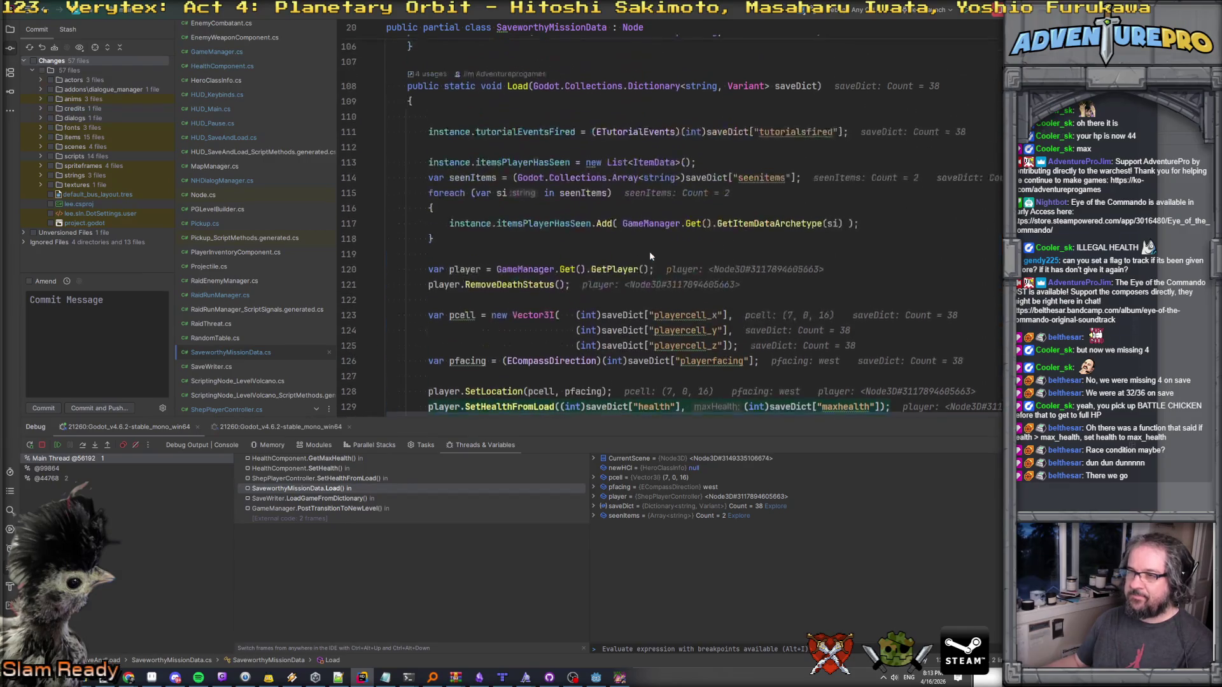
left_click(463, 118)
key("Return")
key("Return")
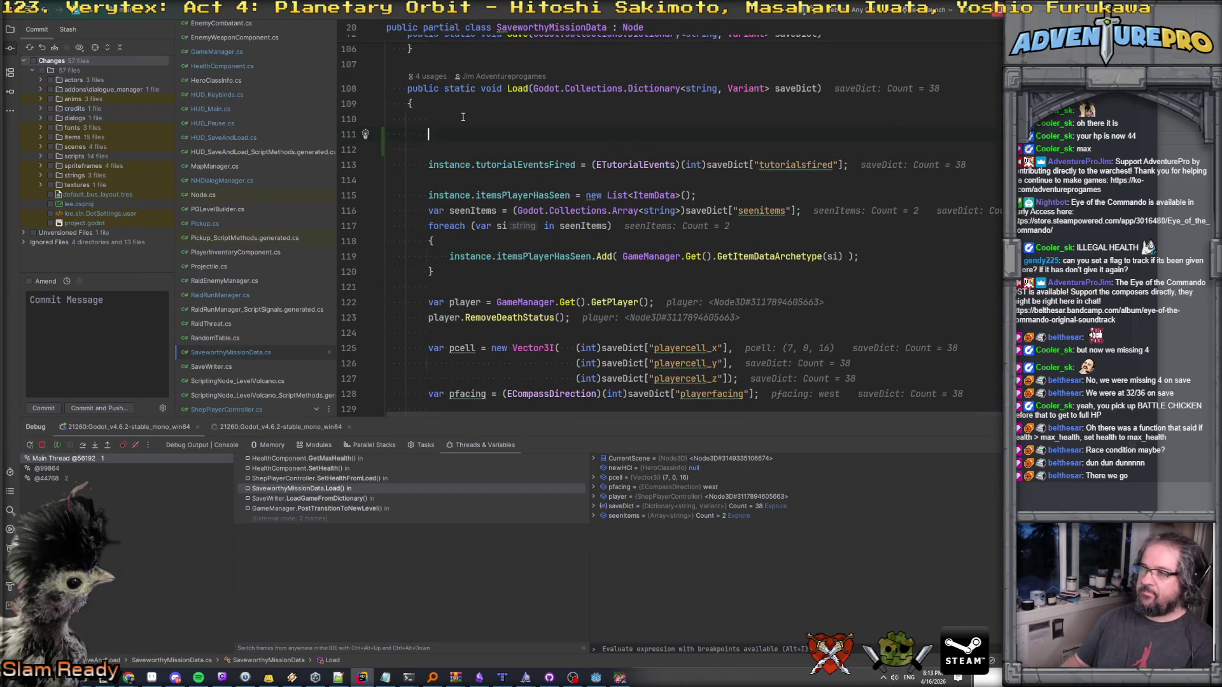
key("Down")
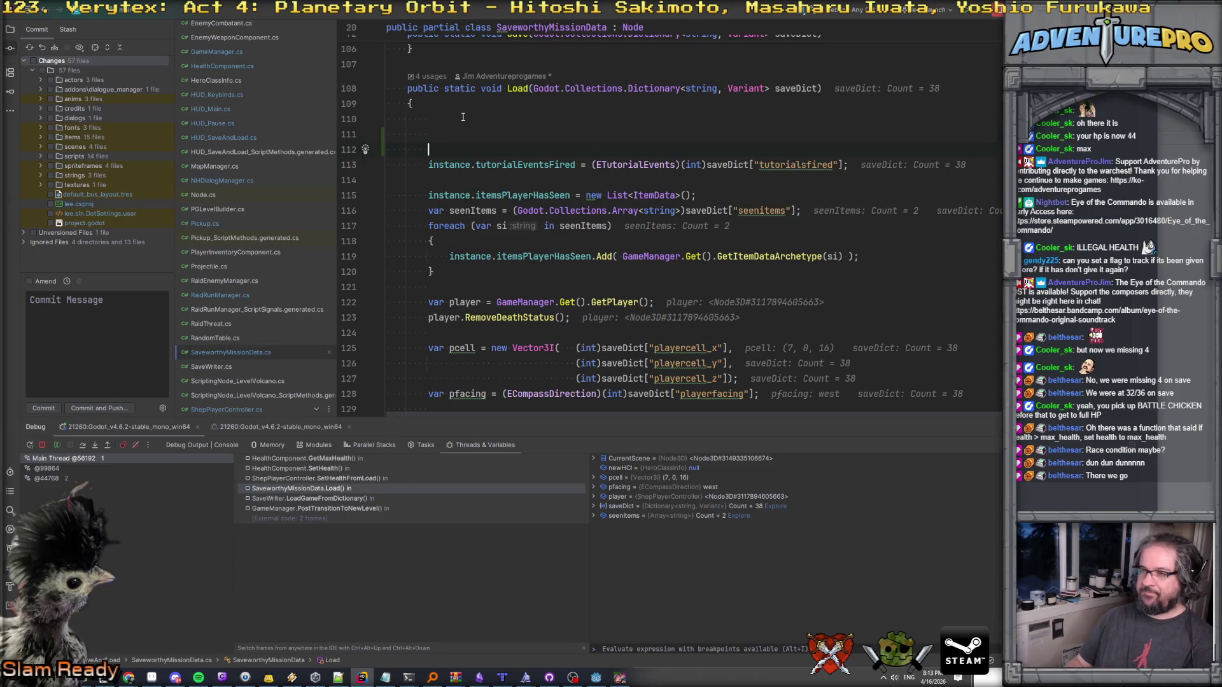
key("Down")
key("Return")
key("Return")
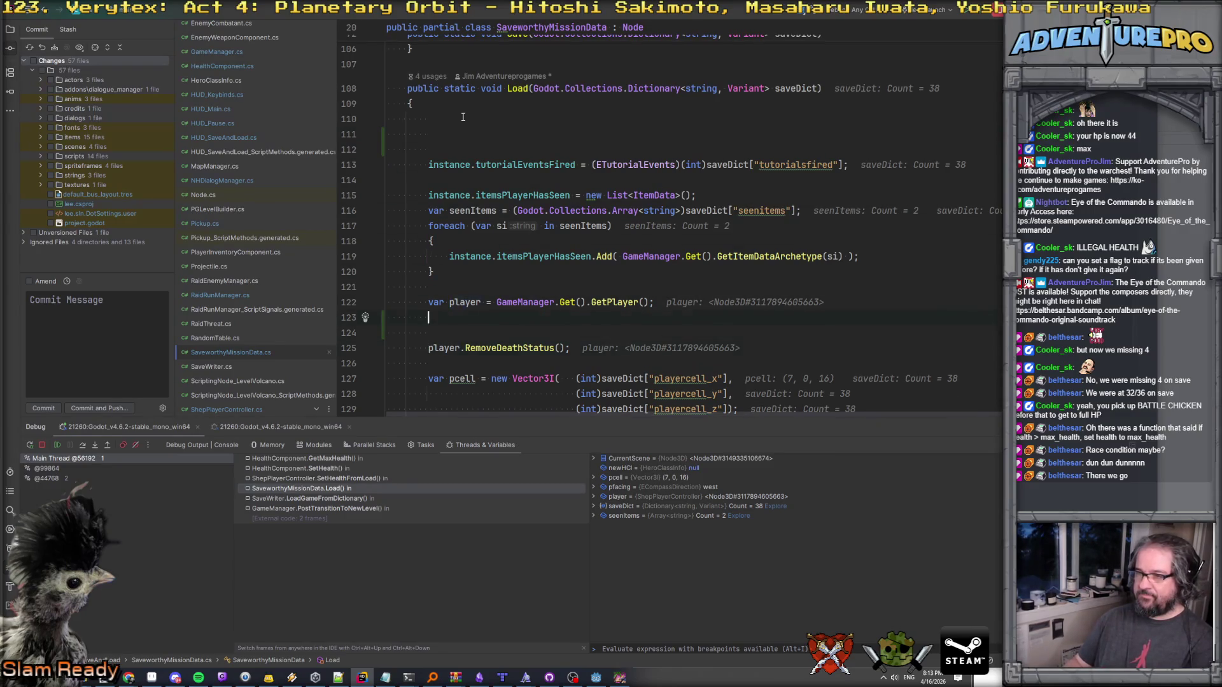
key("Return")
key("Up")
key("Up")
key("Up")
Paste the hero class info lines right after player.RemoveDeathStatus().
key("shift+Down")
key("shift+Down")
key("shift+Down")
key("Delete")
key("Down")
key("Return")
key("Return")
key("ctrl+v")
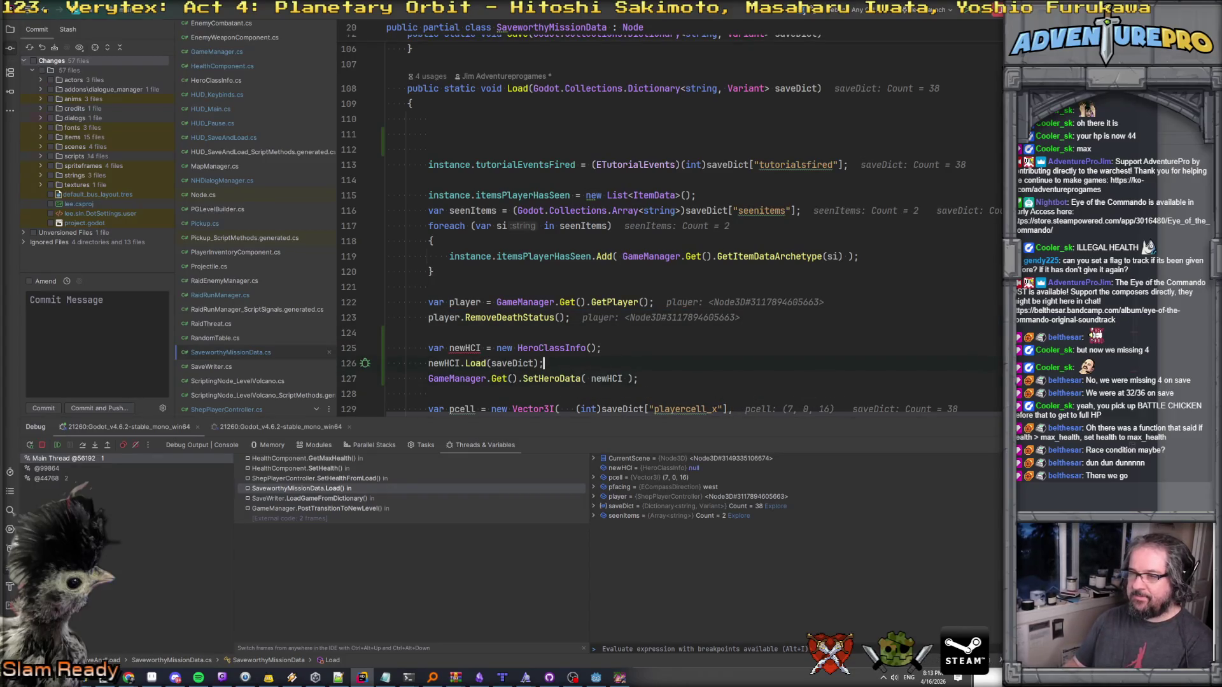
Remove the extra blank lines and the old hero class lines, then resume the debugger.
left_click(428, 287)
key("Up")
key("Up")
key("Up")
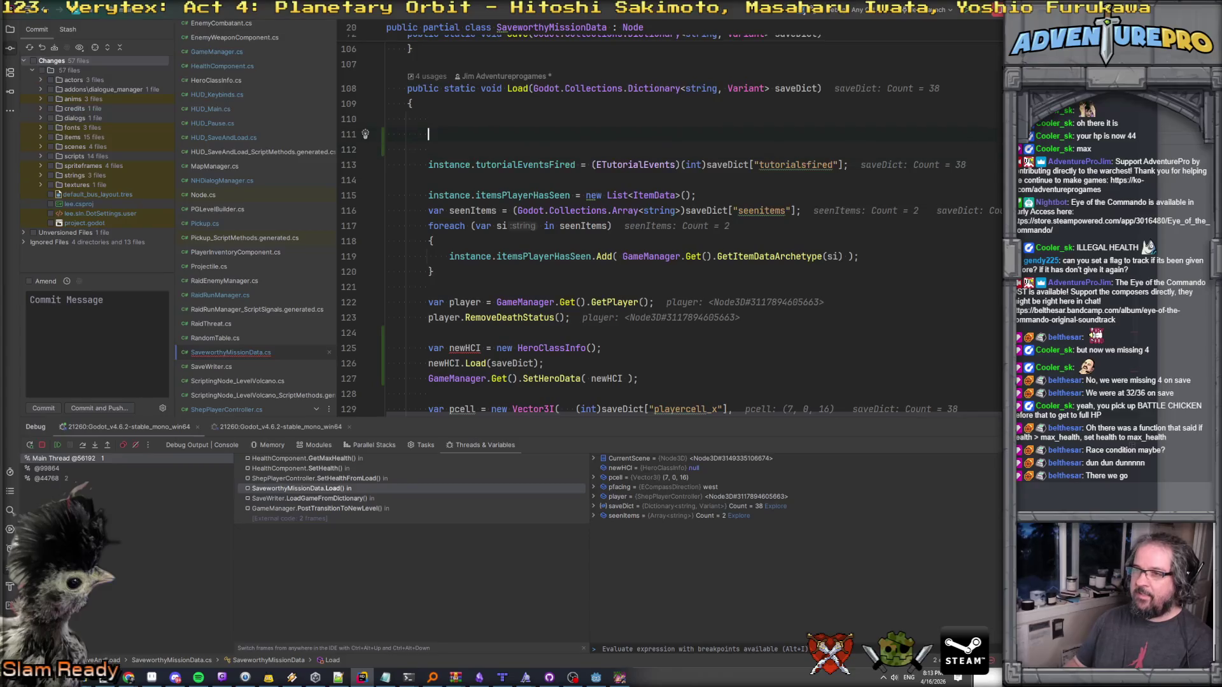
key("Down")
key("shift+Down")
key("shift+Down")
key("shift+Down")
key("Delete")
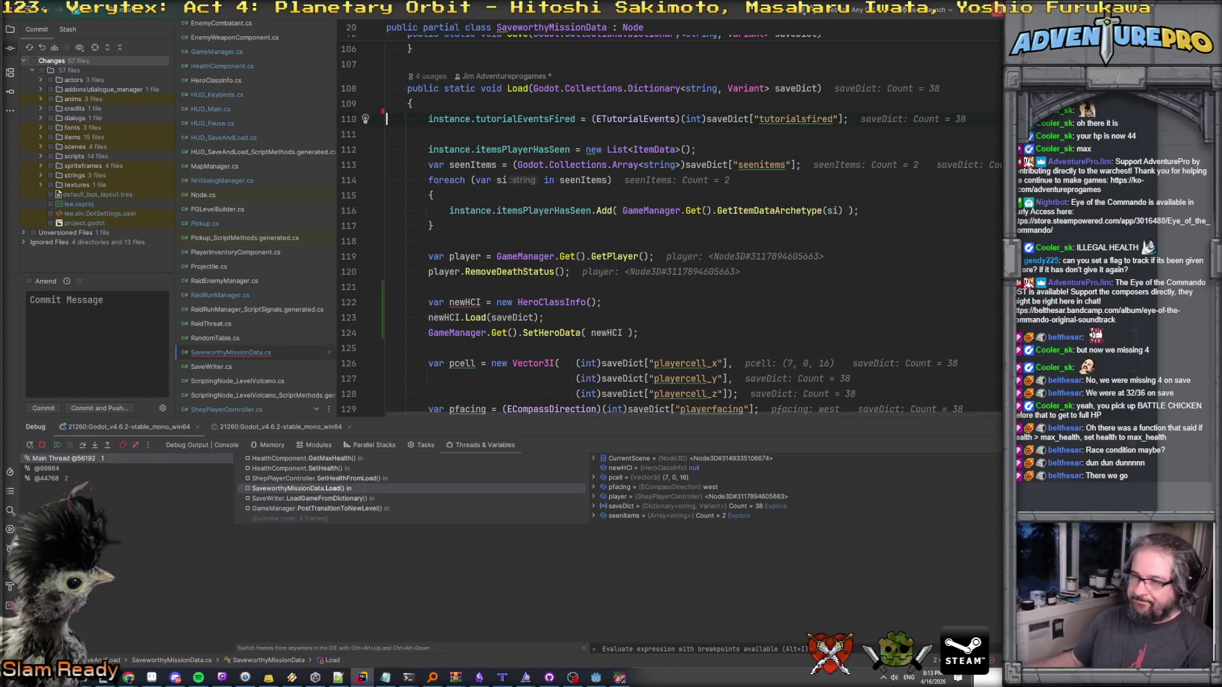
scroll(539, 287, "down", 6)
key("shift+Up")
key("shift+Up")
key("shift+Up")
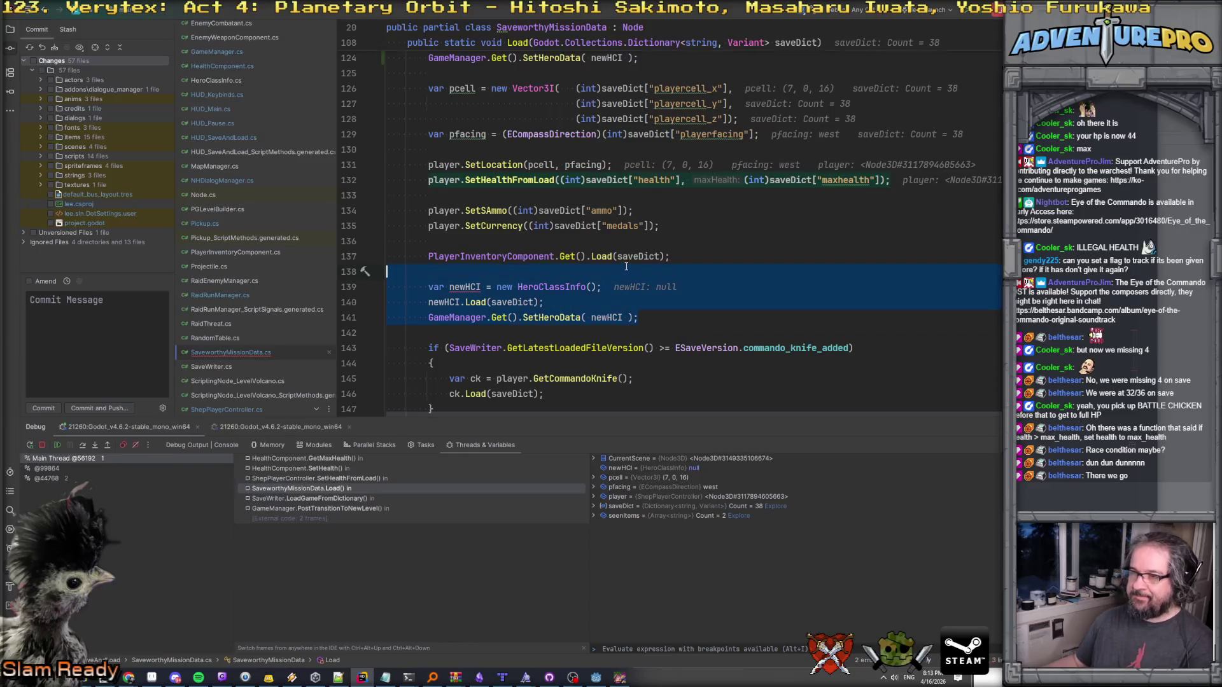
key("Delete")
key("Delete")
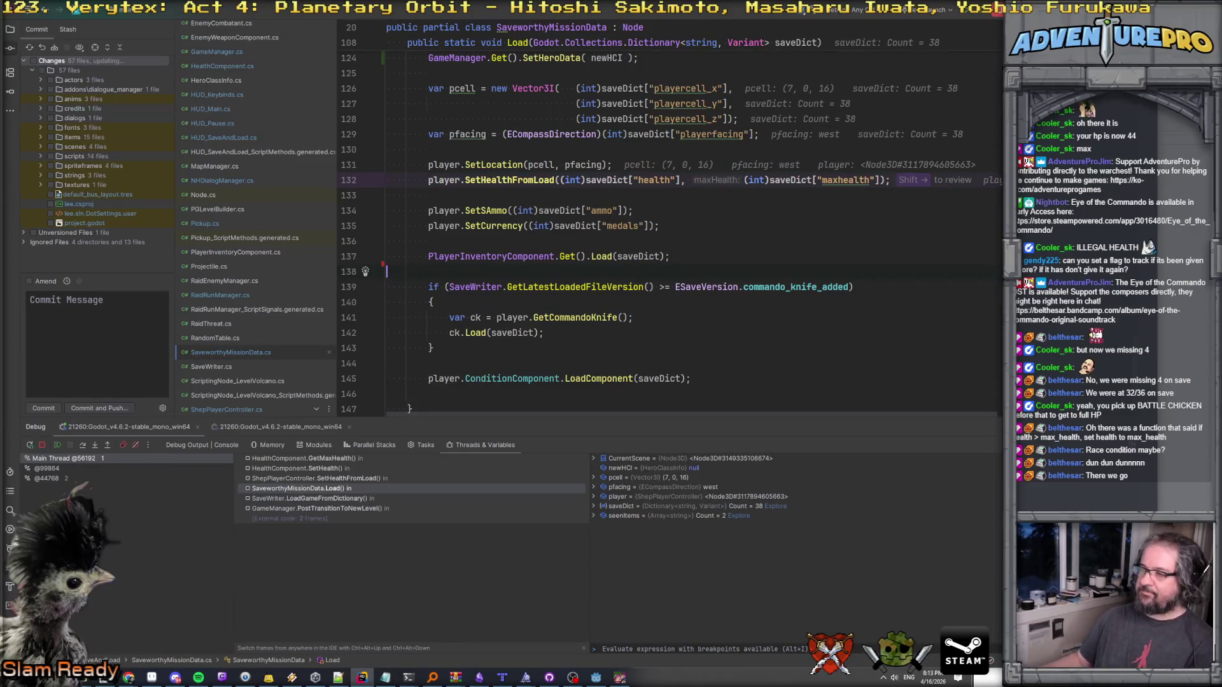
key("F5")
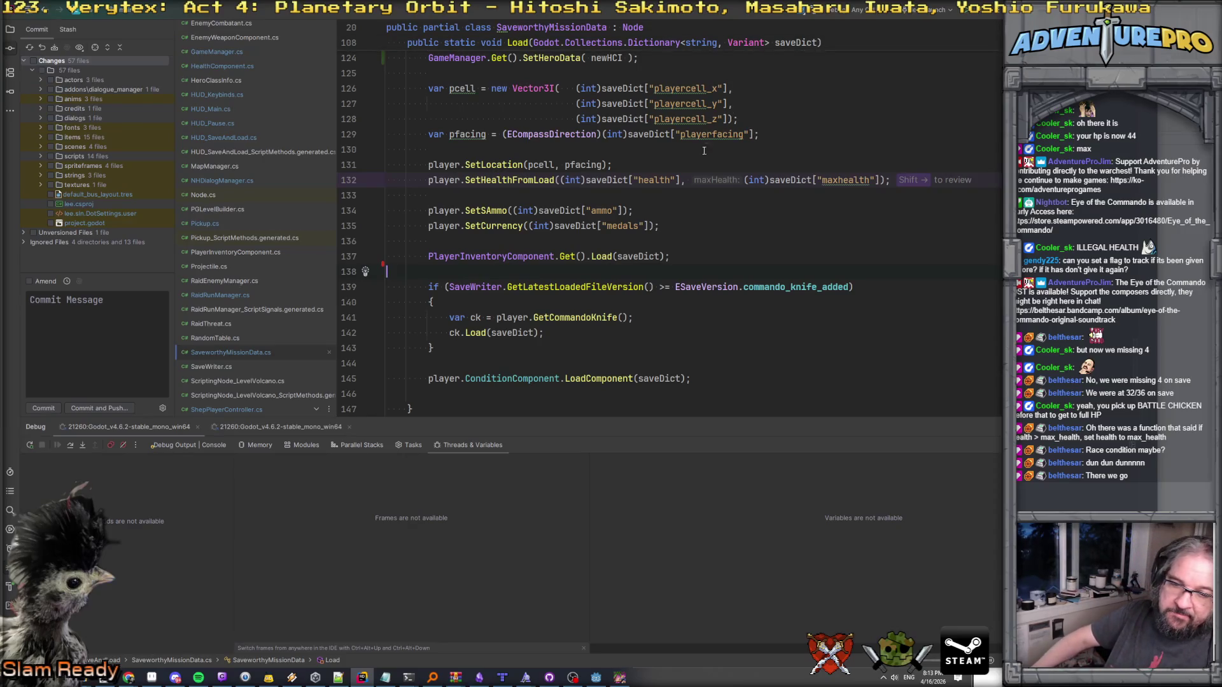
Bring the running Eye of the Commando debug window forward and close it.
left_click(618, 680)
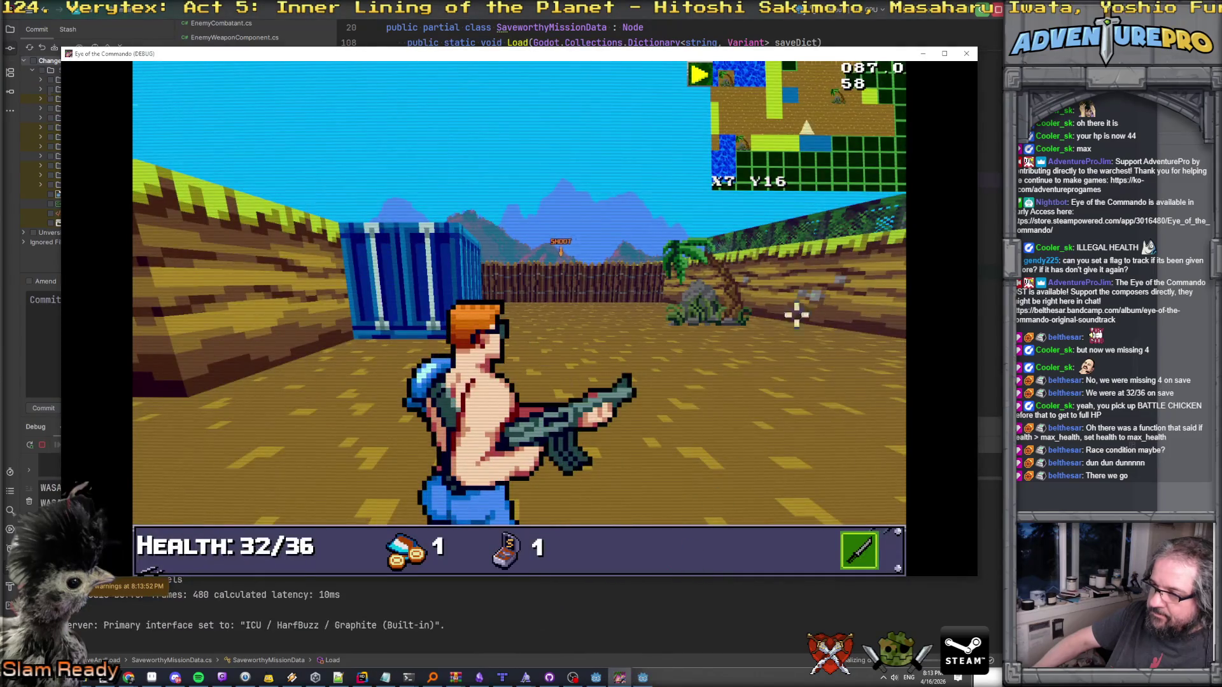
key("alt+F4")
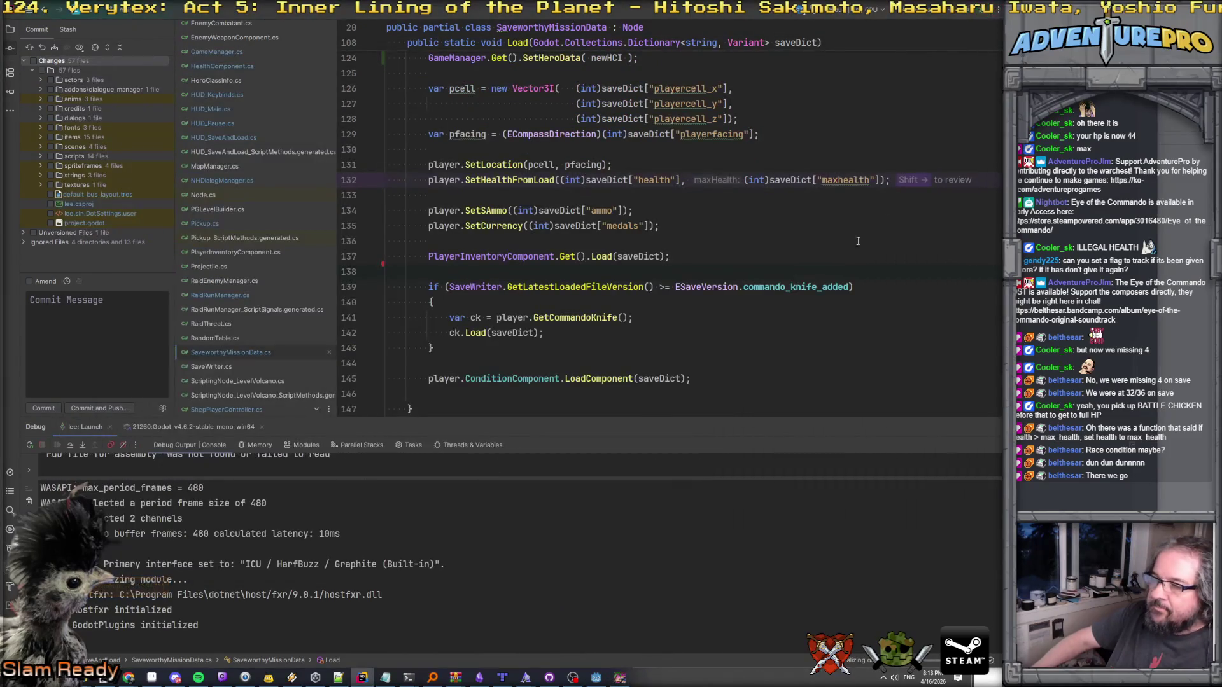
left_click(618, 680)
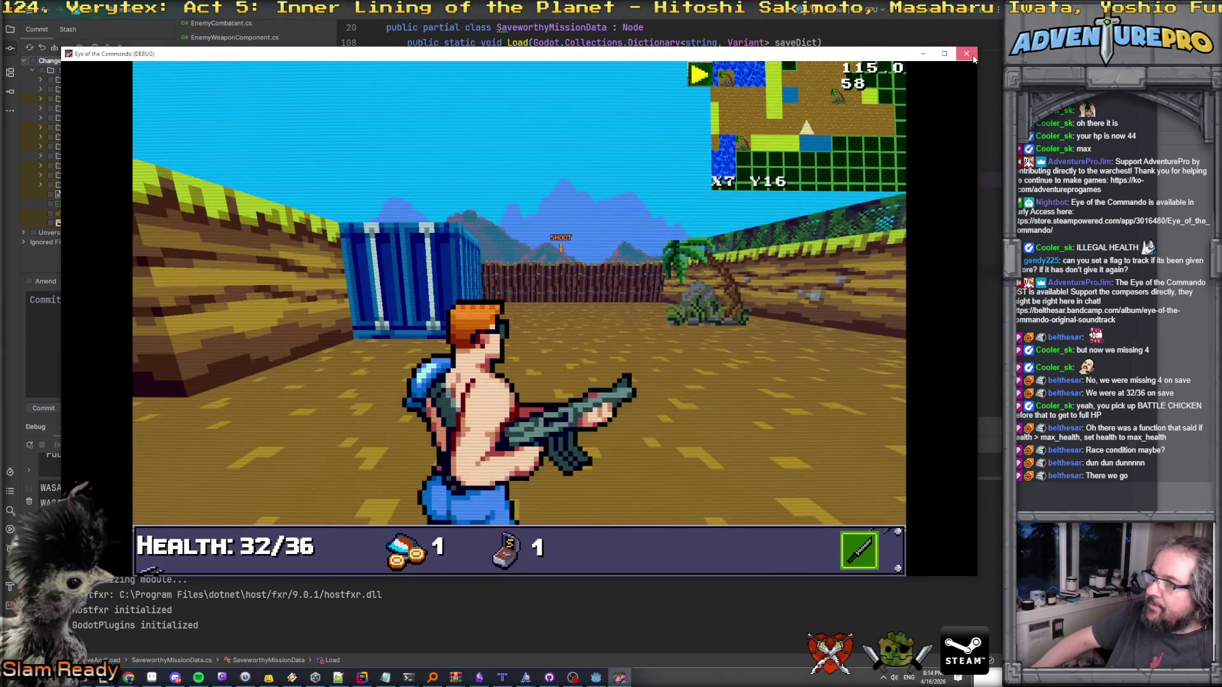
left_click(974, 58)
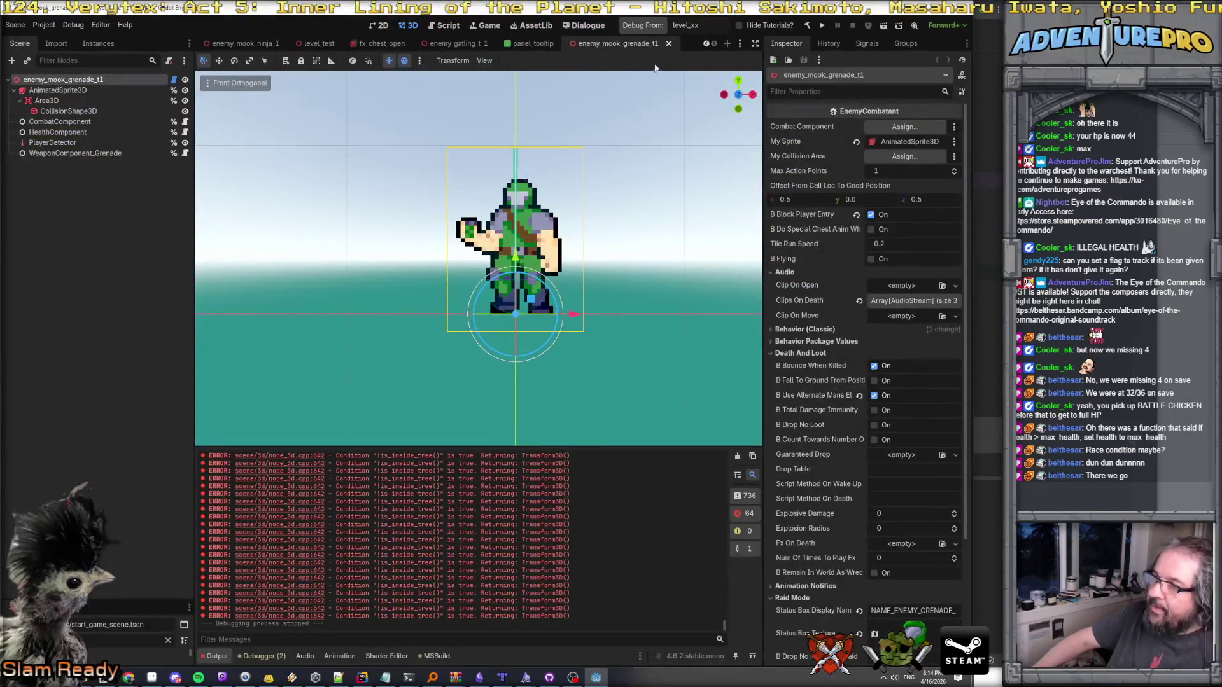
Rebuild the .NET project from Godot, launch the game, and dismiss the early-access notice.
left_click(823, 26)
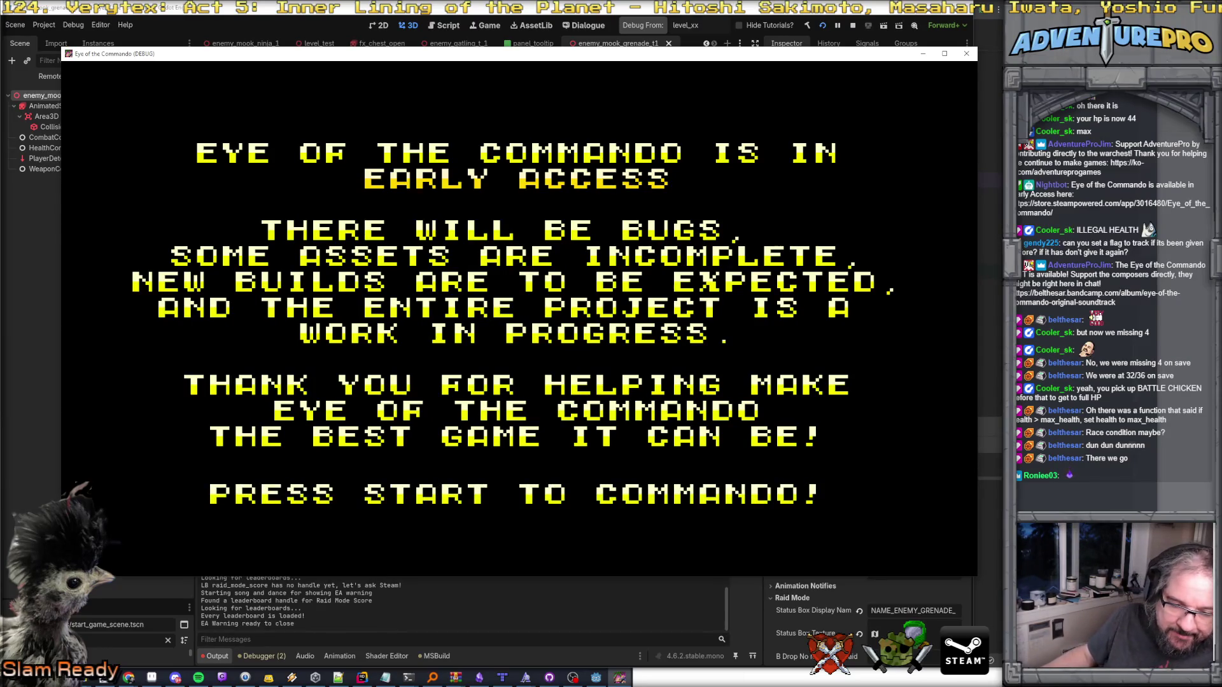
key("Return")
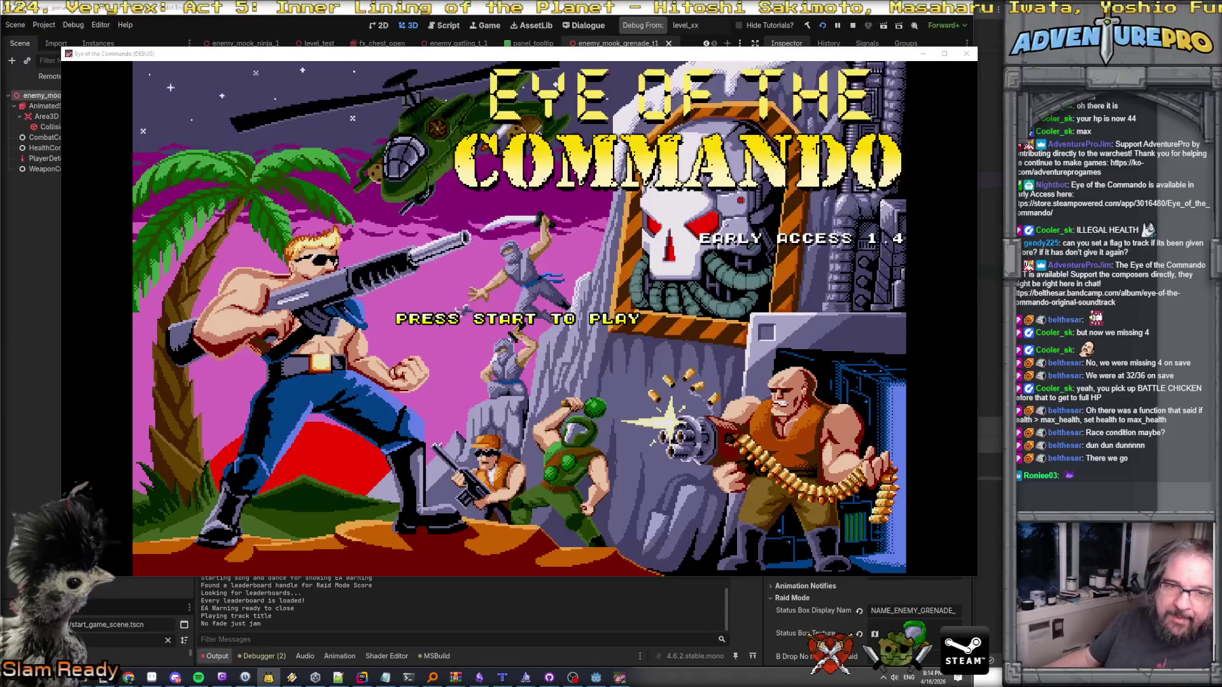
Start a new Campaign game with a Lieutenant carrying the Dragonfire AS and launch the mission.
key("Return")
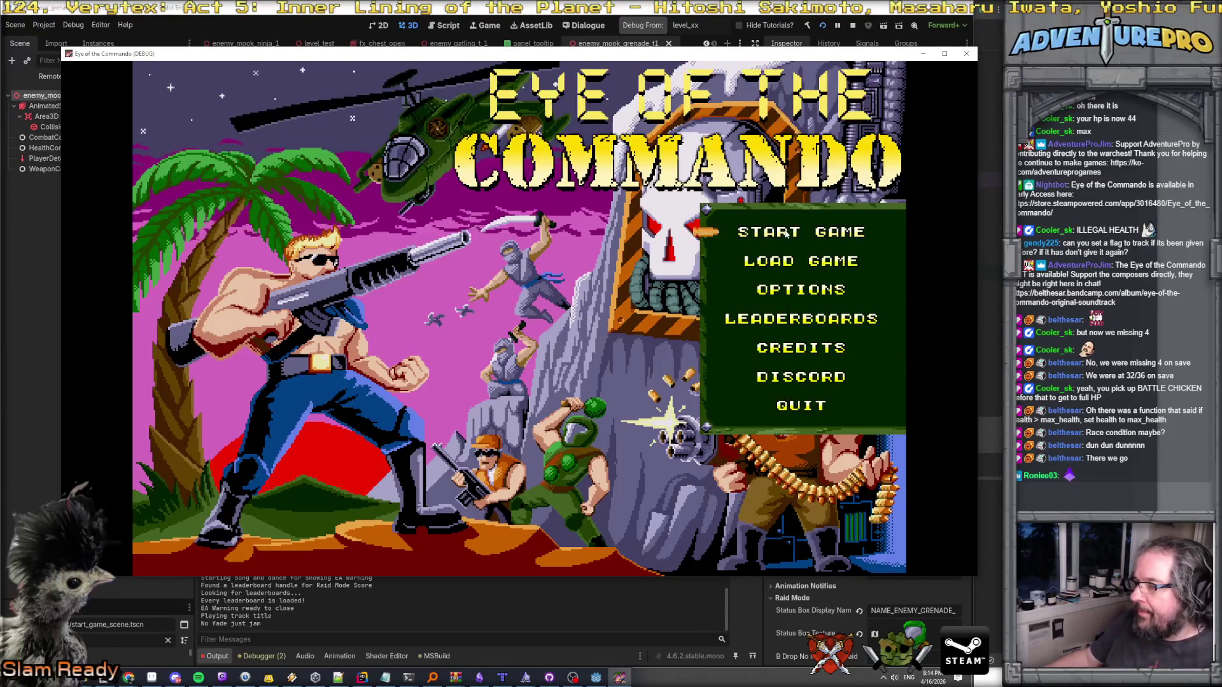
left_click(786, 233)
key("Right")
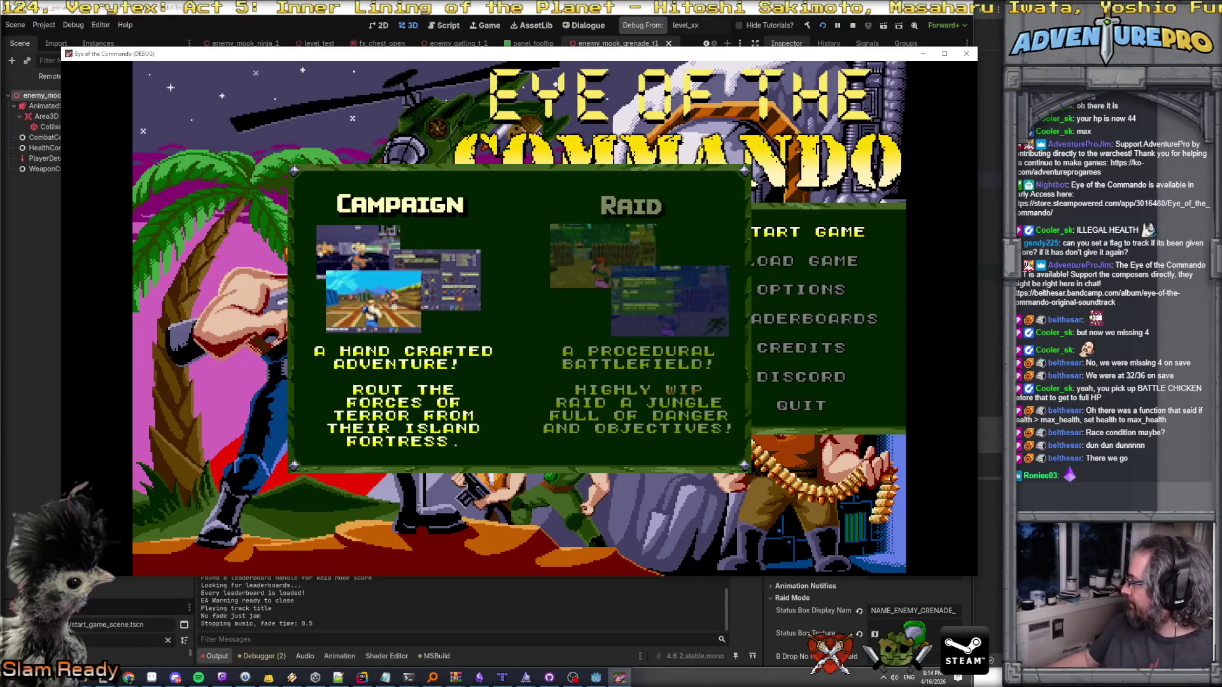
left_click(419, 294)
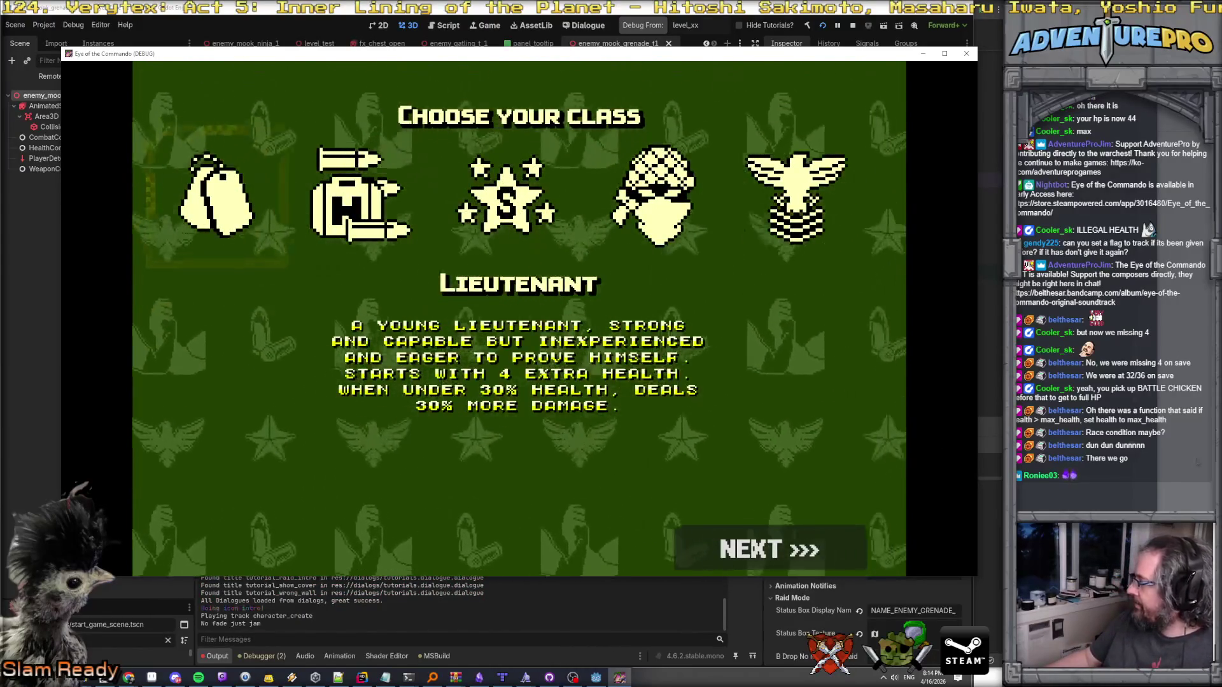
left_click(747, 548)
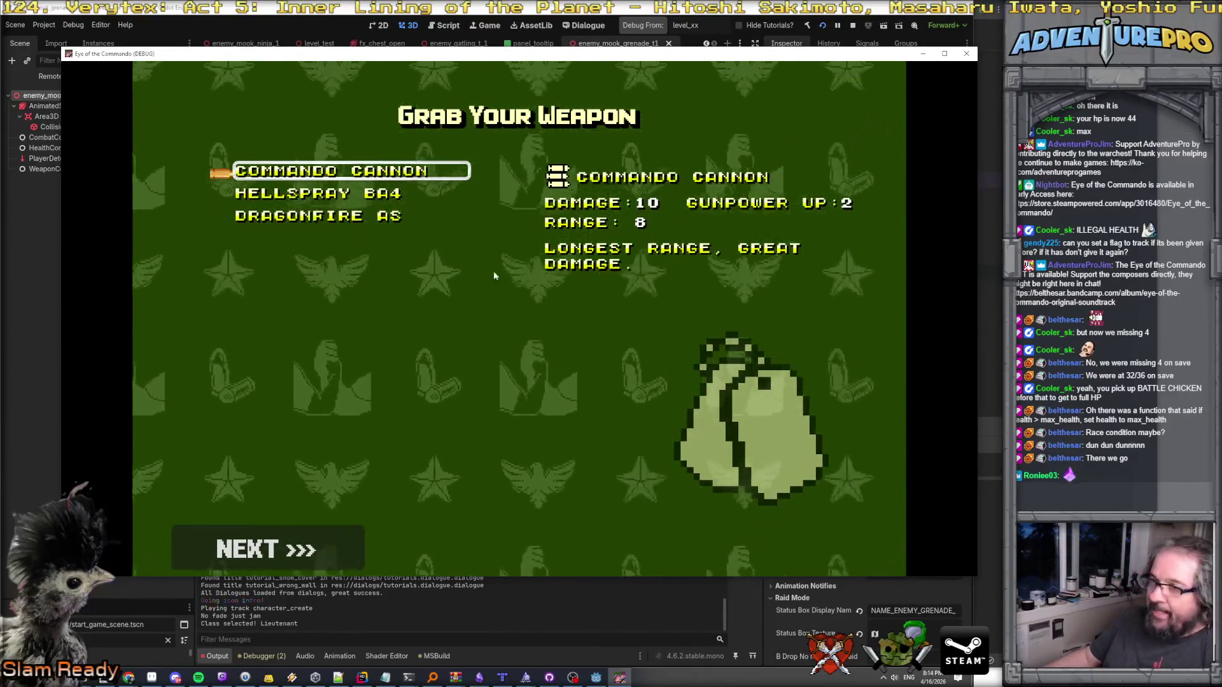
left_click(329, 194)
left_click(329, 216)
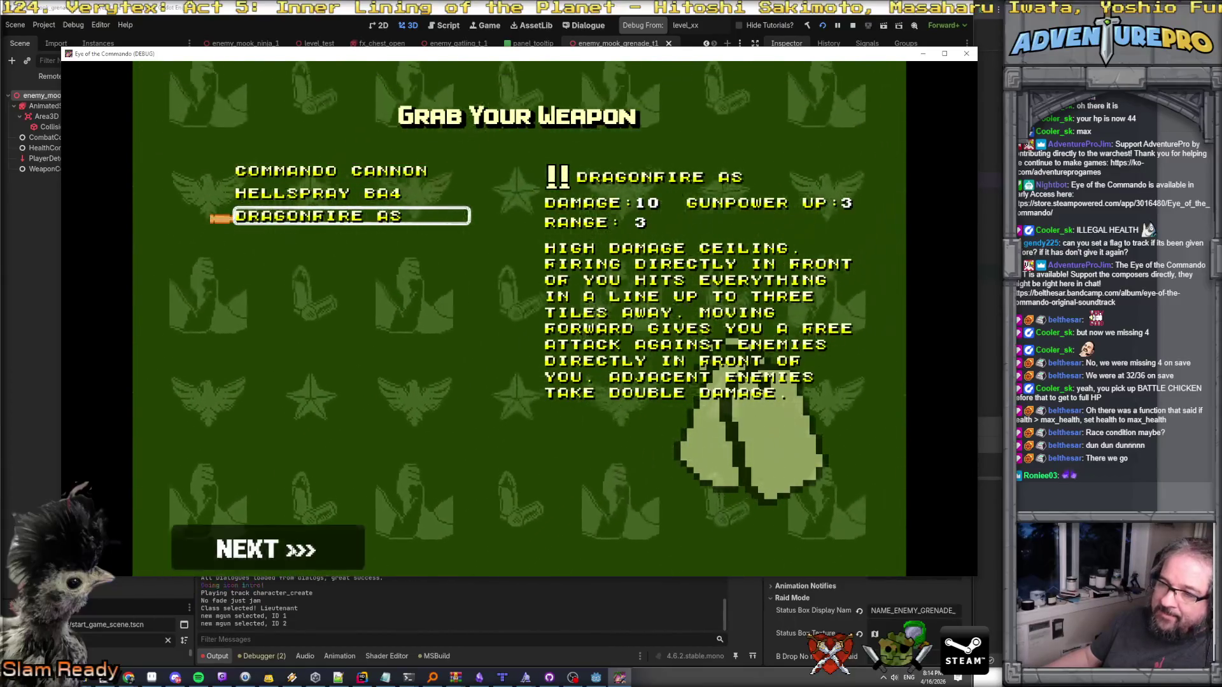
left_click(299, 549)
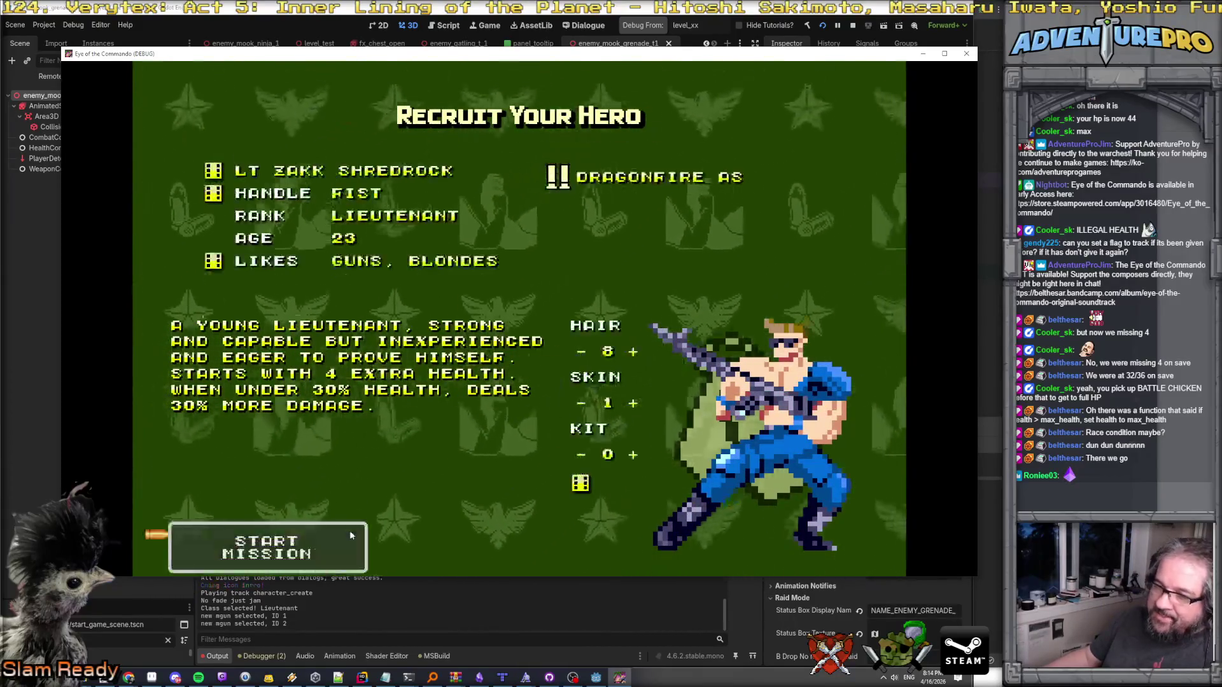
left_click(368, 532)
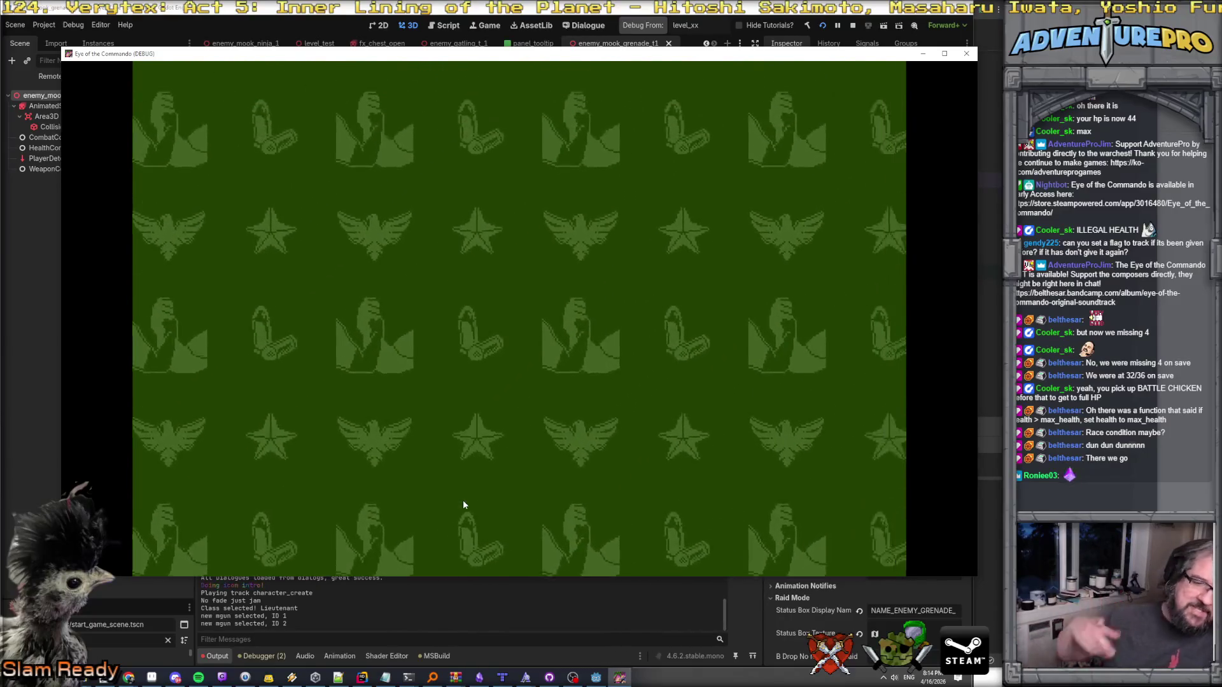
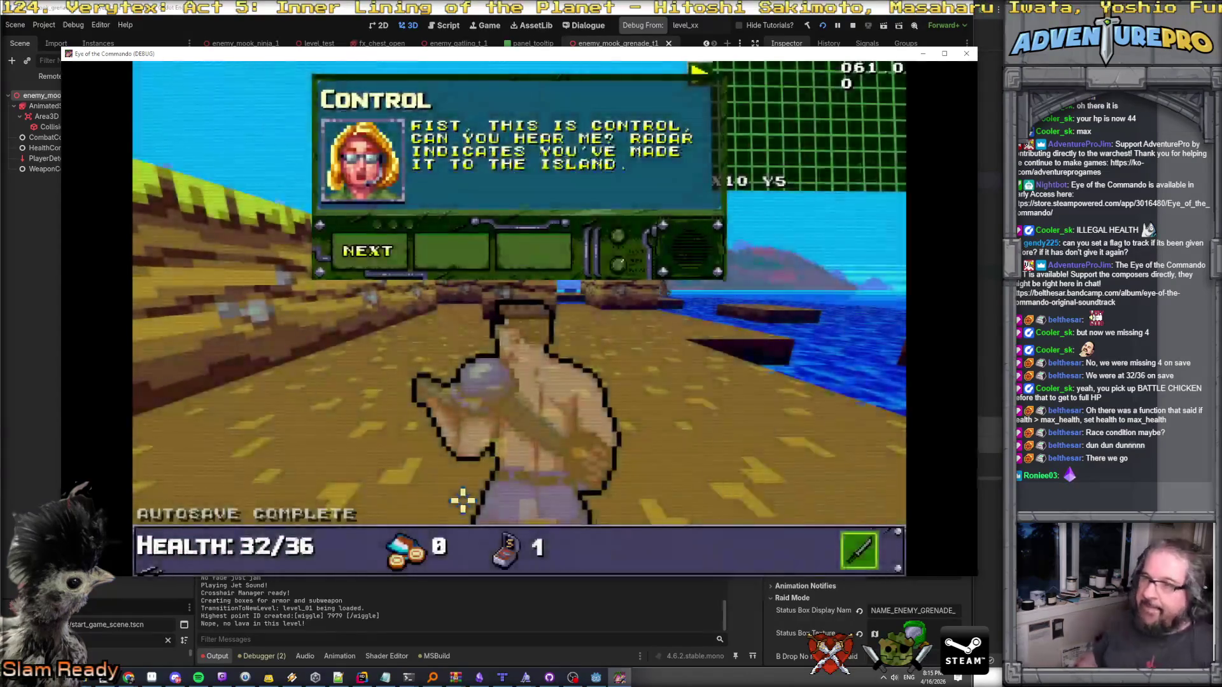
Click through the pages of the Control briefing until it closes.
left_click(375, 254)
left_click(375, 253)
left_click(375, 253)
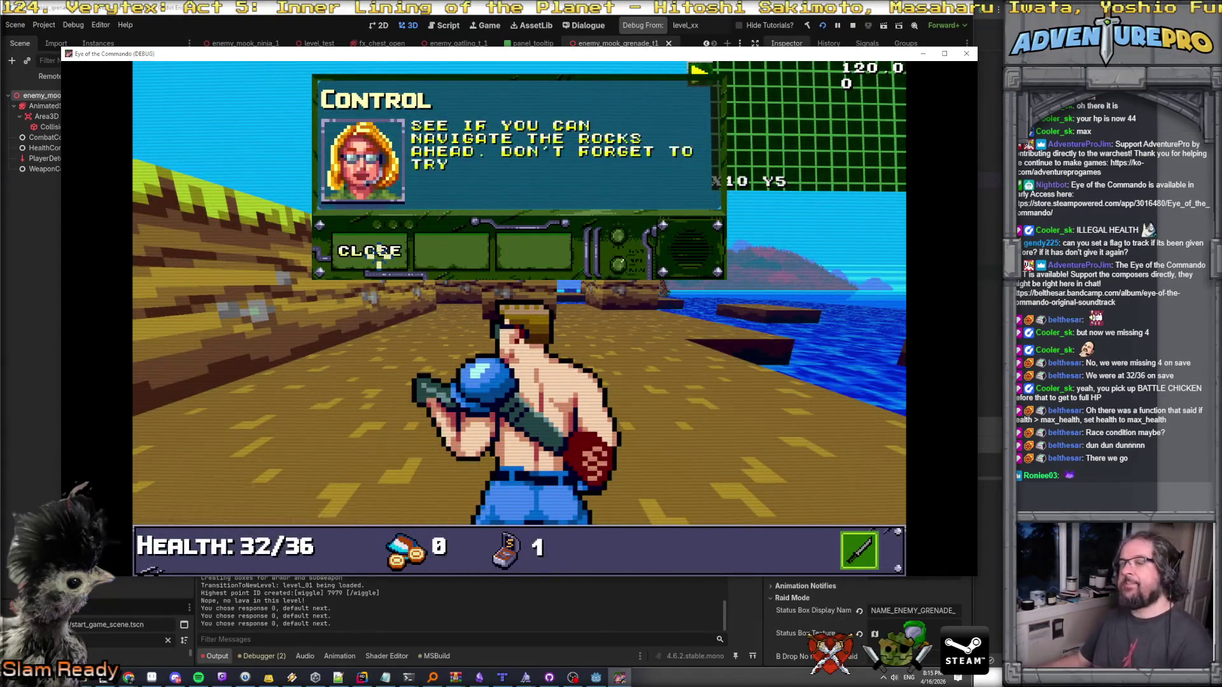
left_click(376, 254)
Pause the game and load the Poncho Mission 1 save, restoring health to 36/36.
key("Escape")
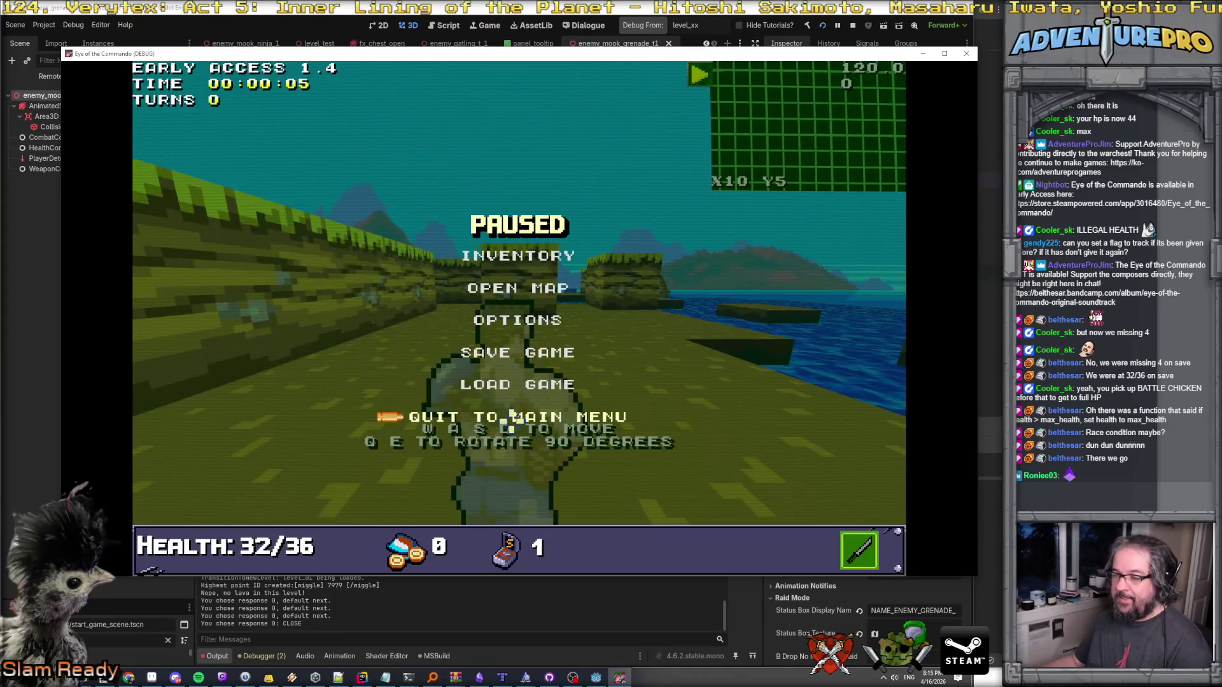
left_click(511, 381)
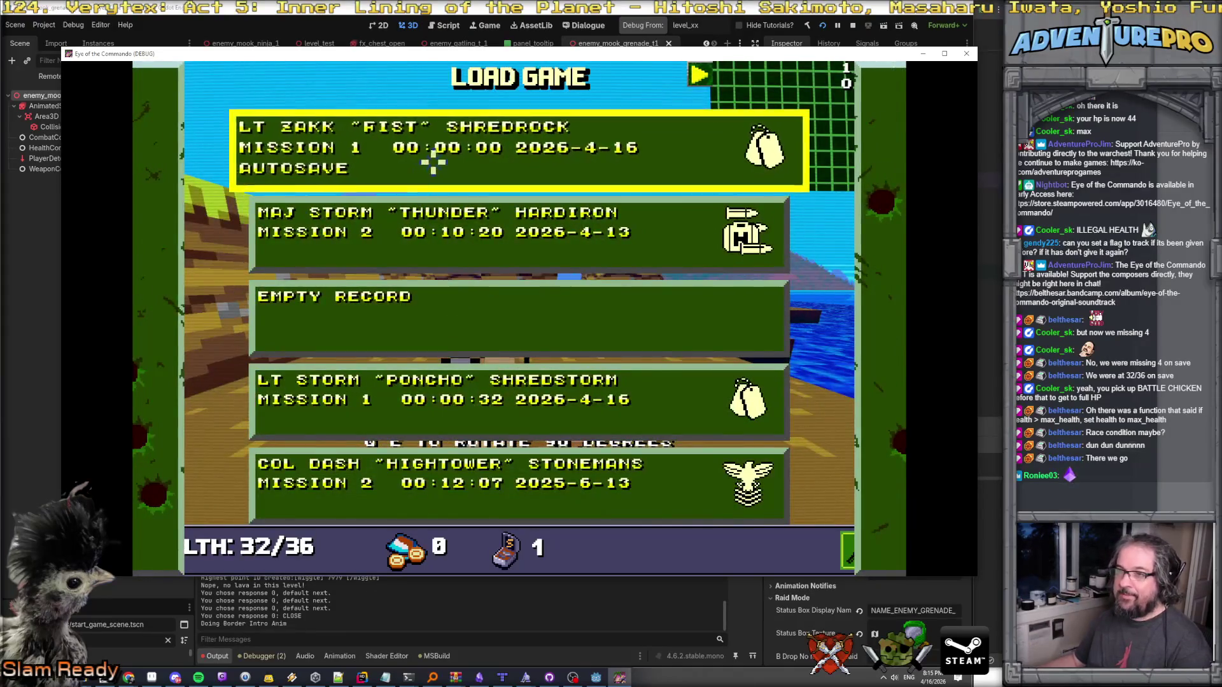
left_click(472, 398)
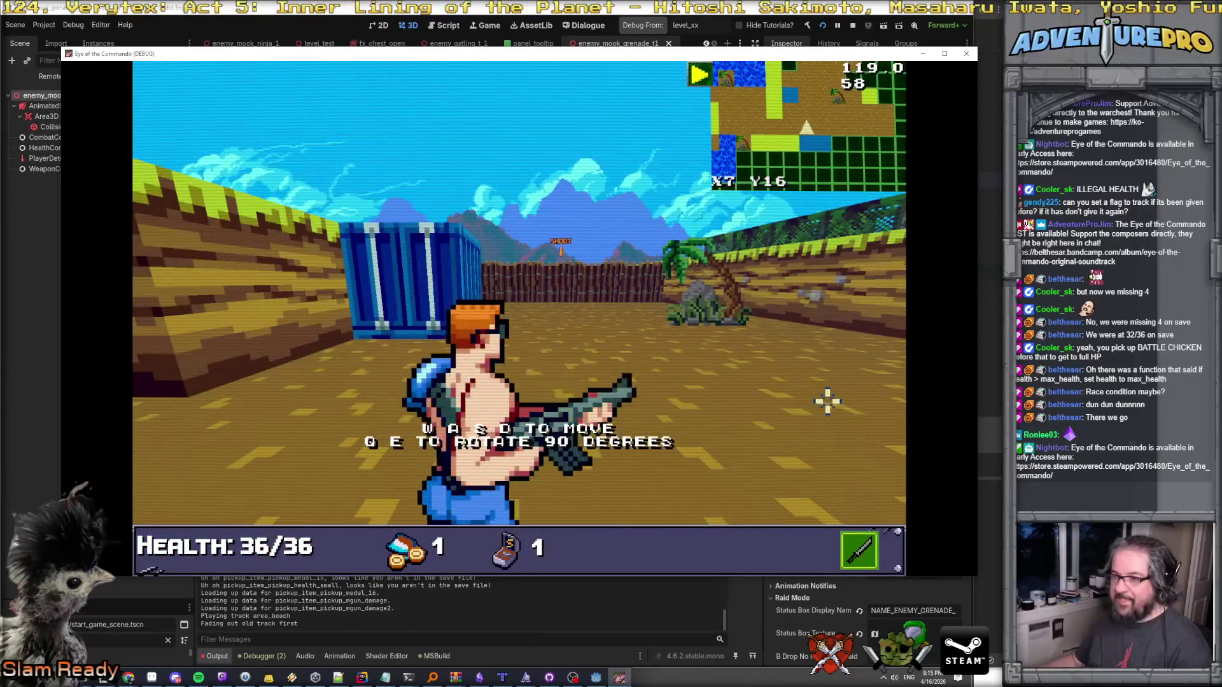
Turn with Q/E and shoot down the advancing enemies on the beach.
key("e")
key("e")
key("e")
left_click(509, 275)
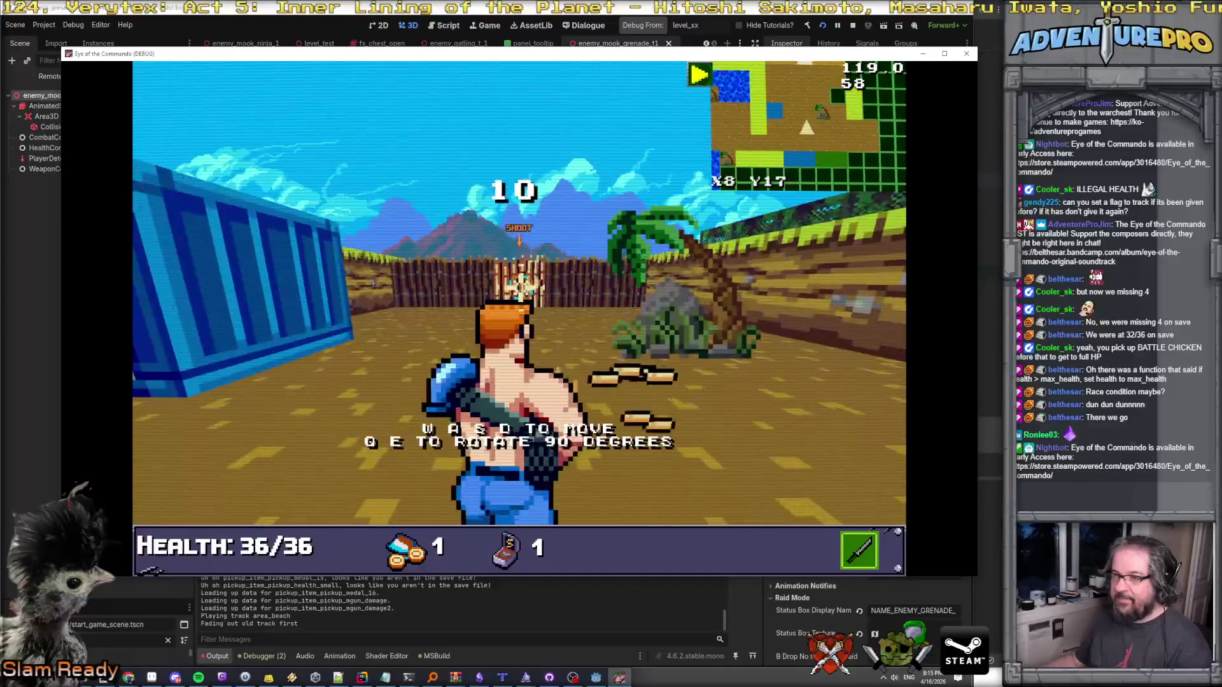
key("e")
key("e")
key("e")
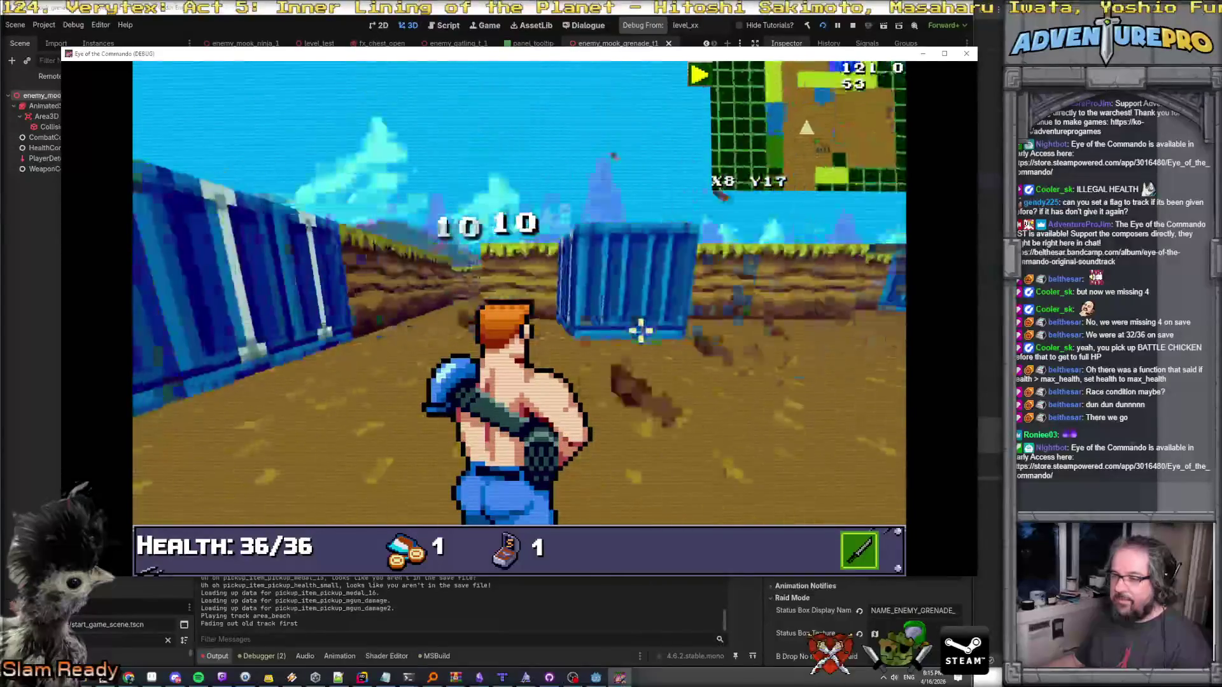
key("e")
left_click(480, 275)
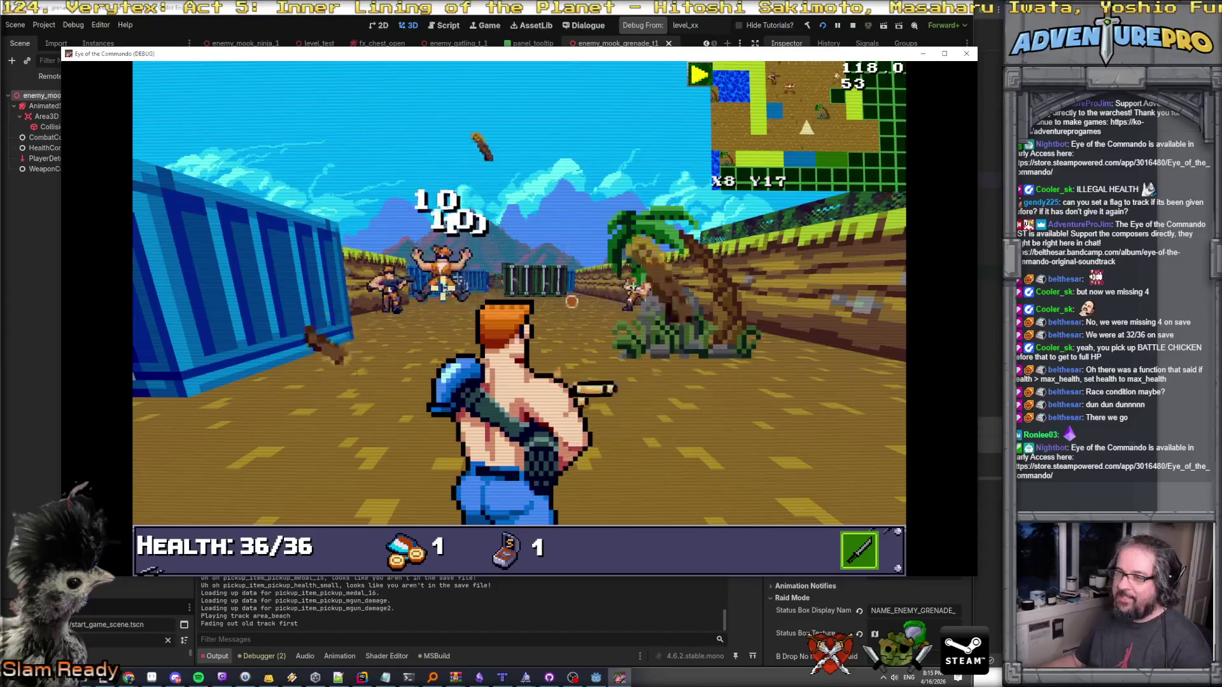
key("s")
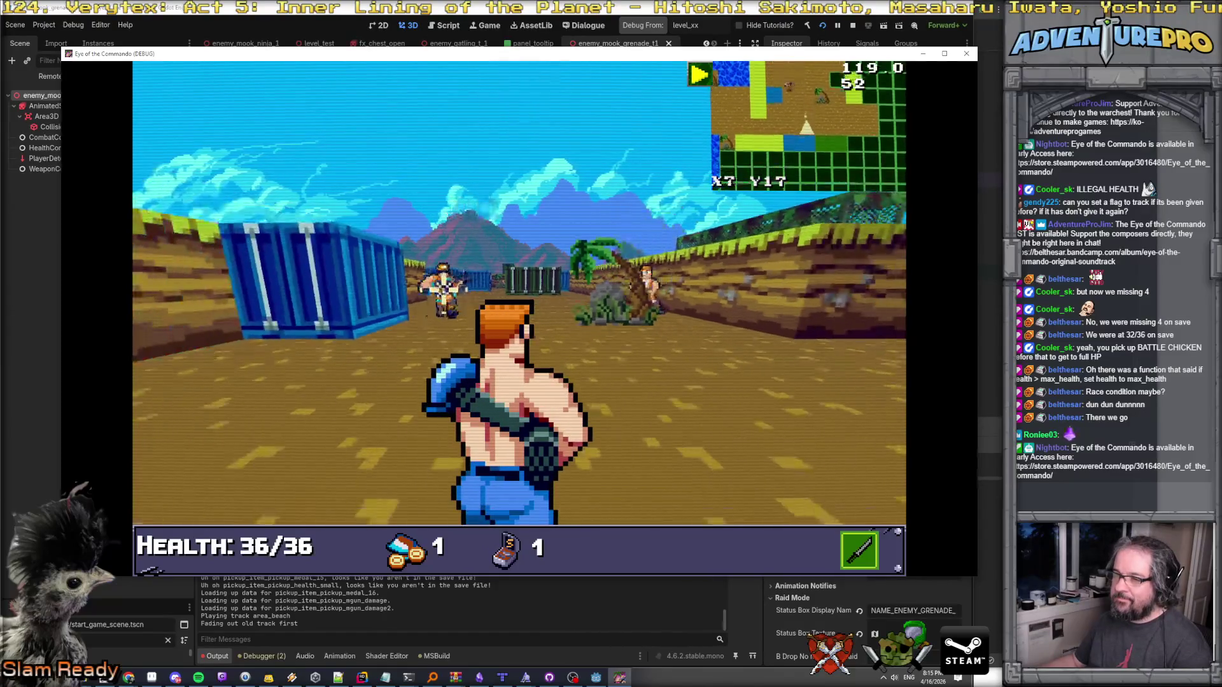
left_click(479, 276)
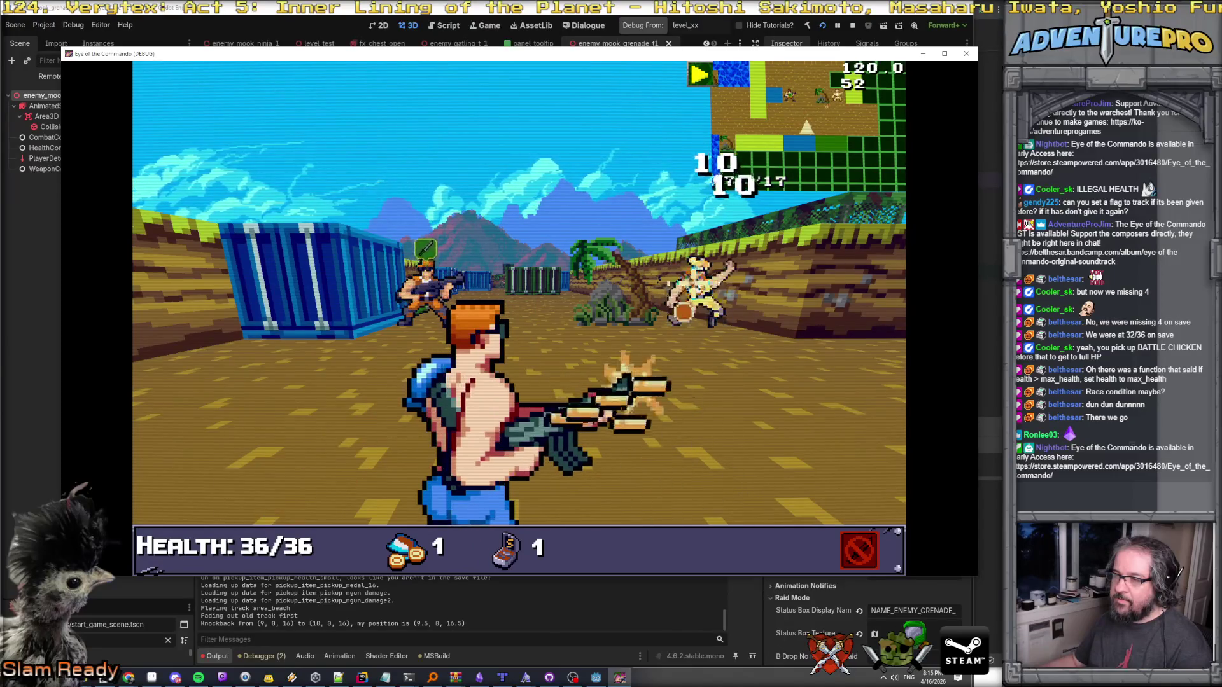
key("q")
left_click(791, 286)
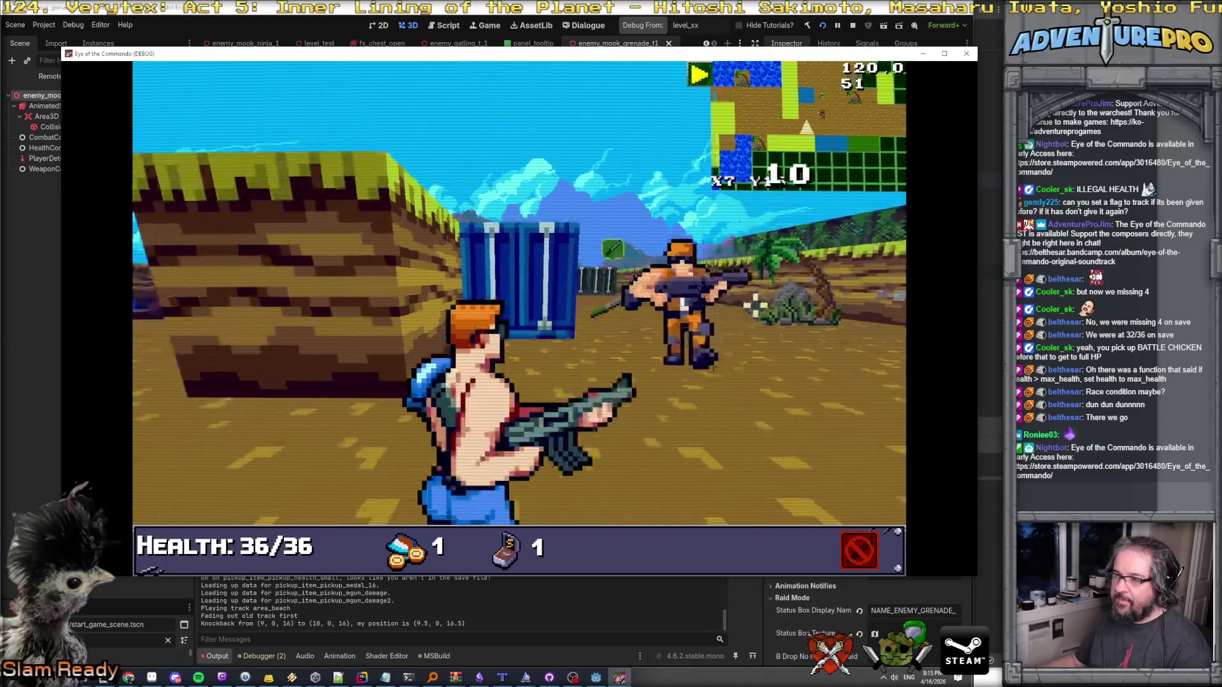
Walk onto the Commando Knife to pick it up and dismiss its pickup message.
key("w")
key("e")
key("w")
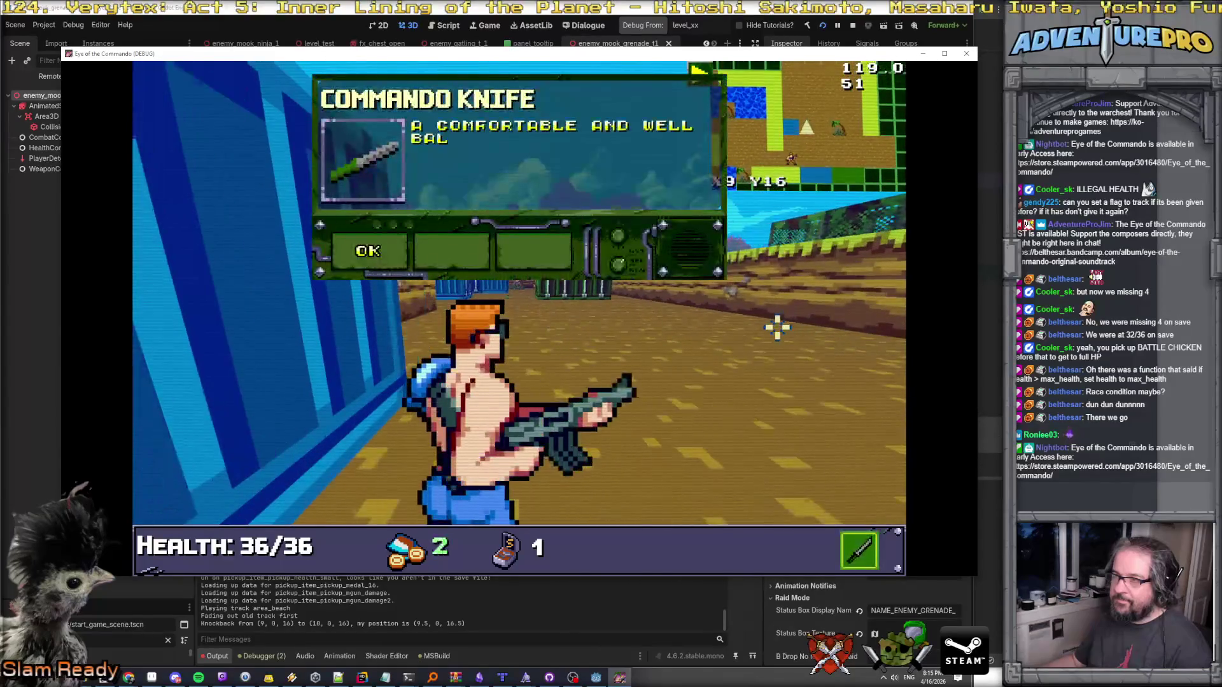
left_click(380, 262)
key("e")
key("e")
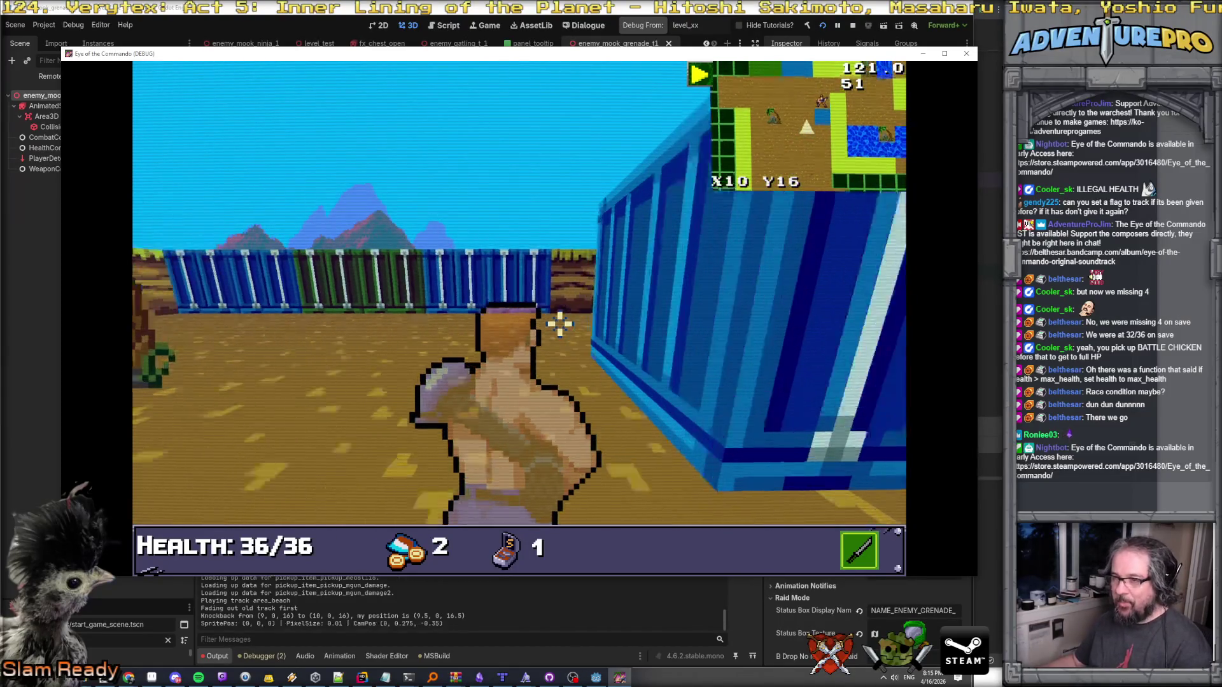
Attack the grenade enemy, then return focus to the game window.
left_click(517, 287)
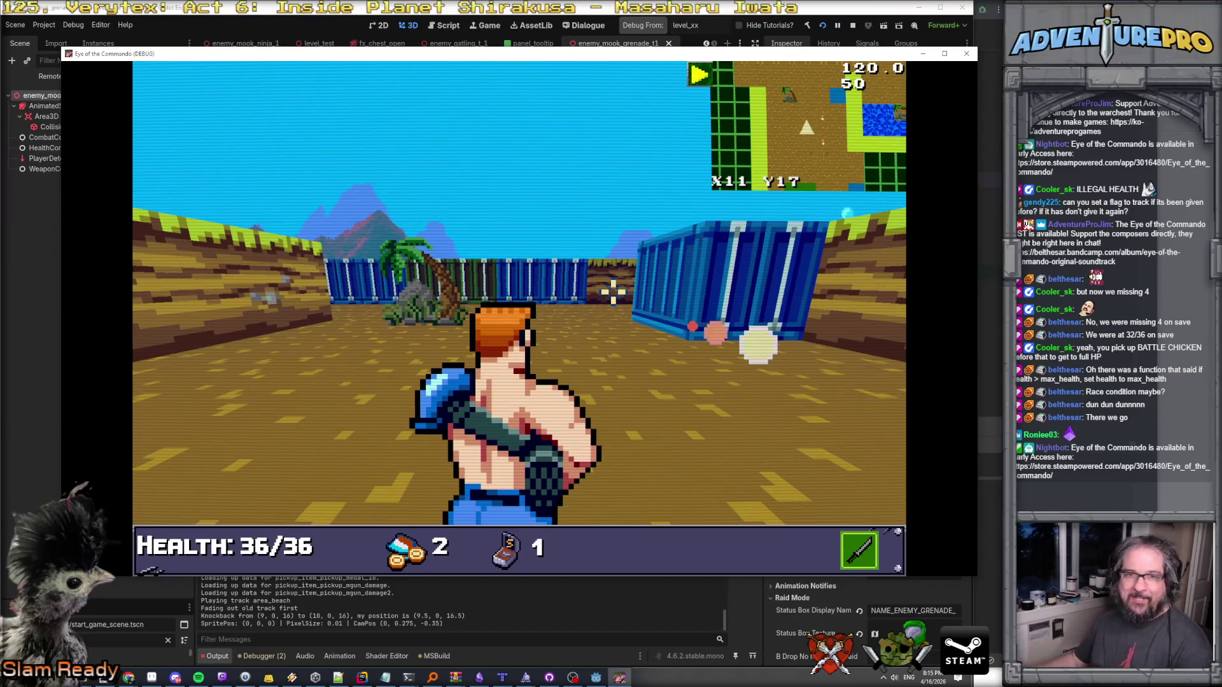
key("alt+Tab")
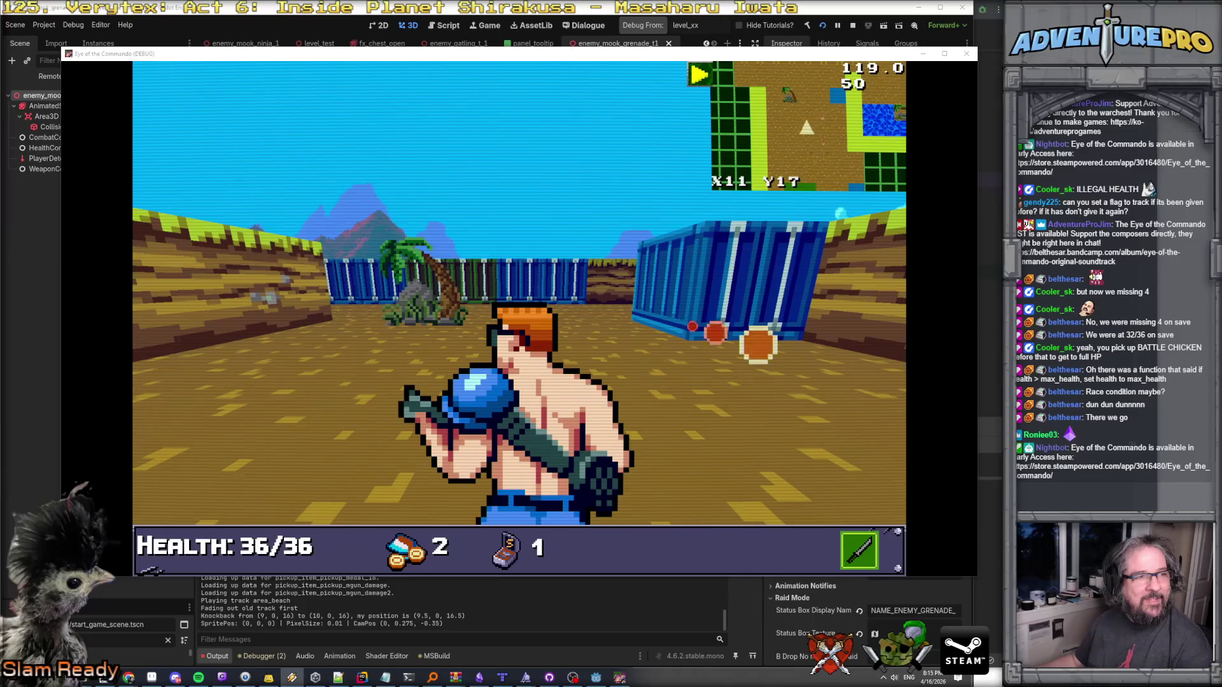
left_click(586, 246)
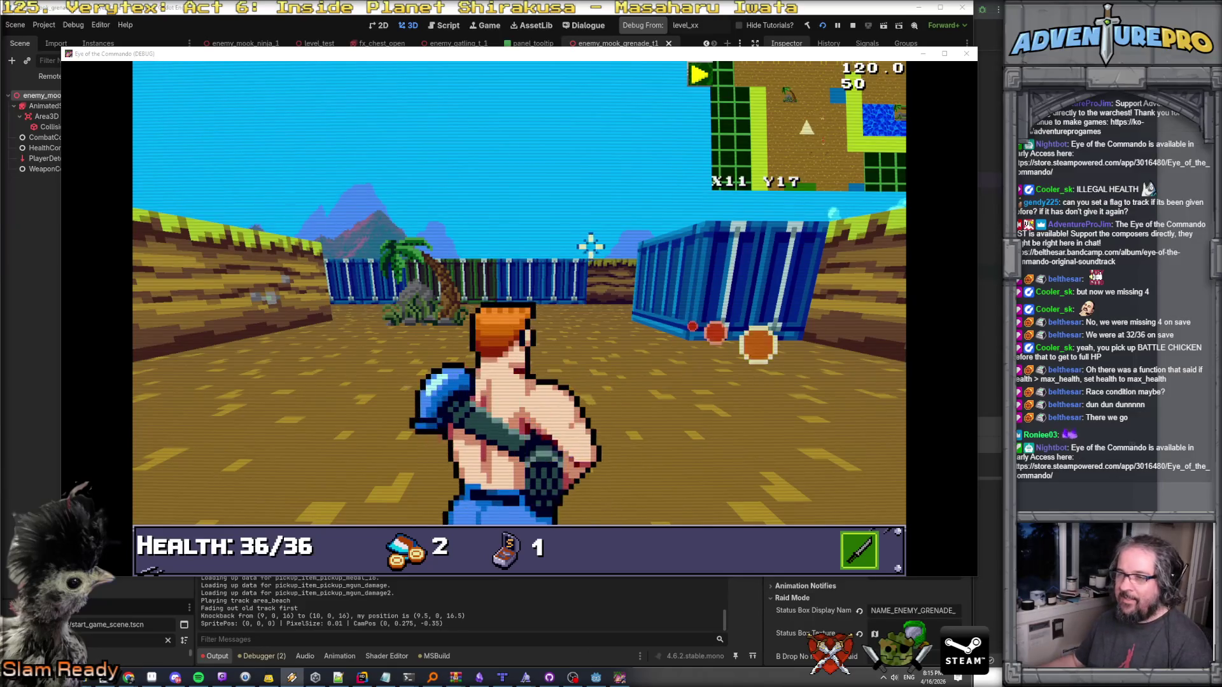
Walk down the corridor up to the blue container, then back away between the containers.
key("a")
key("w")
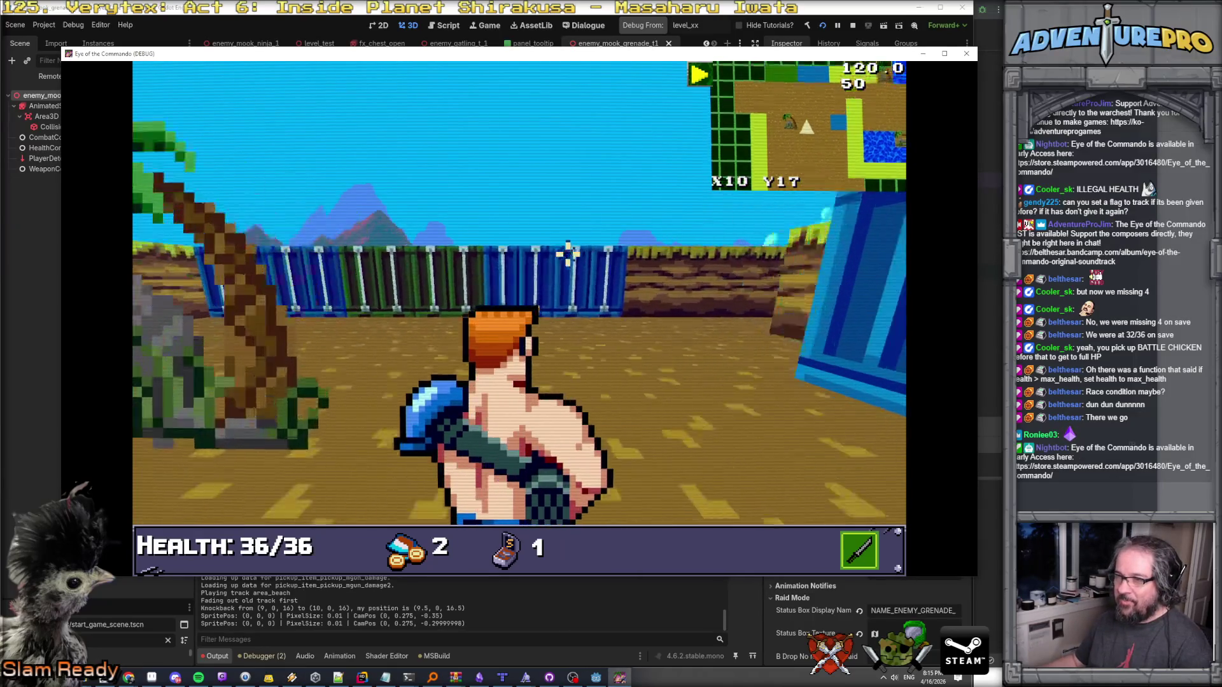
key("a")
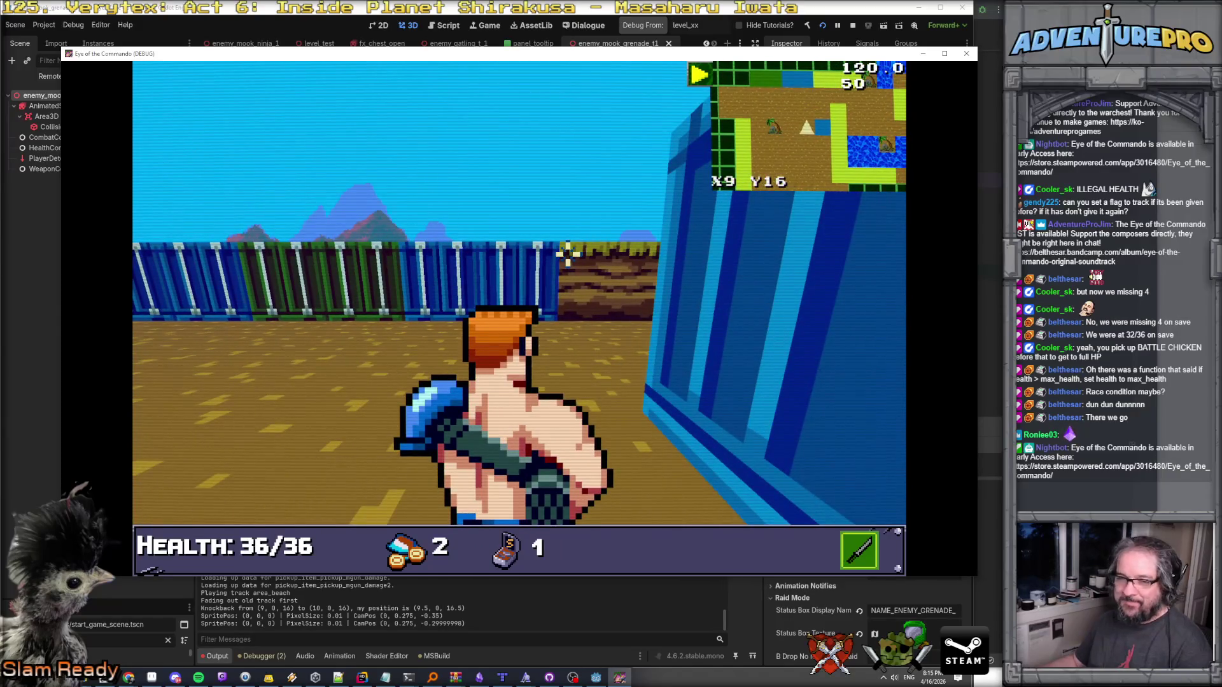
key("a")
key("e")
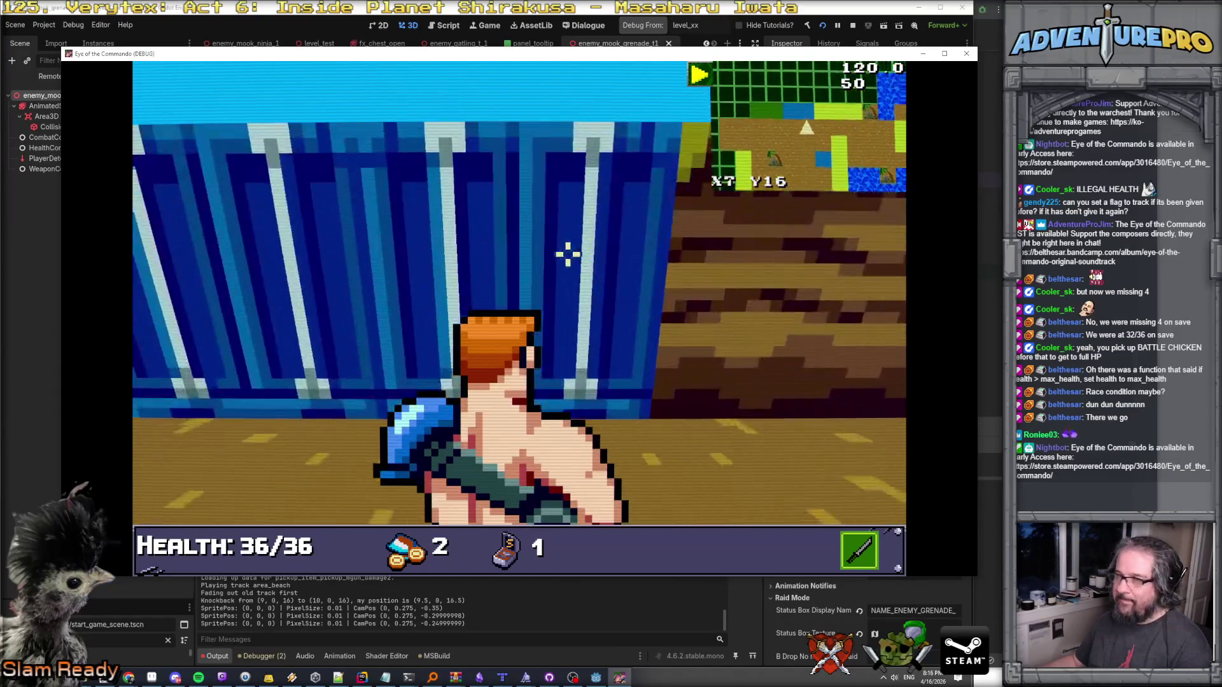
key("e")
key("d")
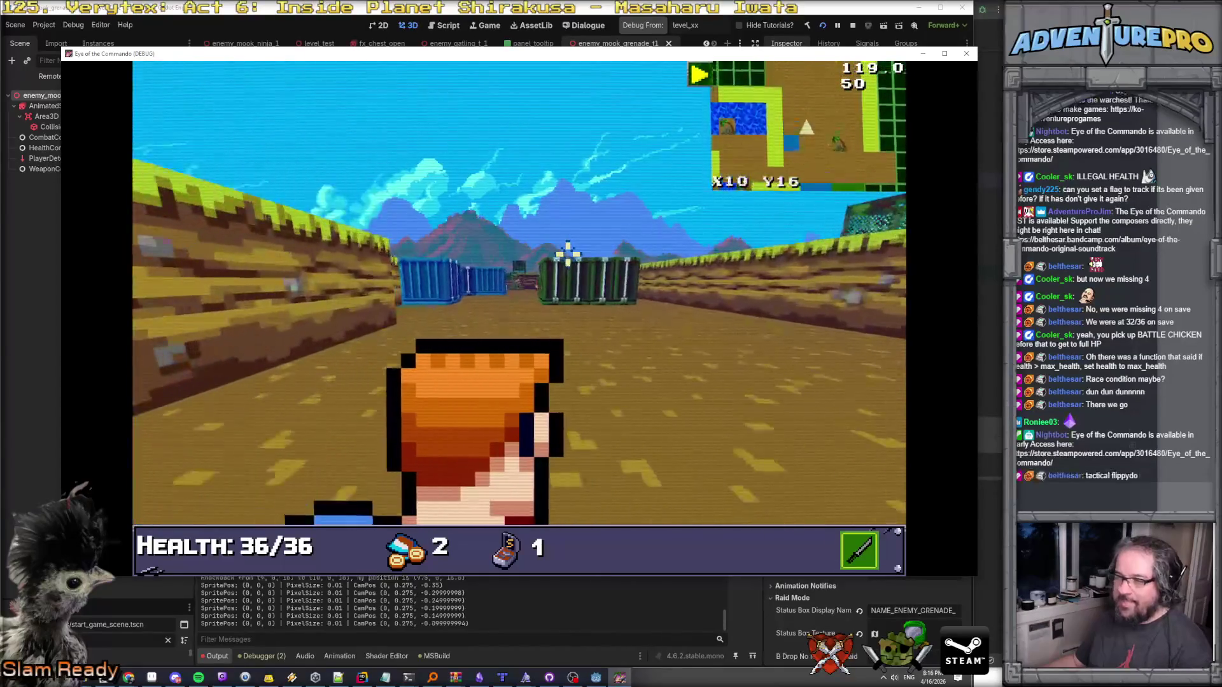
key("a")
key("a")
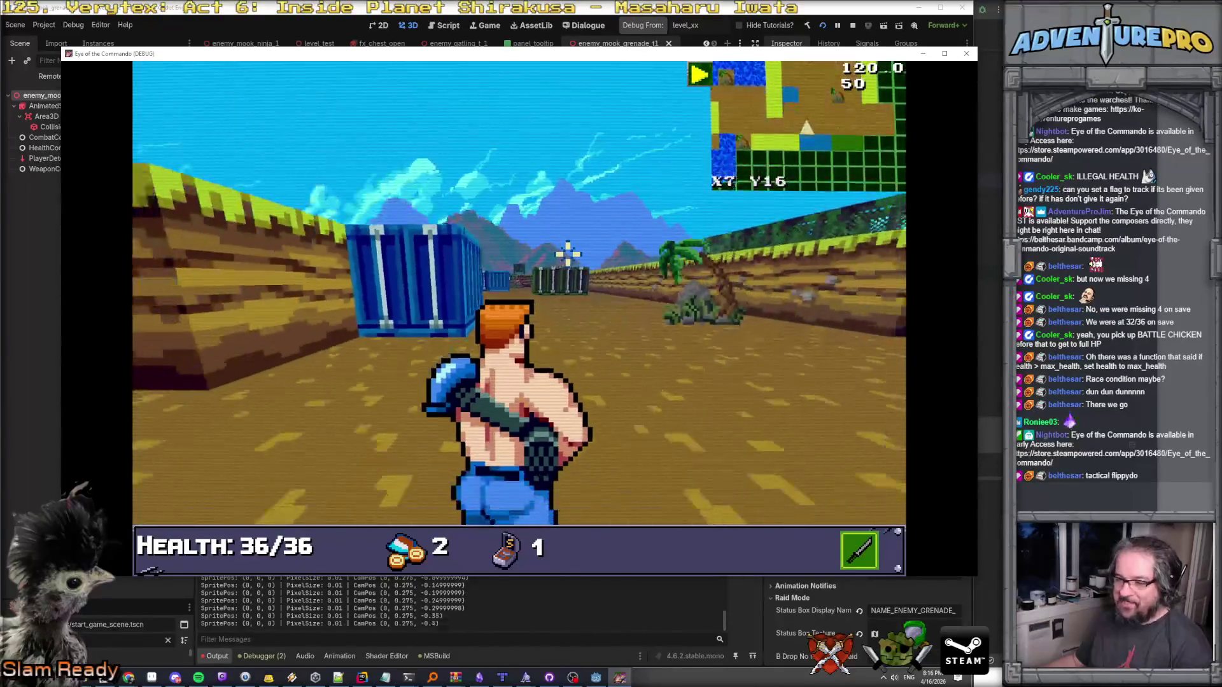
key("d")
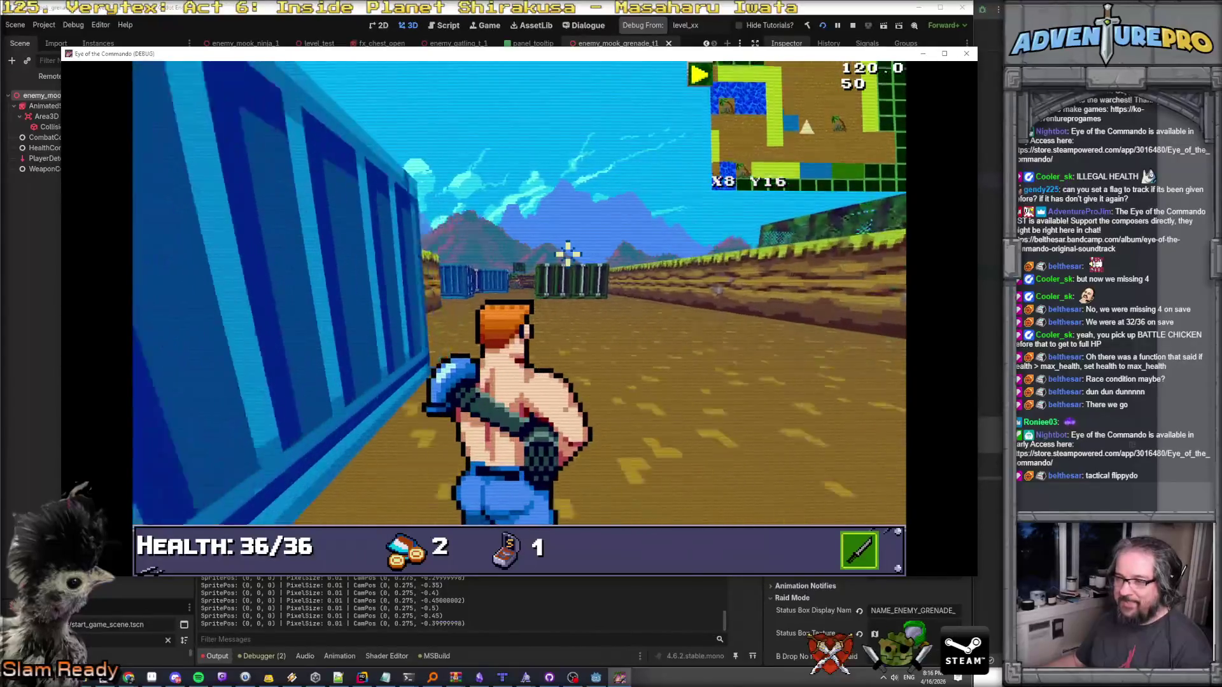
key("d")
key("d")
key("s")
key("e")
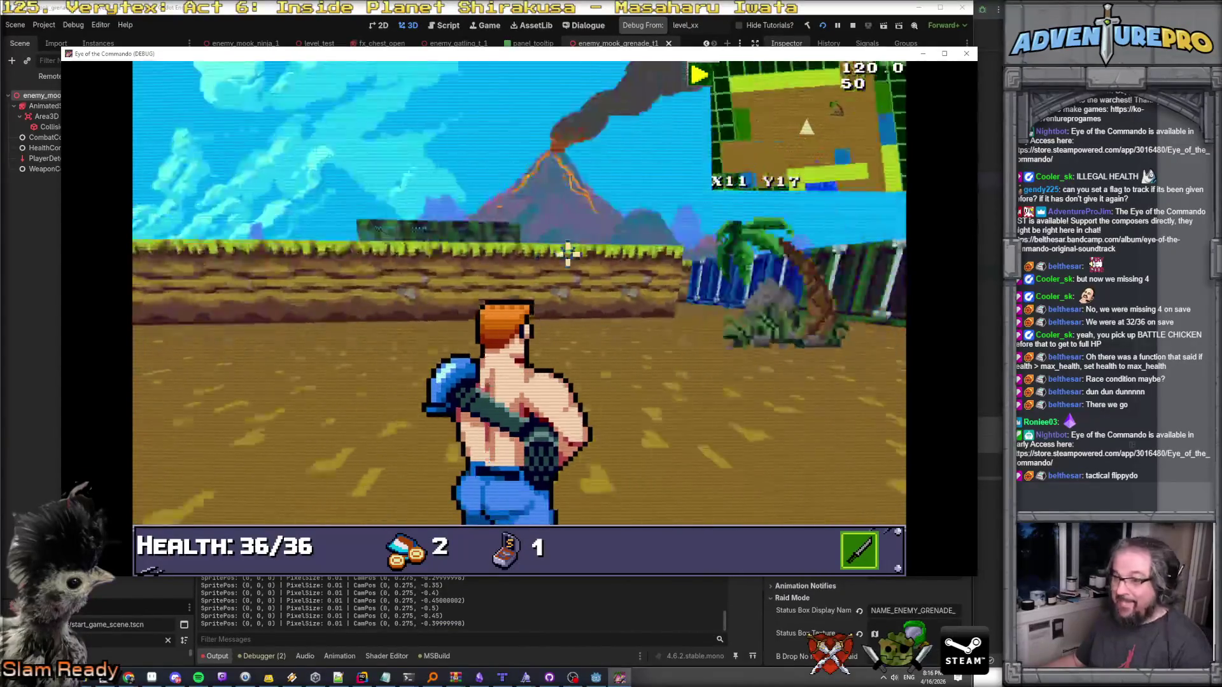
key("w")
key("q")
key("w")
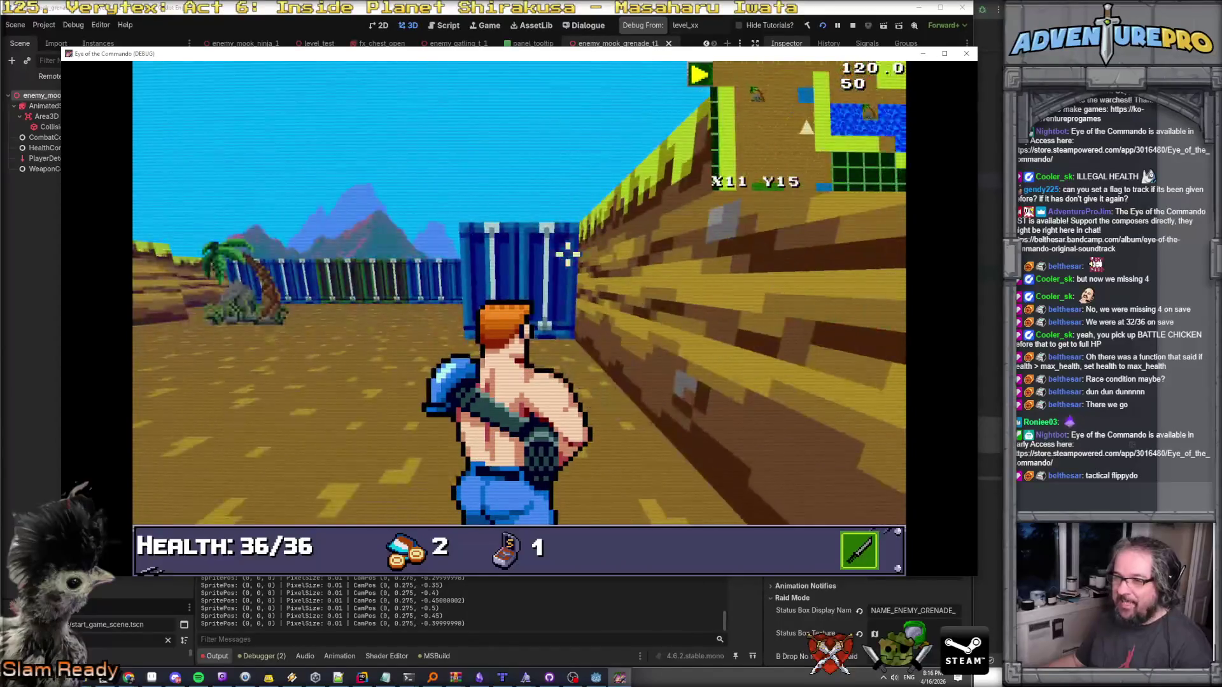
key("w")
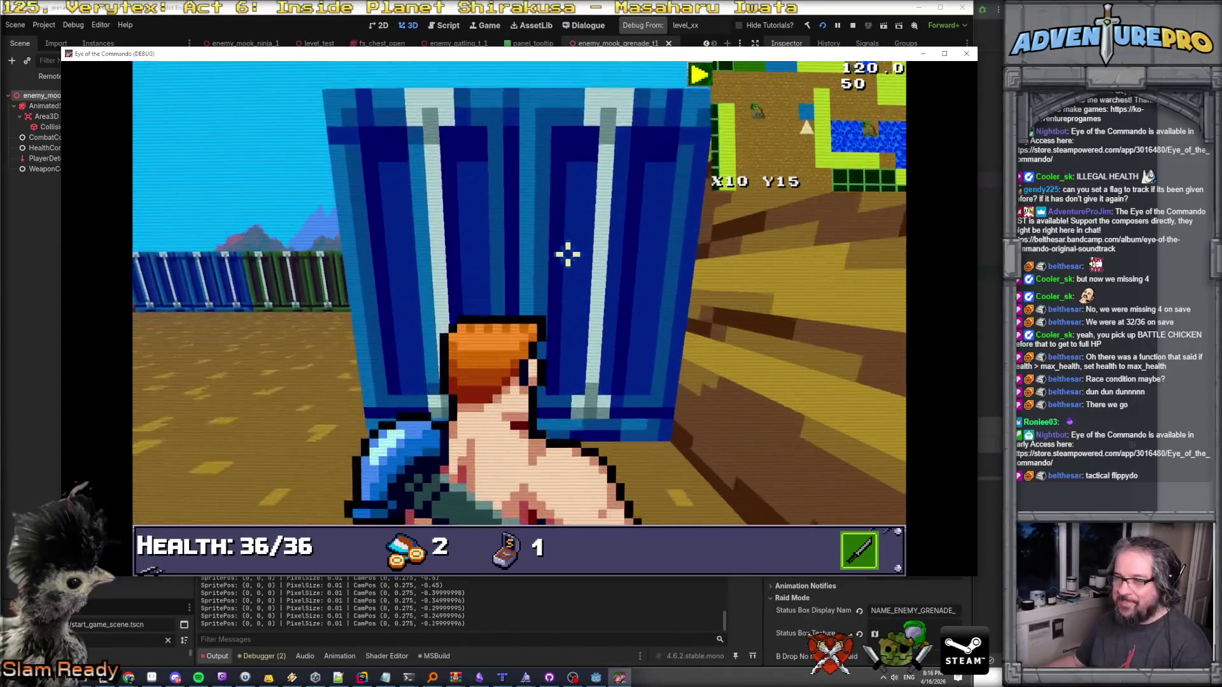
key("s")
key("s")
key("s")
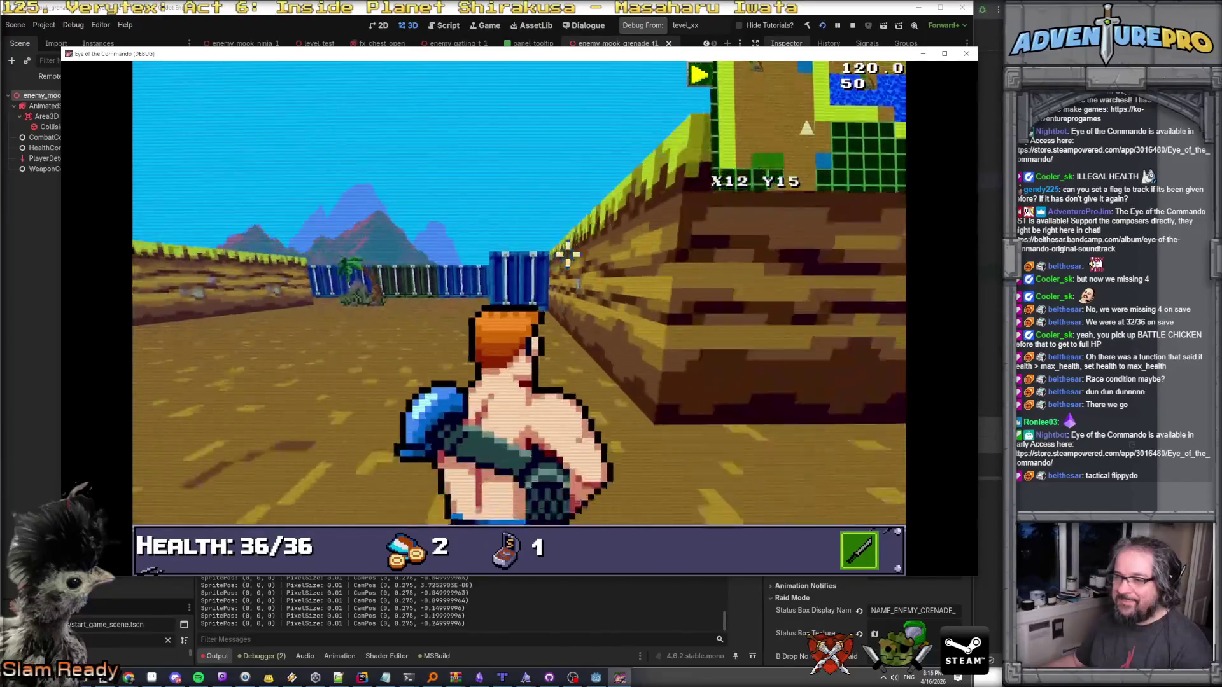
key("s")
key("s")
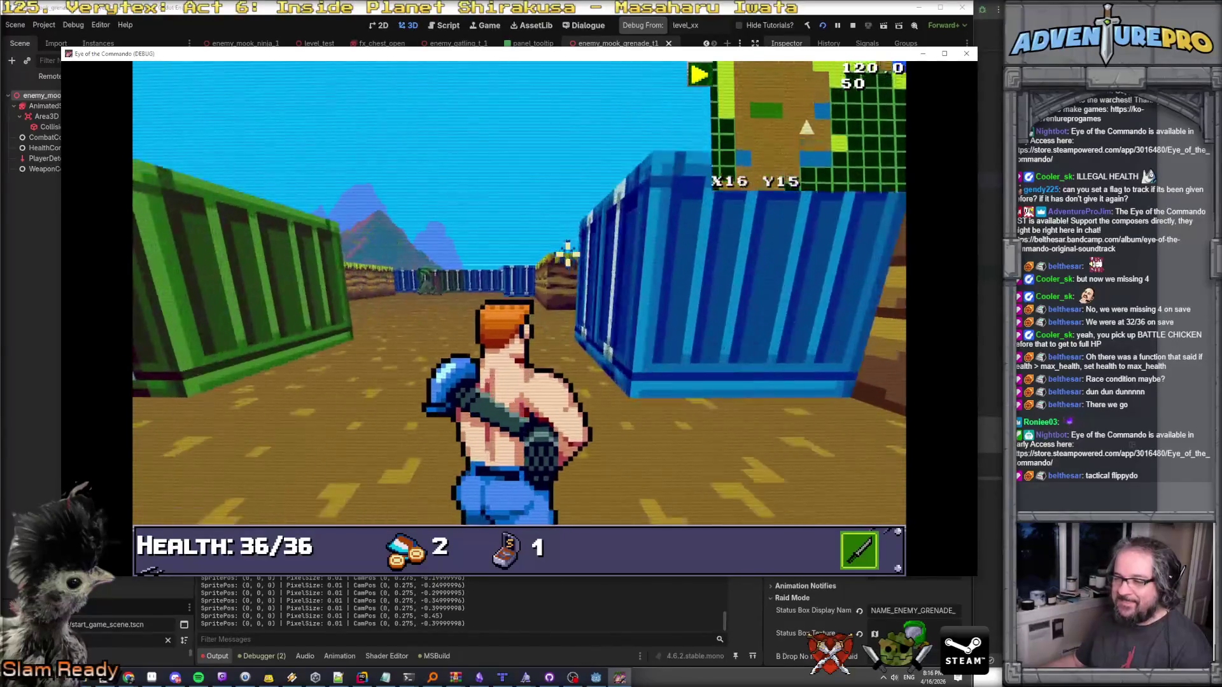
key("w")
key("w")
key("d")
key("d")
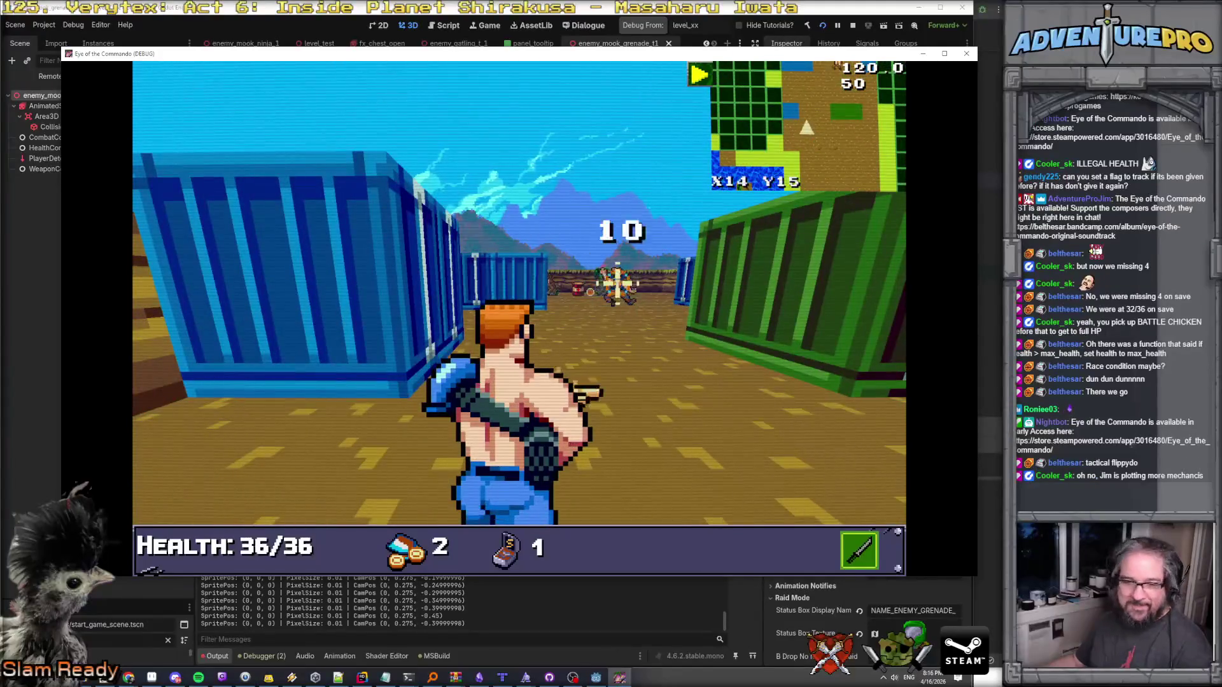
Shoot the enemy ahead and sidestep from the green container toward the blue one.
left_click(606, 298)
left_click(575, 280)
key("e")
key("s")
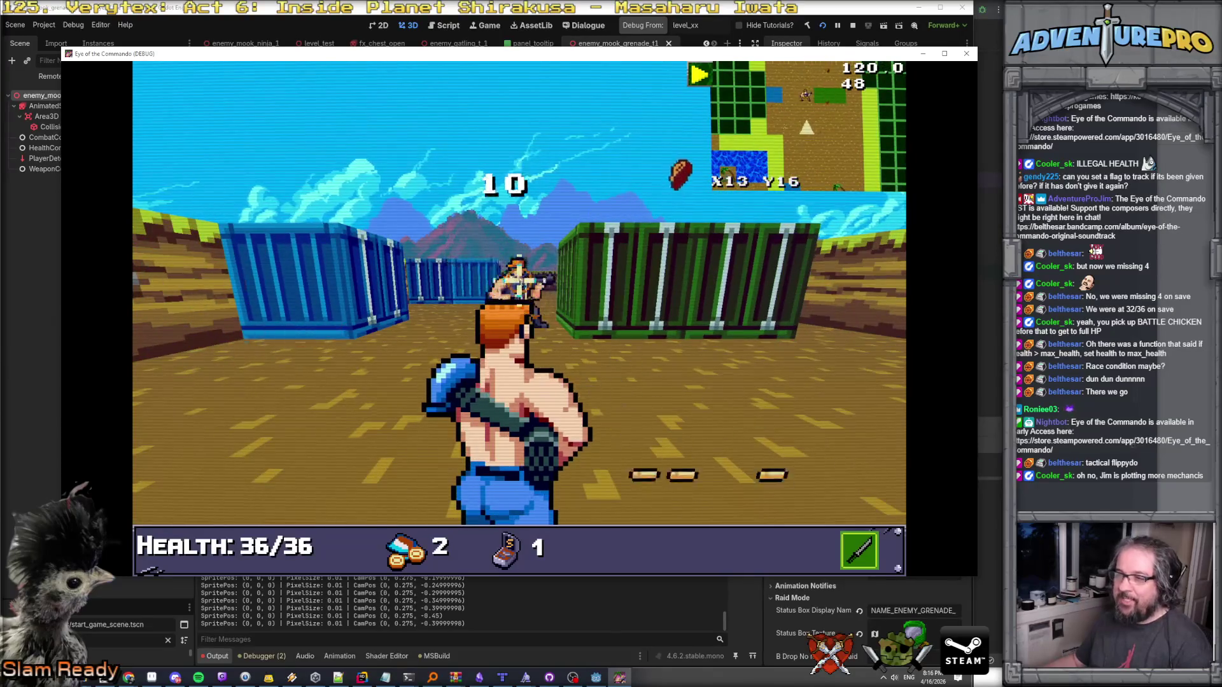
key("q")
key("e")
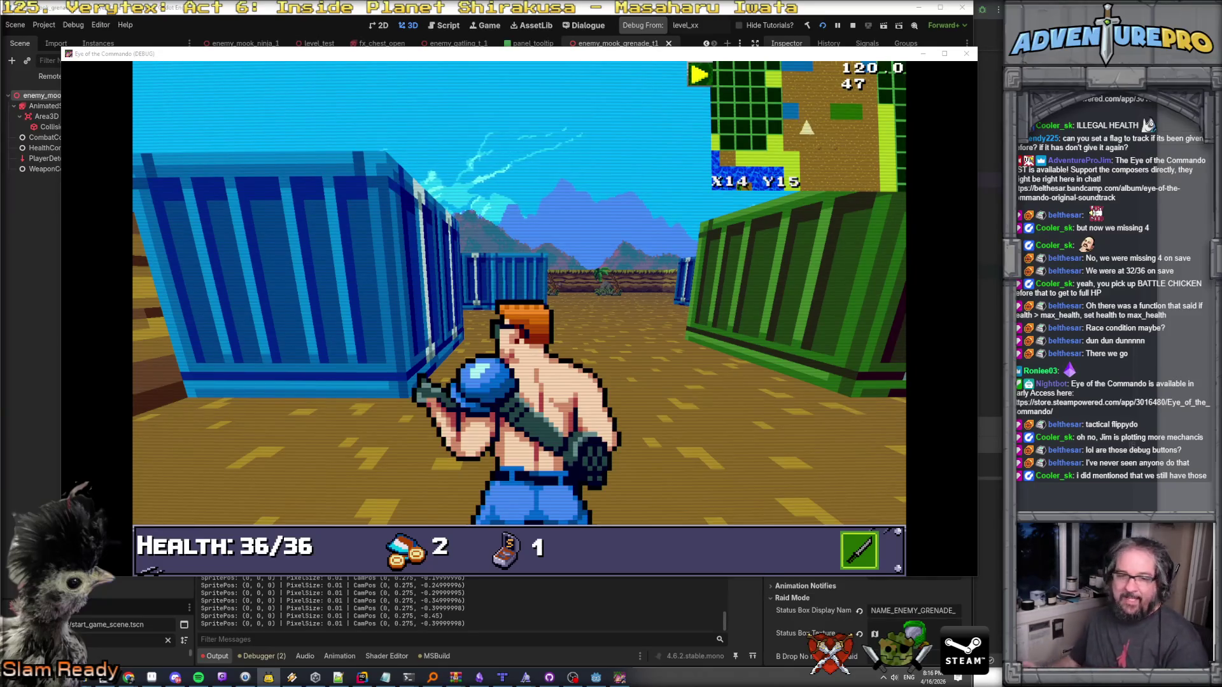
Aim down the dirt corridor, advance through the containers, then stop the debug run with F8.
key("Right")
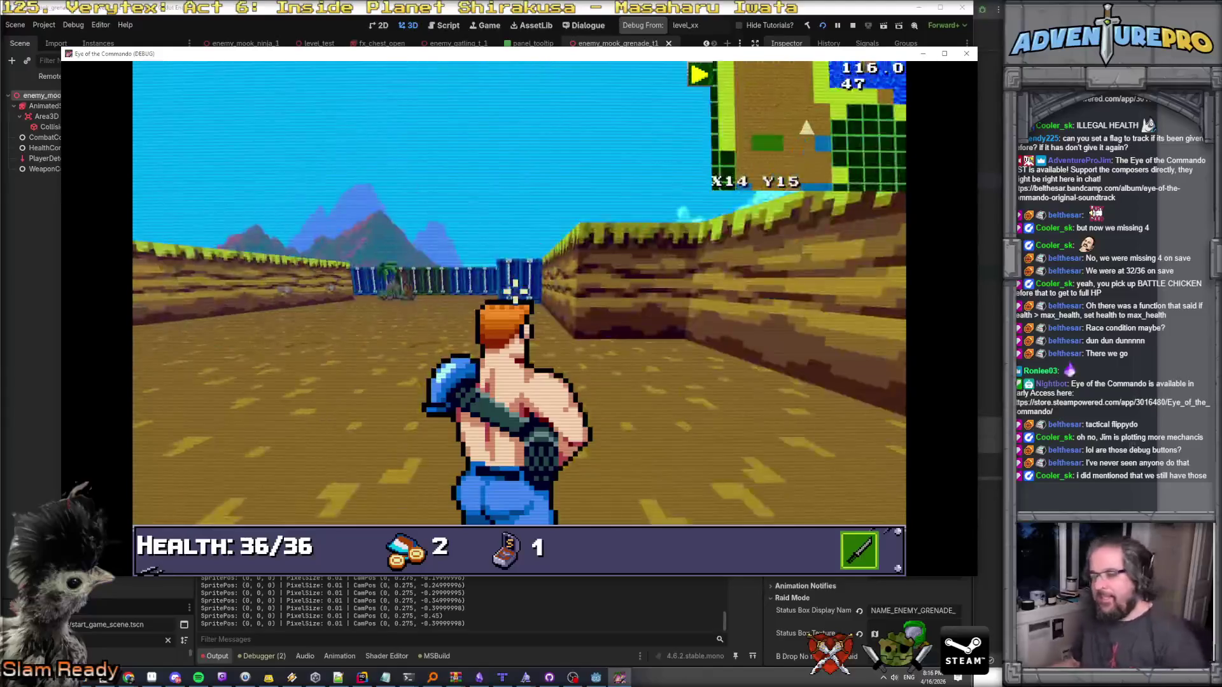
key("space")
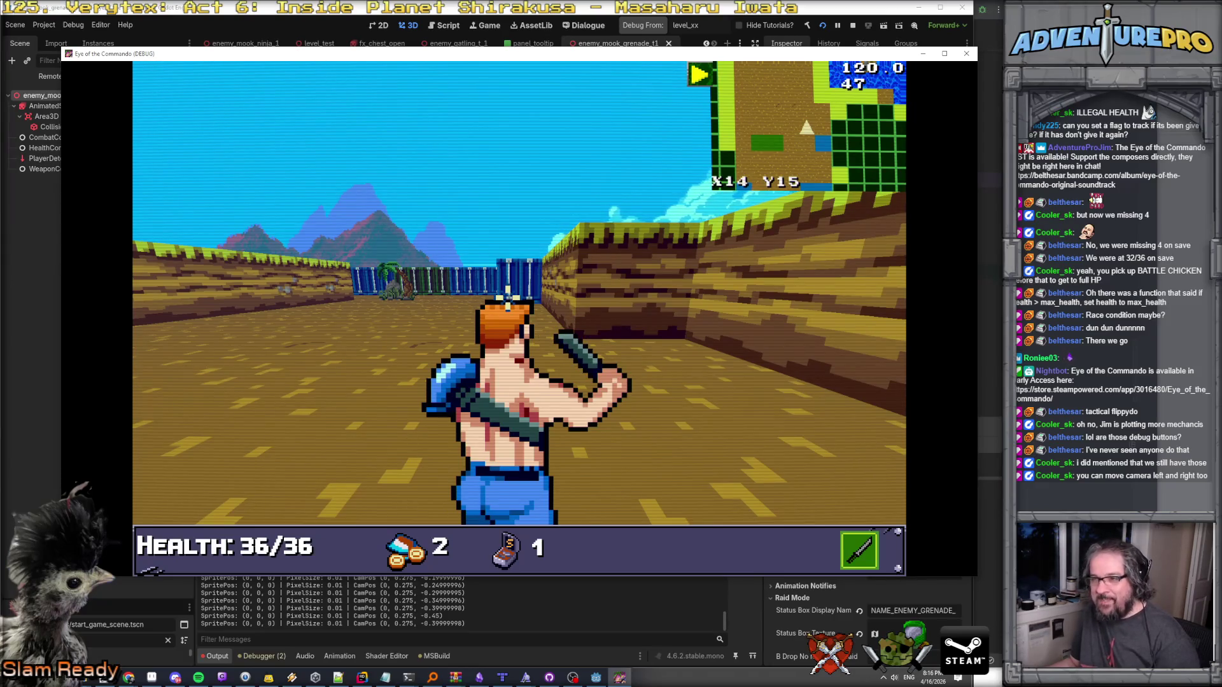
key("Up")
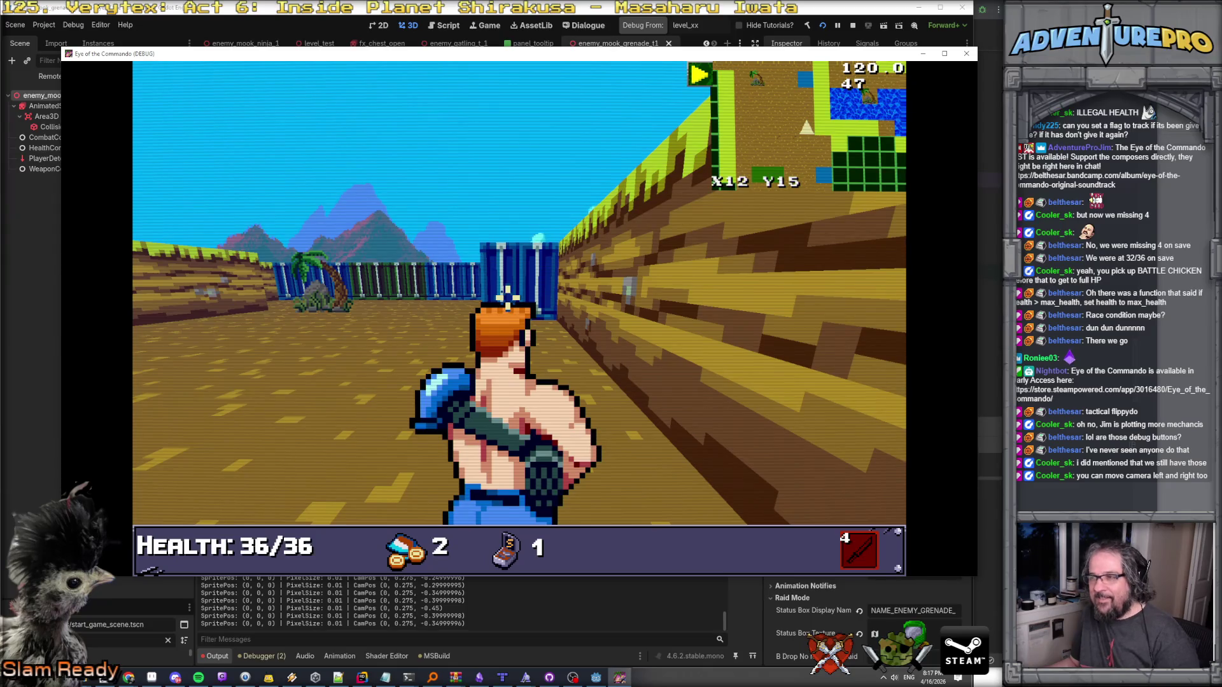
key("Down")
key("Up")
key("Up")
key("Up")
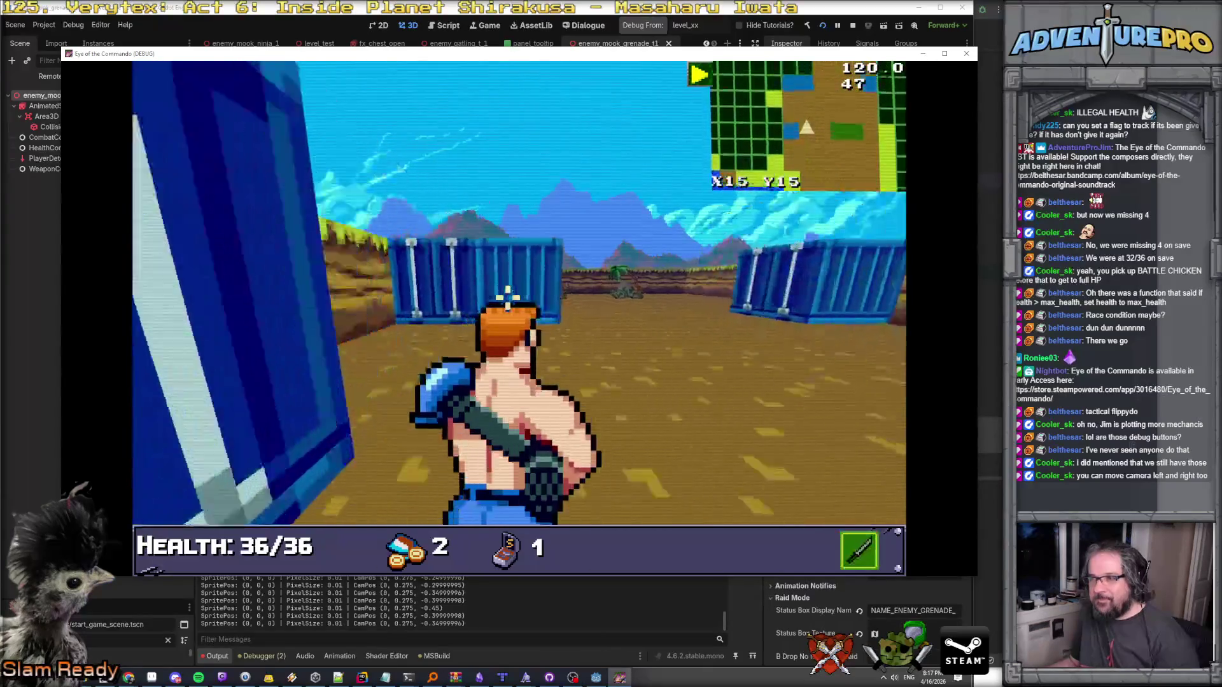
key("Up")
key("Left")
key("Up")
key("Up")
key("Right")
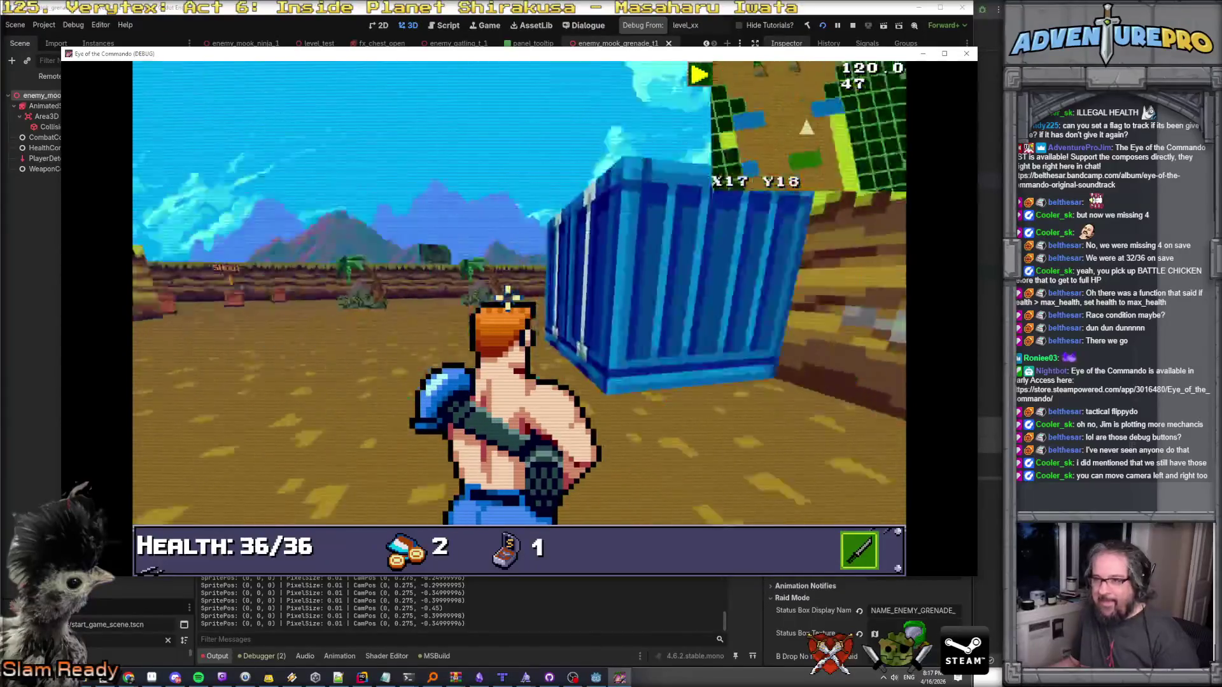
key("Left")
key("Up")
key("Up")
key("Up")
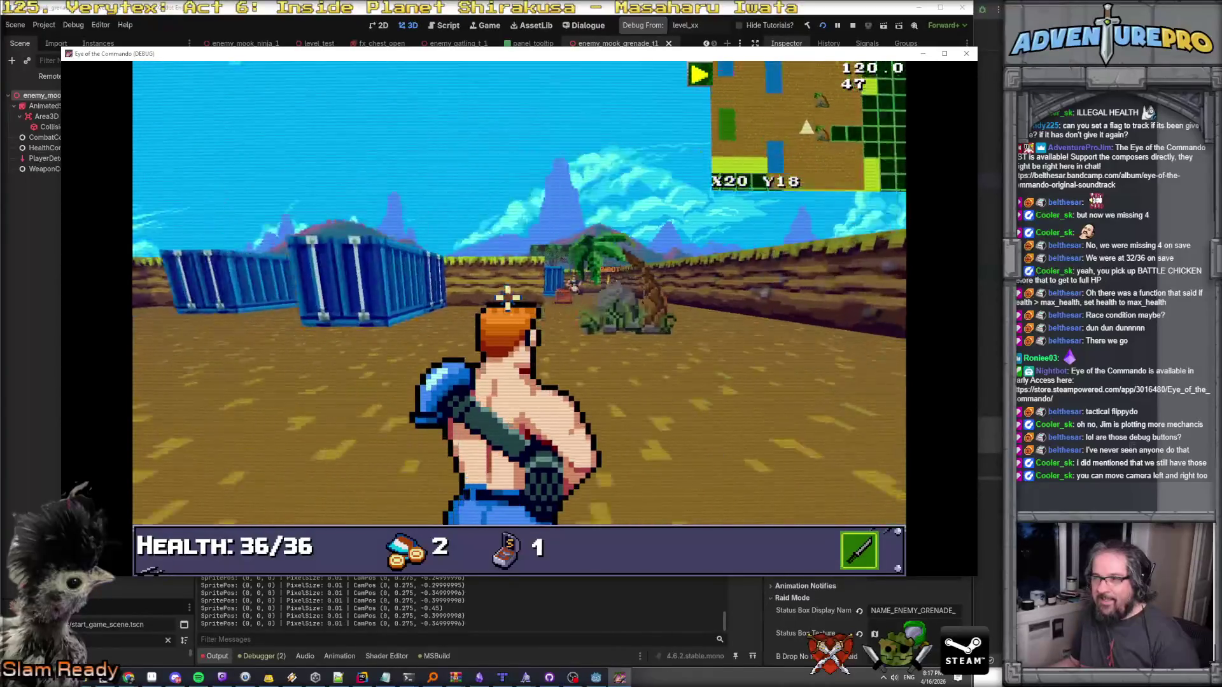
key("Up")
key("Up")
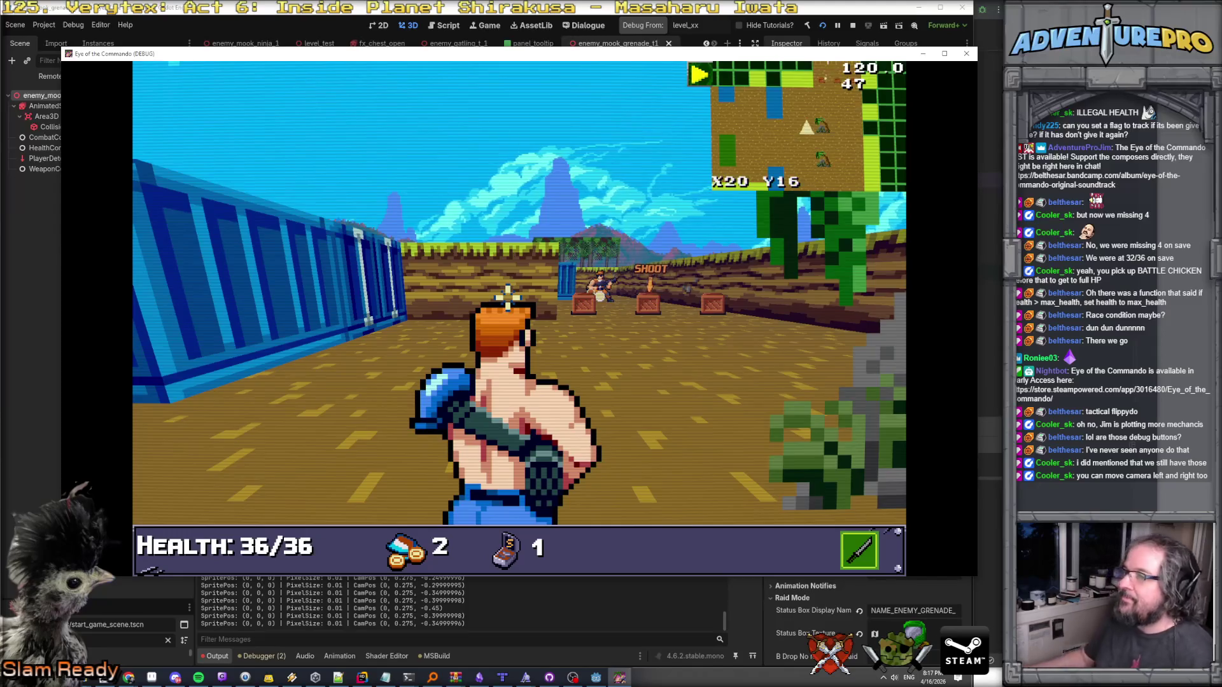
key("F8")
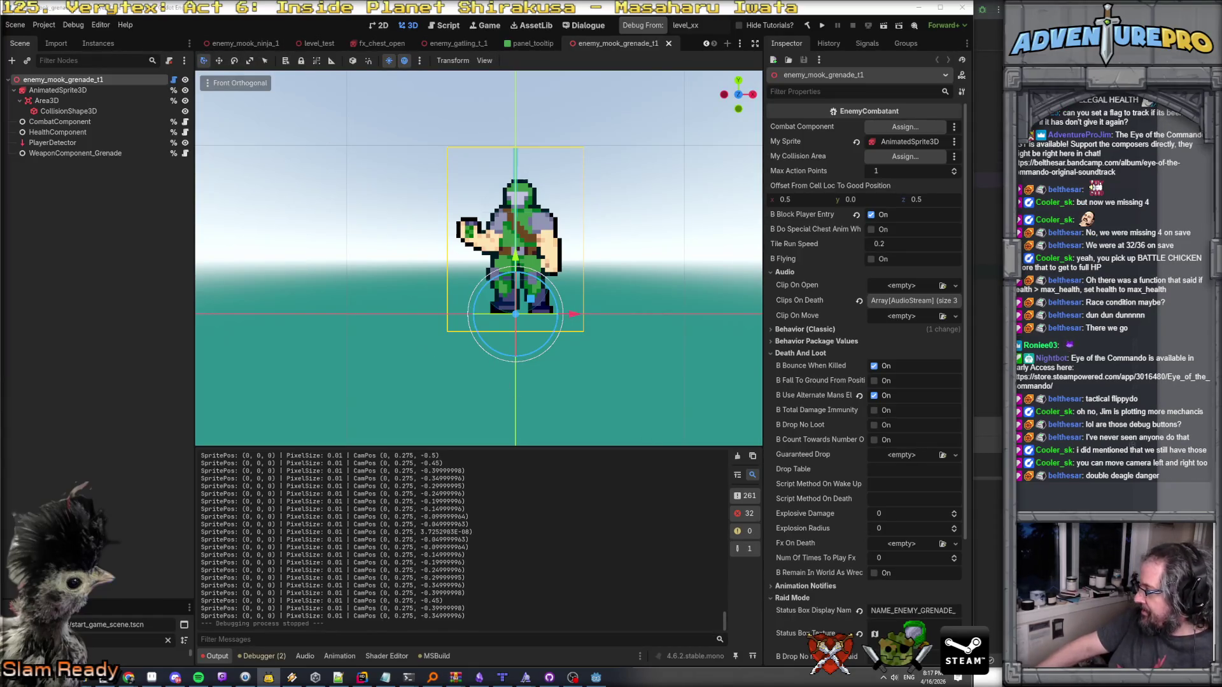
Open the Export Template Manager, enlarge it, and start downloading the 4.6.2.stable.mono templates.
left_click(44, 24)
mouse_move(43, 24)
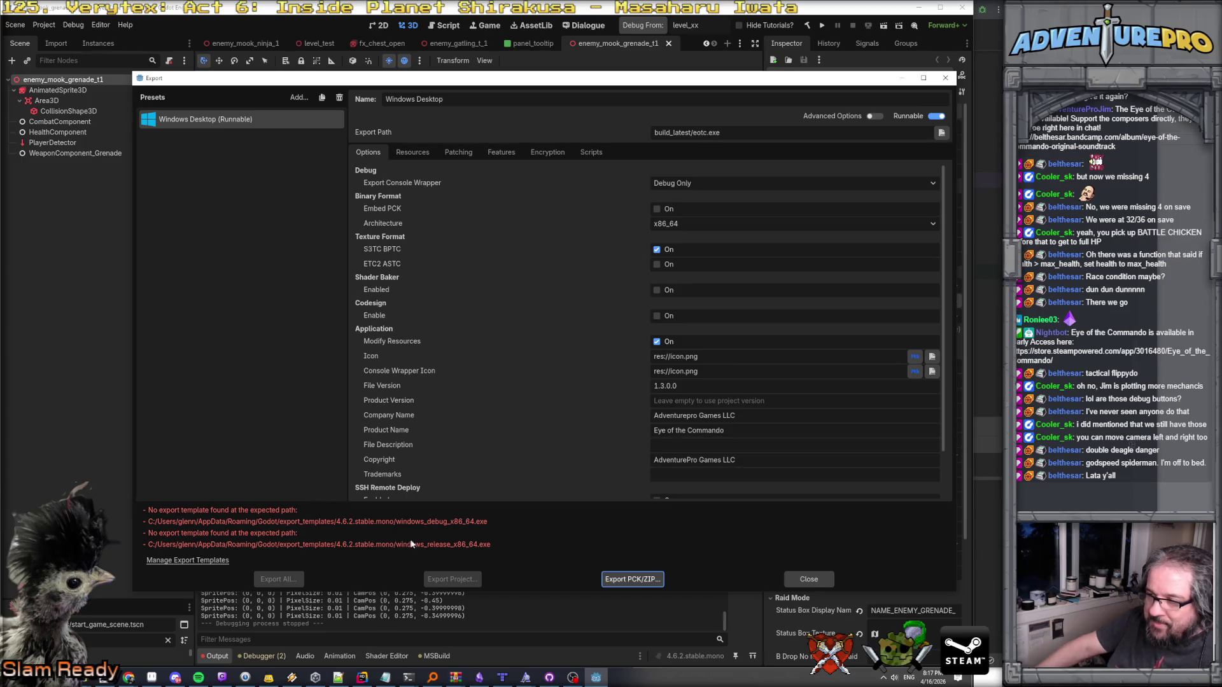
left_click(190, 562)
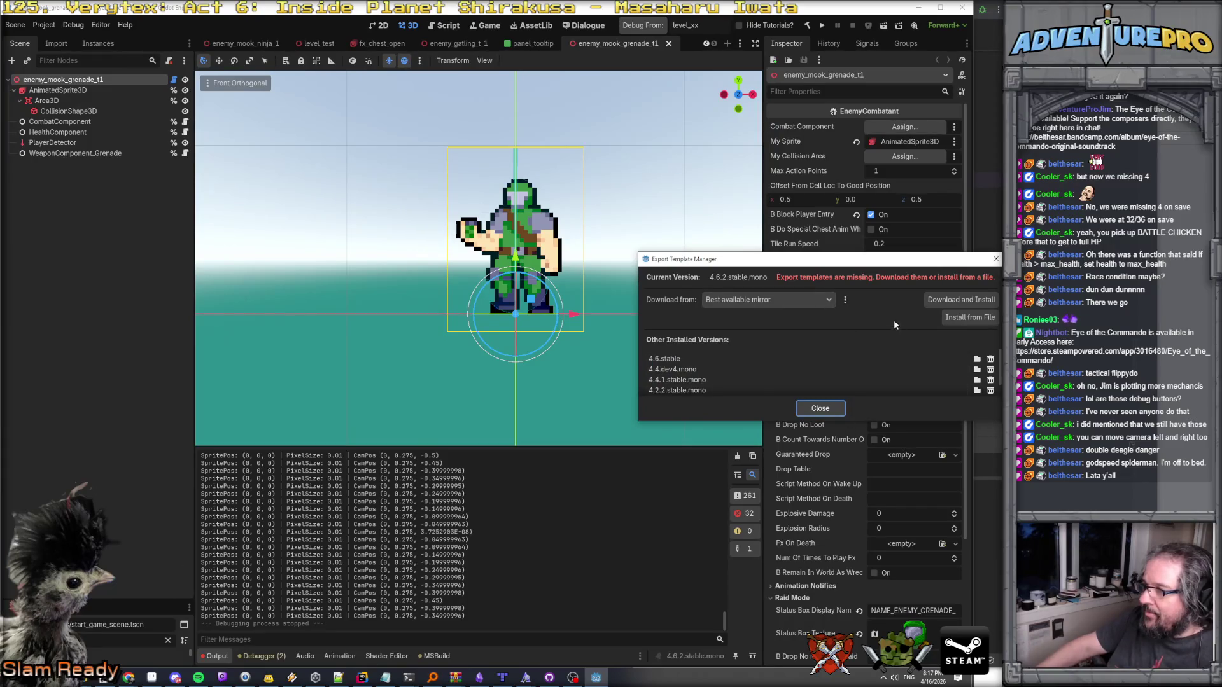
left_click_drag(898, 264, 894, 216)
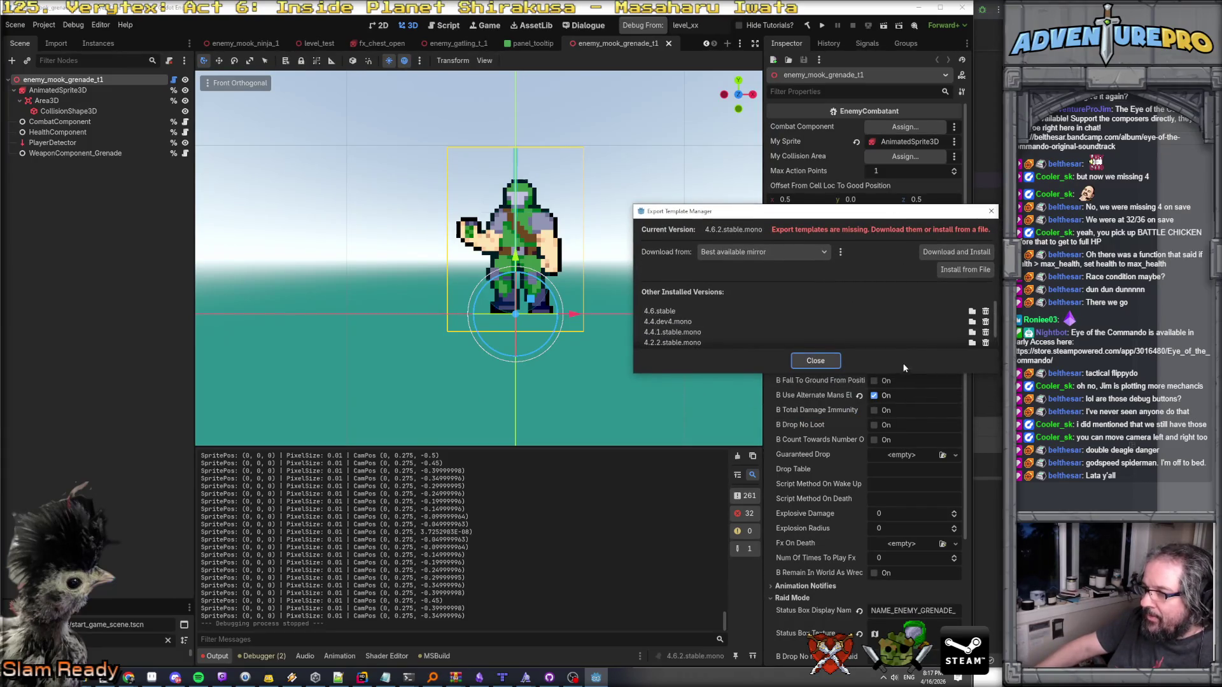
mouse_move(908, 374)
left_mouse_down()
mouse_move(910, 432)
mouse_move(910, 412)
left_mouse_up()
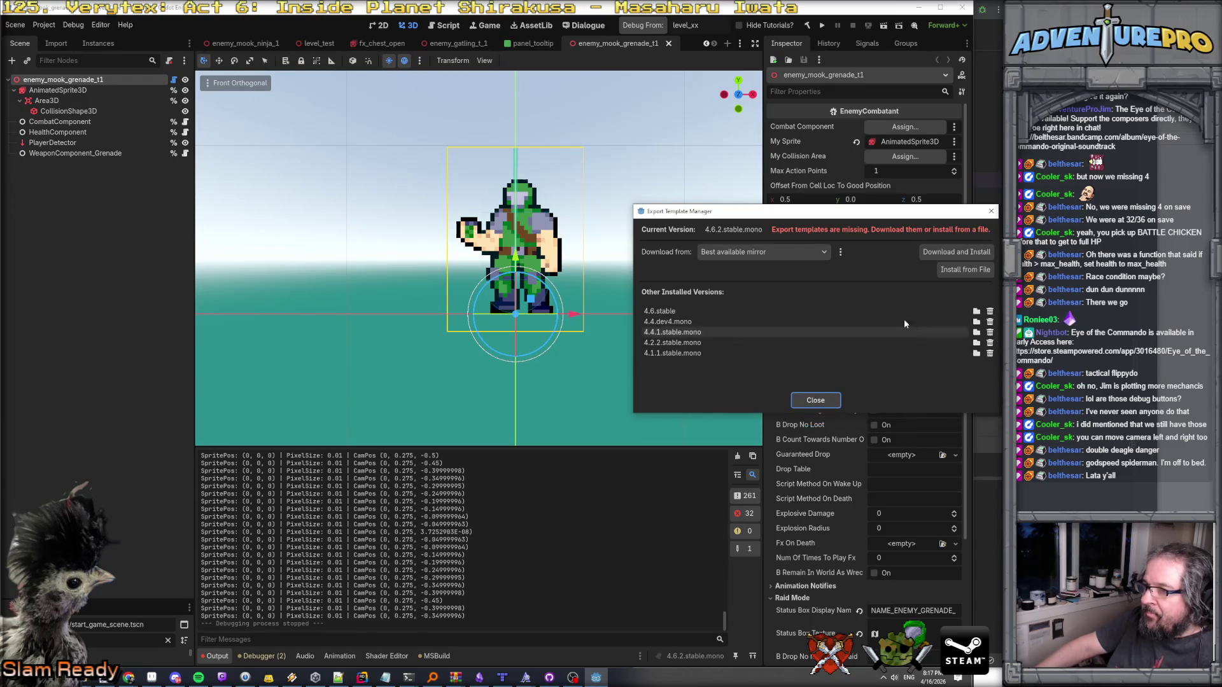
left_click(940, 254)
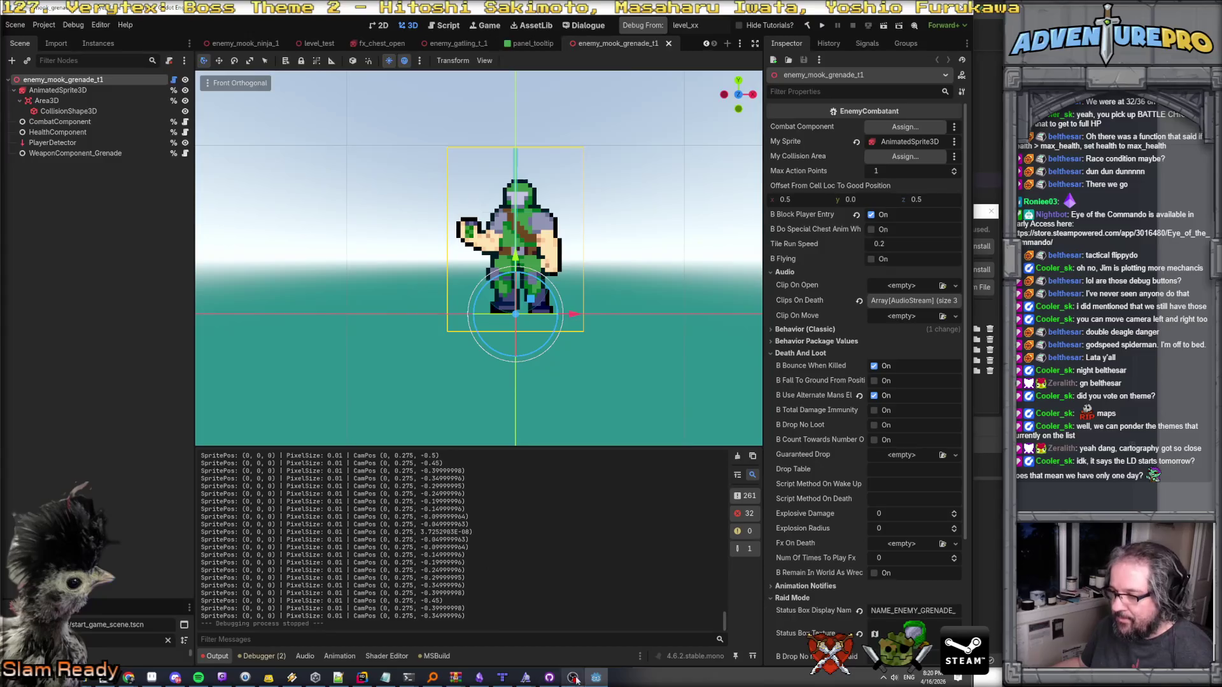
Switch away from Godot while the 4.6.2.stable.mono export templates finish installing.
left_click(596, 679)
Return to Godot, close the Template Manager, and open the Project > Export settings.
left_click(596, 679)
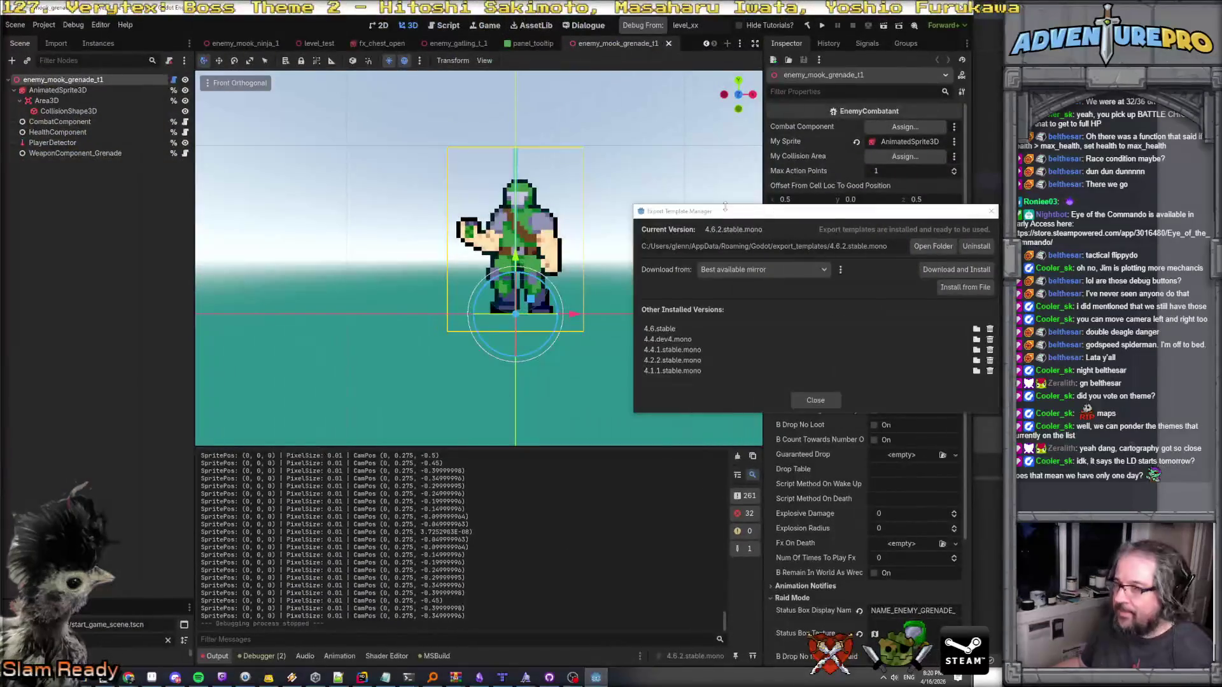
left_click(815, 403)
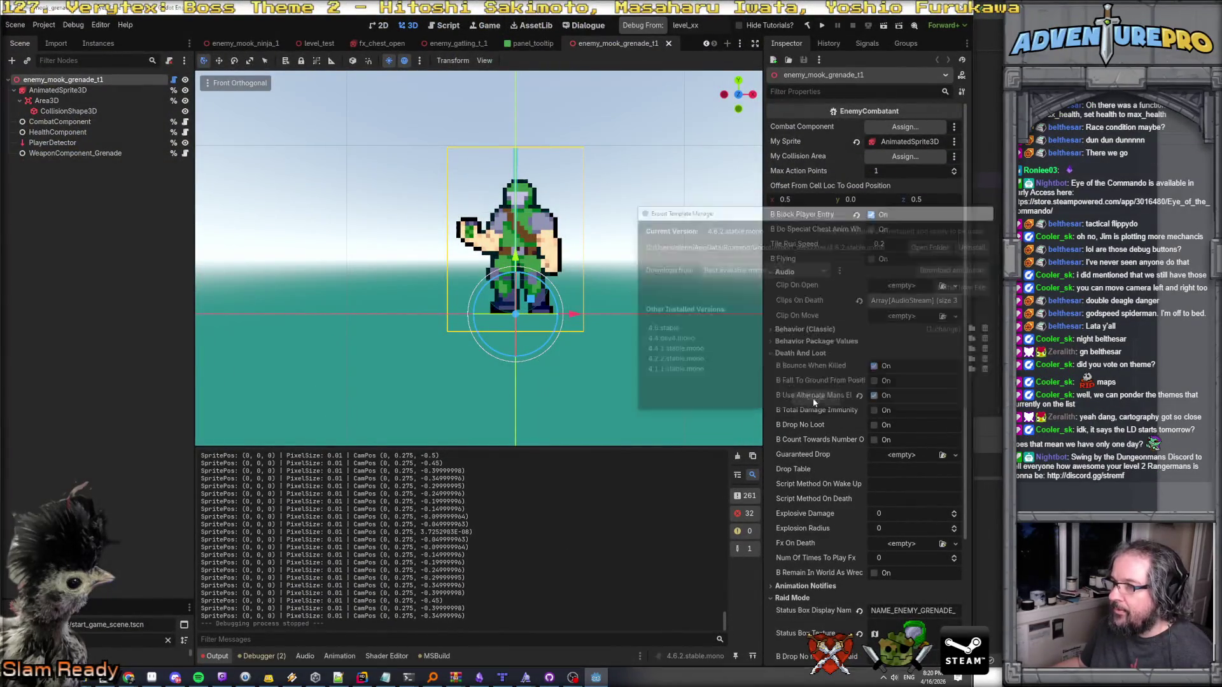
left_click(44, 25)
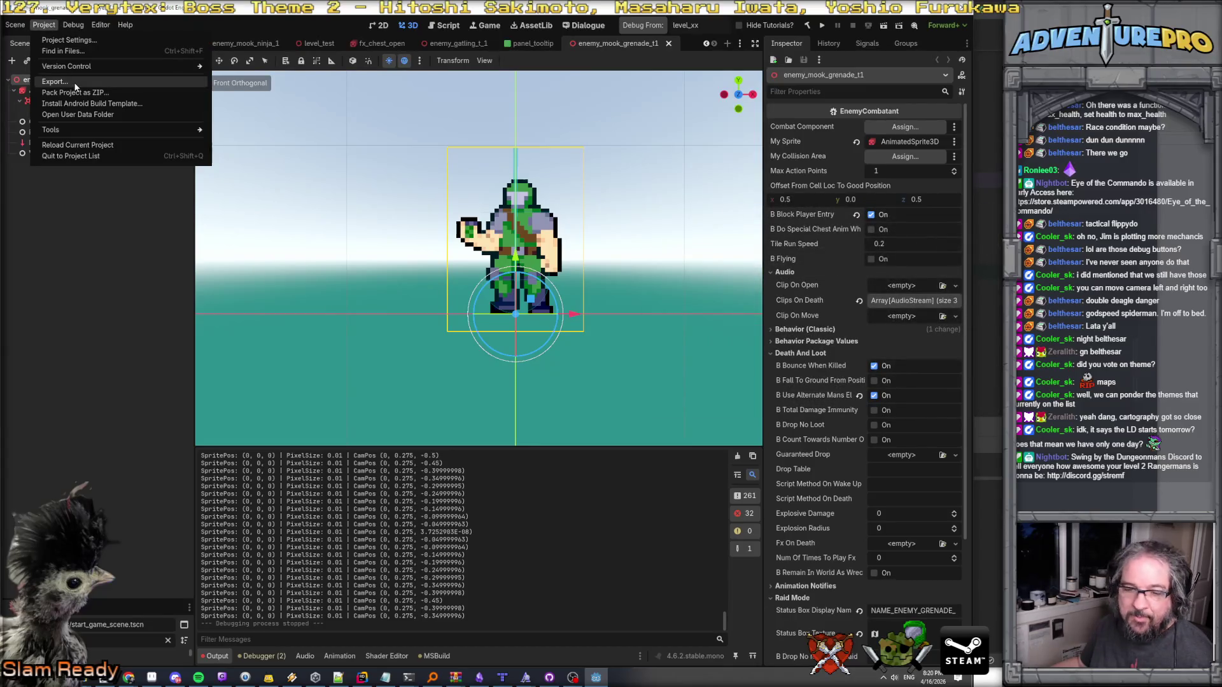
left_click(48, 81)
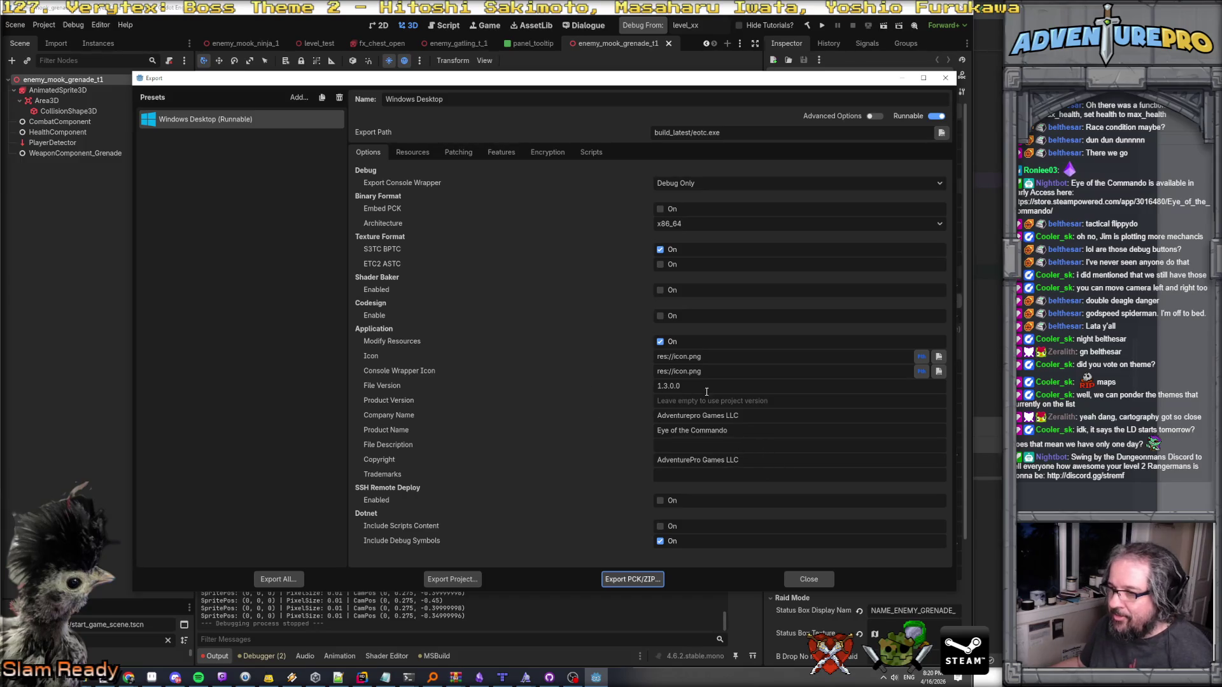
Bump the File Version minor digit to 4 and export the Windows build over build_latest/eotc.exe.
double_click(668, 386)
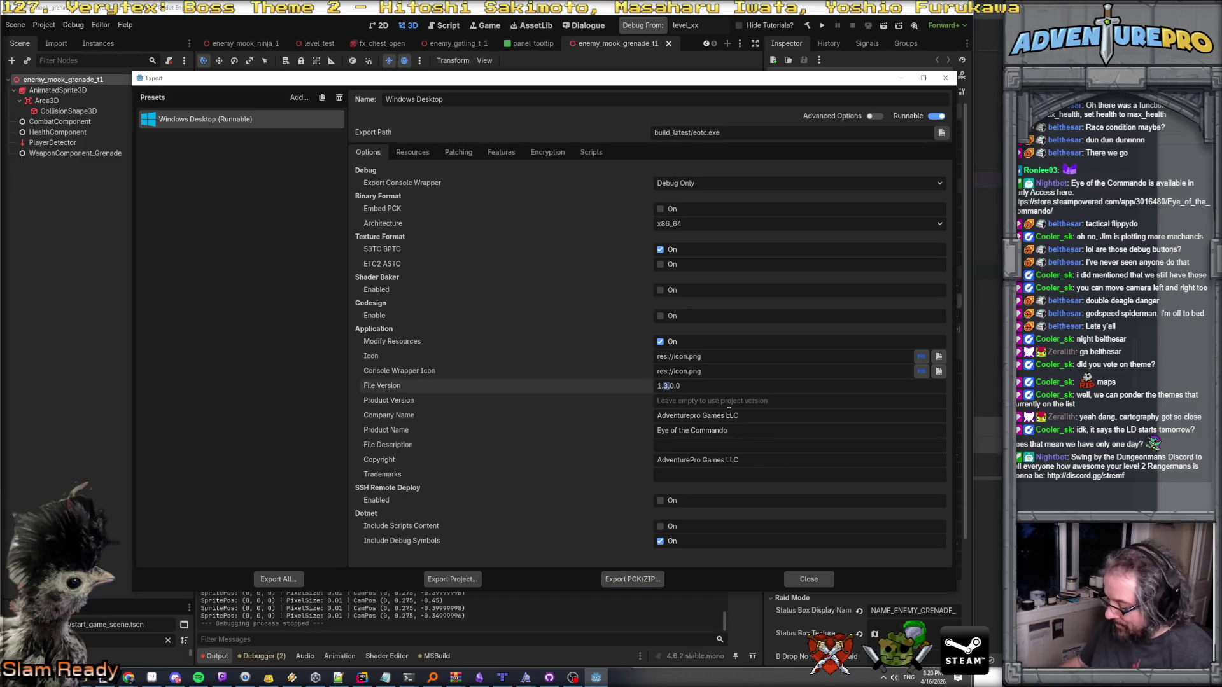
type("4")
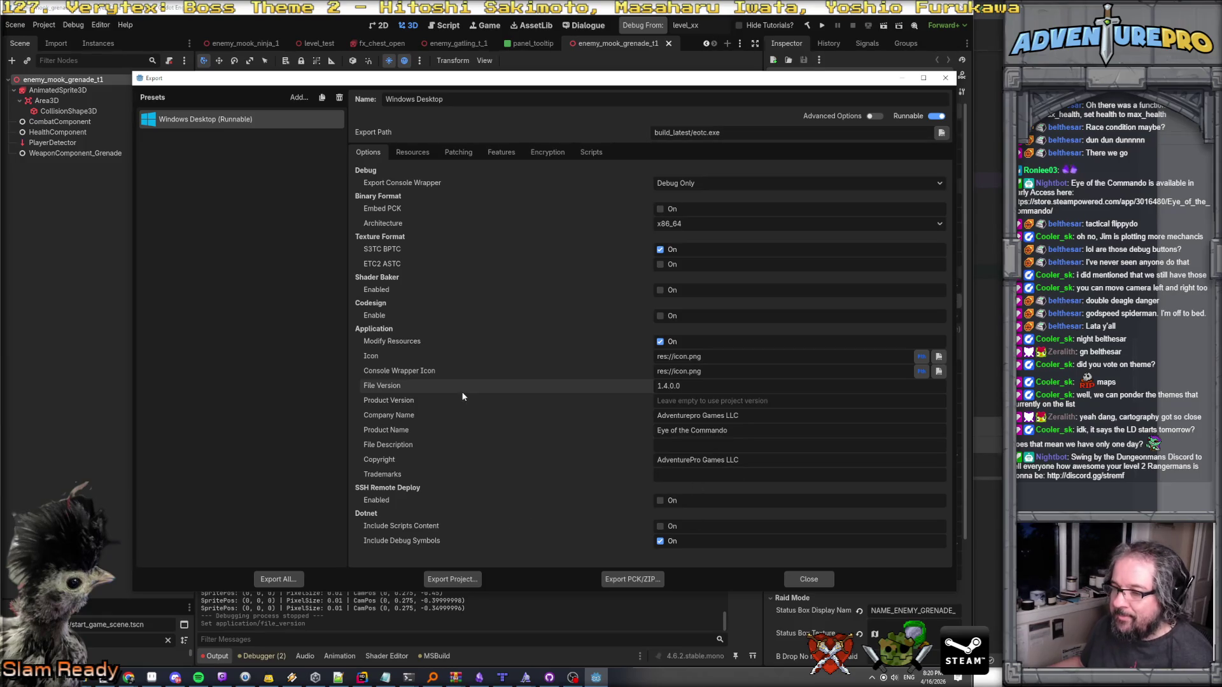
left_click(454, 580)
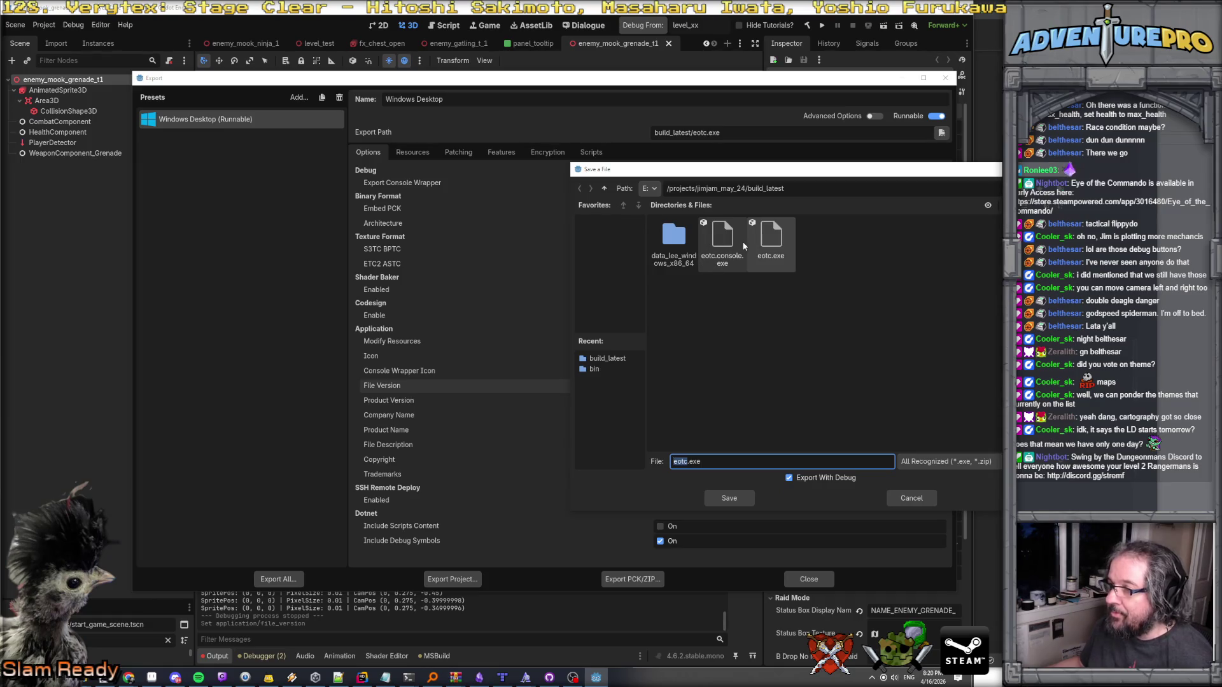
left_click(738, 496)
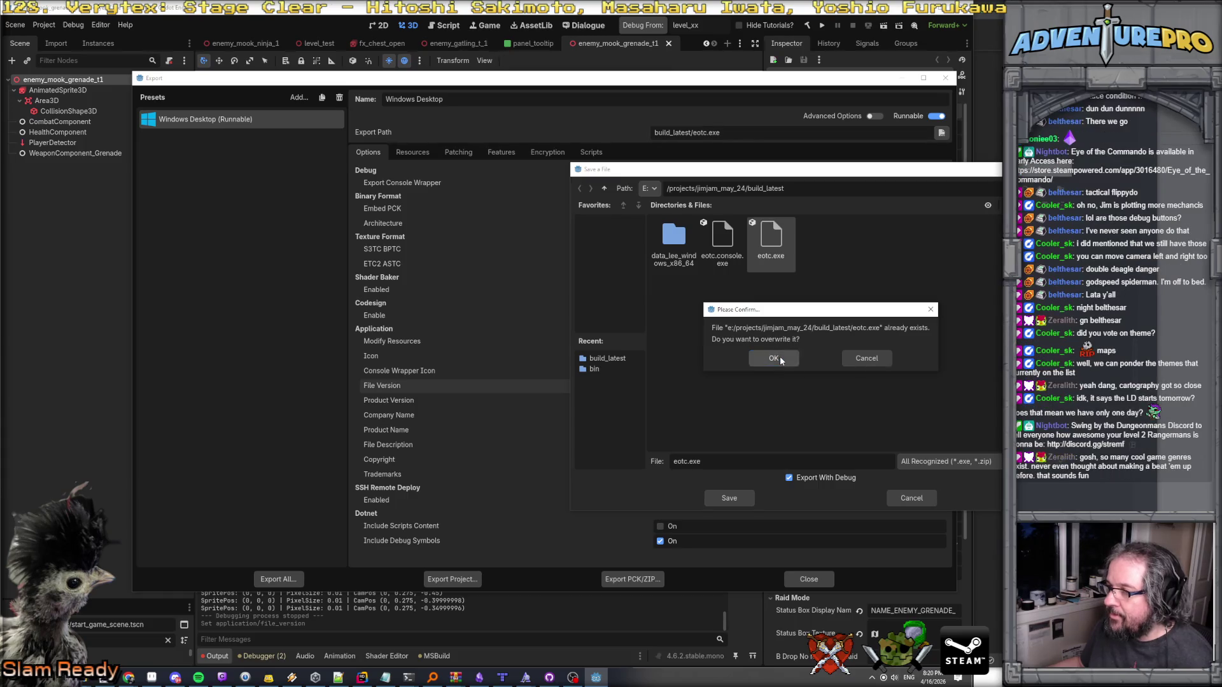
left_click(780, 357)
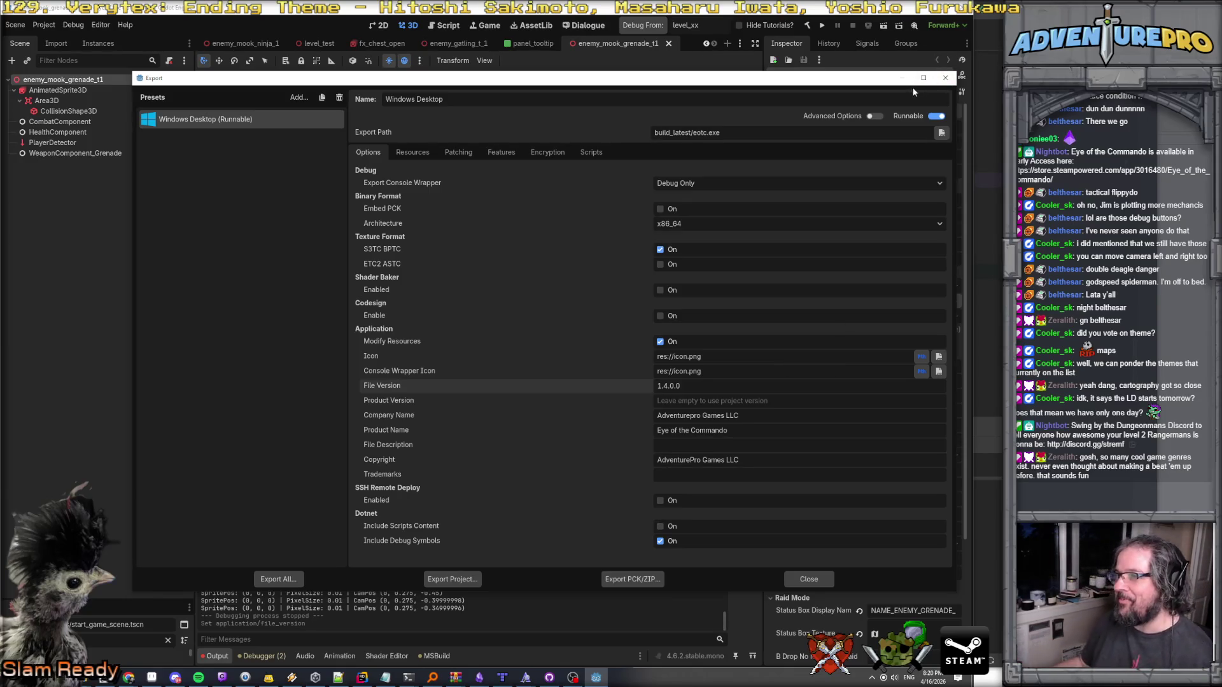
left_click(945, 78)
Go to e:\projects\jimjam_may_24\build_latest in File Explorer and launch eotc.exe.
mouse_move(102, 677)
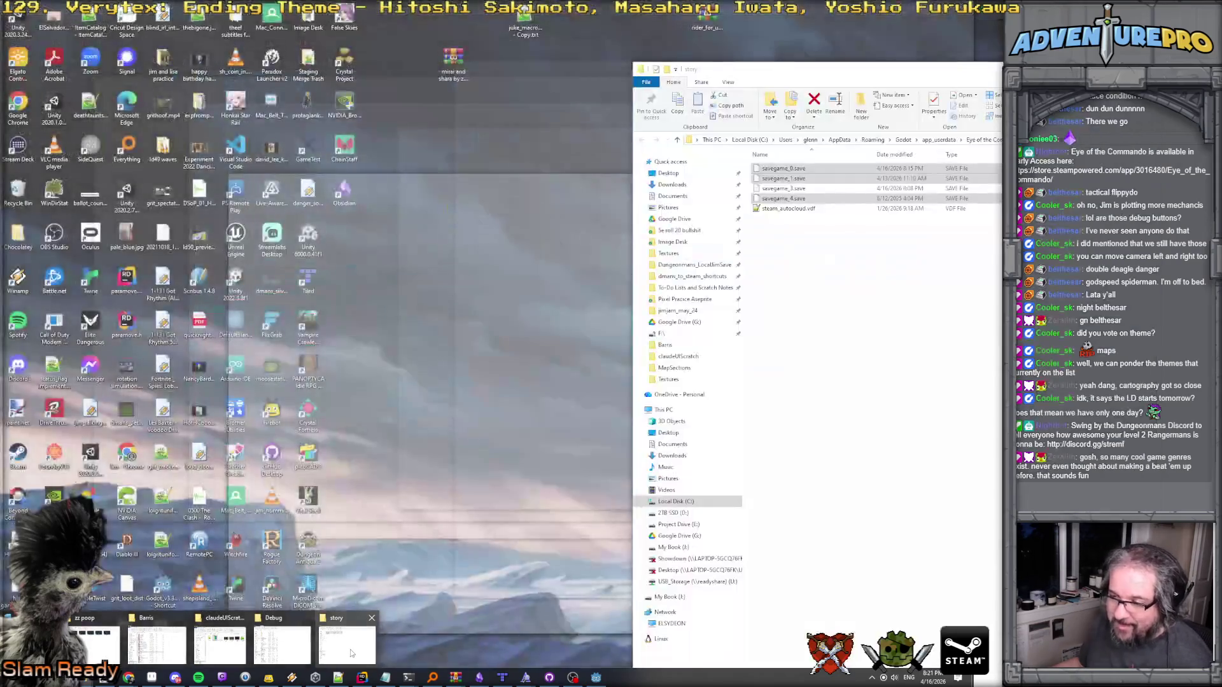
left_click(357, 649)
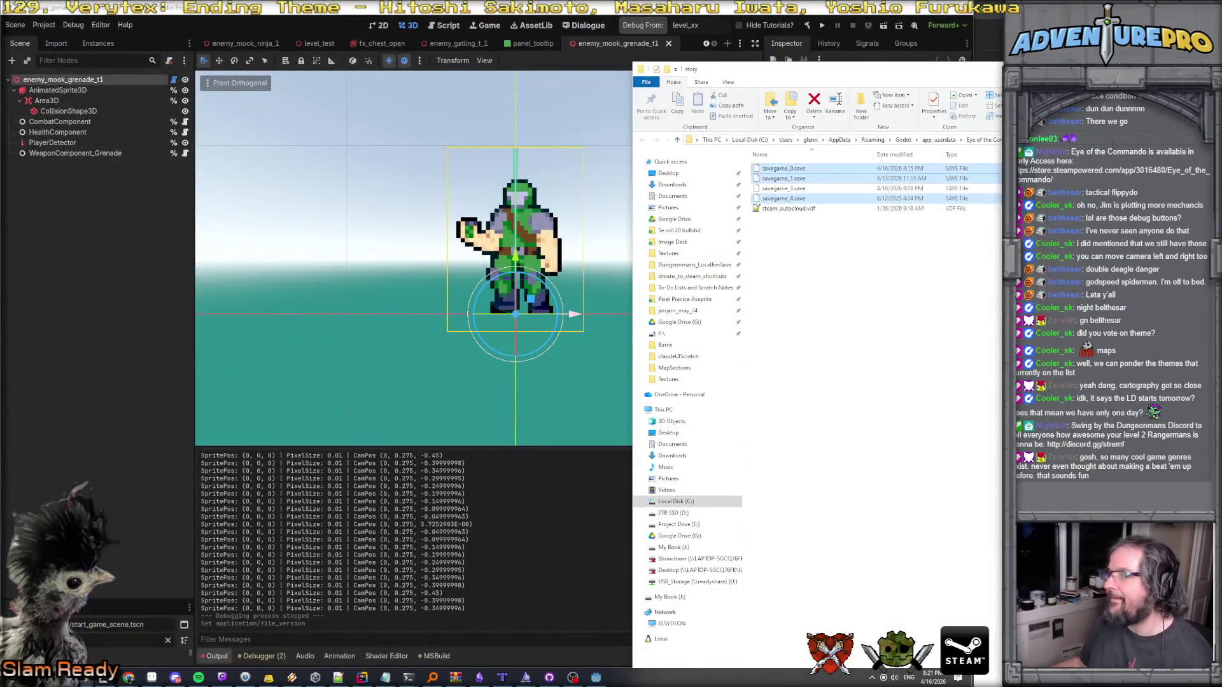
left_click(827, 139)
type("e:\\projects\\")
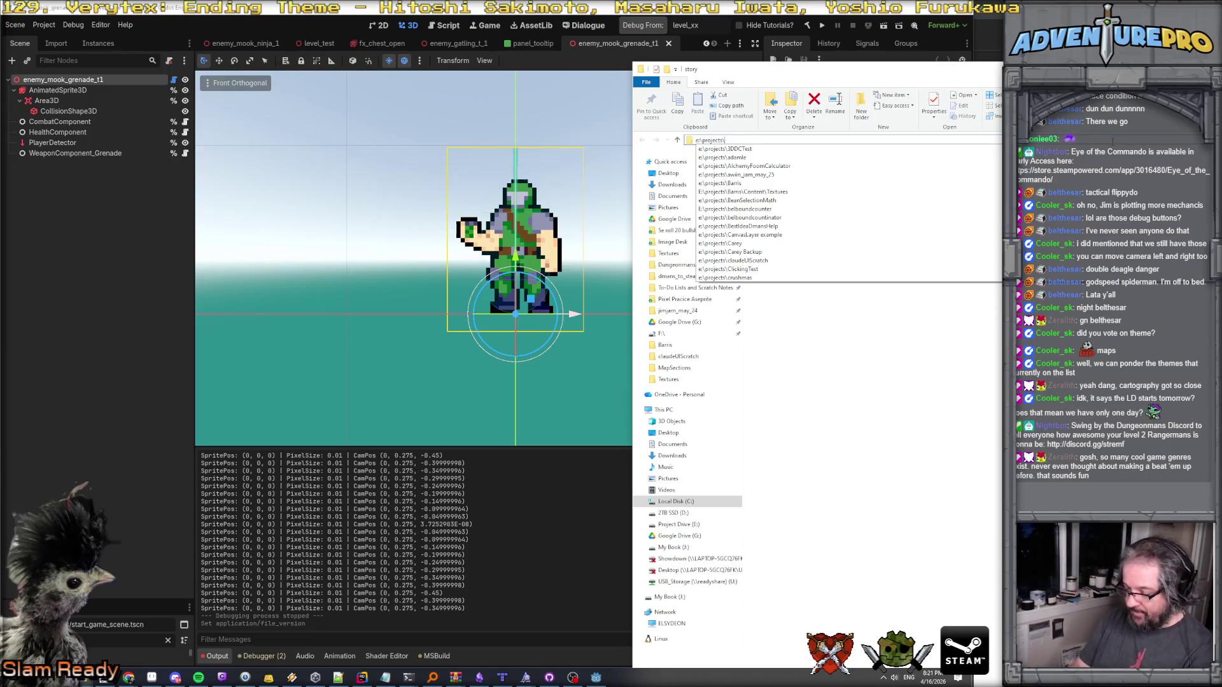
type("jimjam_may_24")
key("Return")
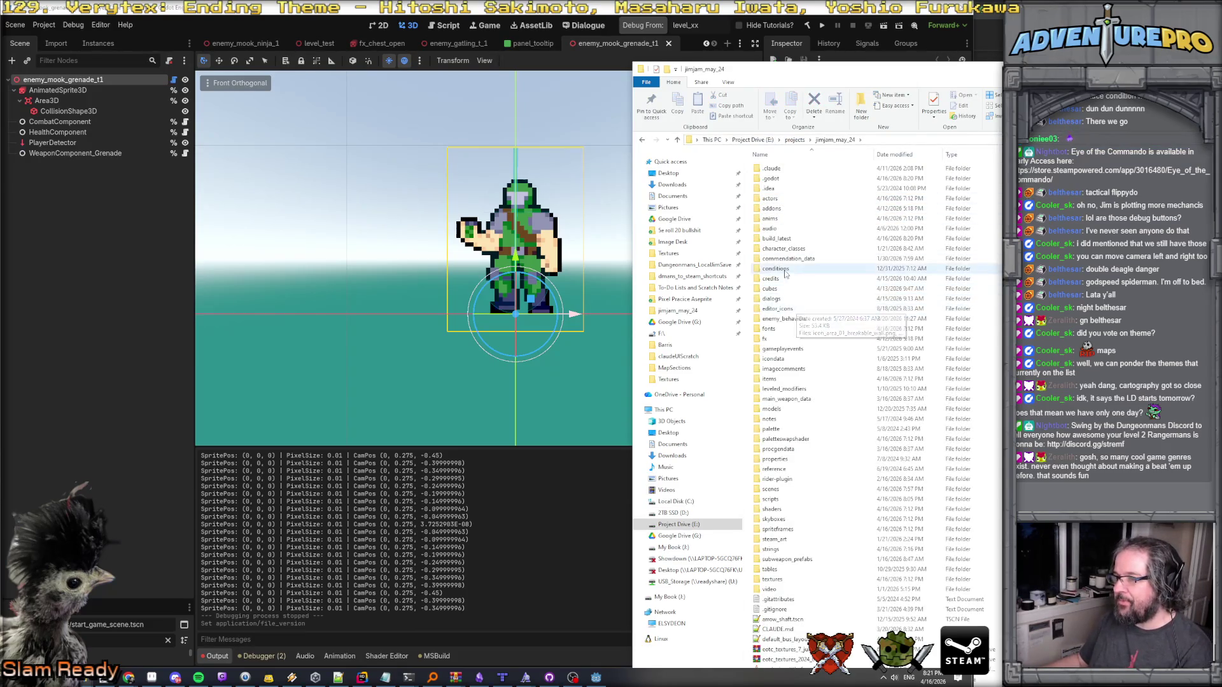
double_click(777, 239)
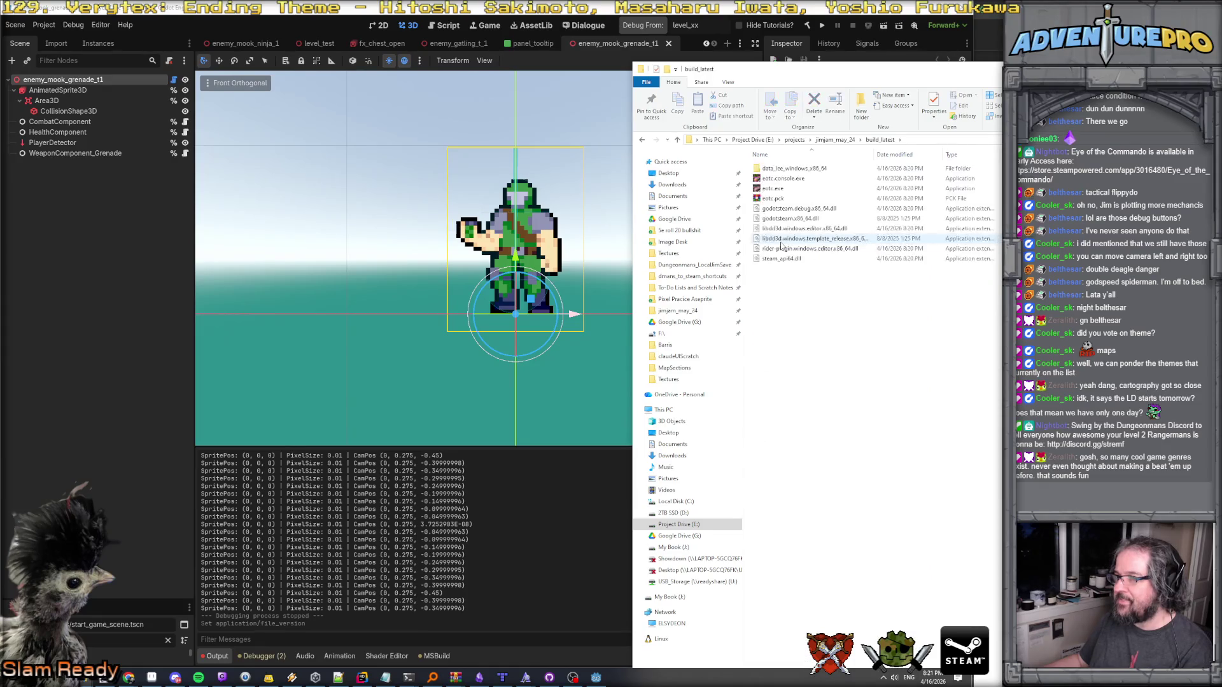
double_click(793, 189)
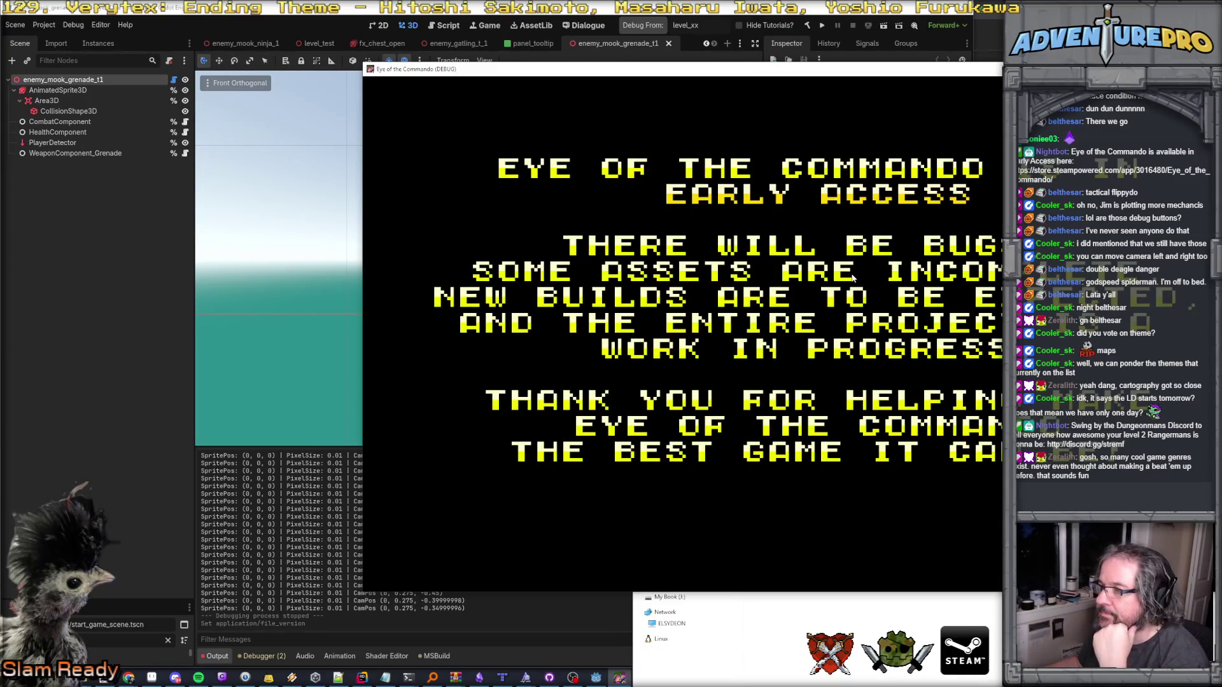
Skip the early-access notice and title, load the first save slot, then quit with Alt+F4.
key("Return")
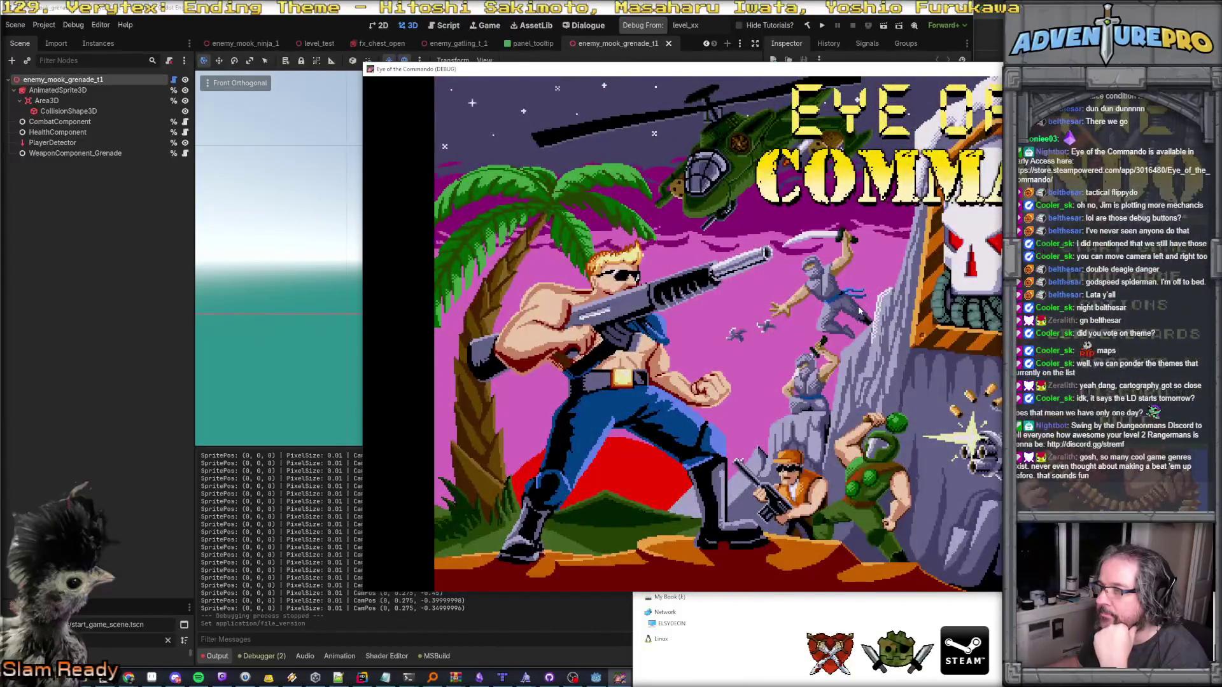
key("Return")
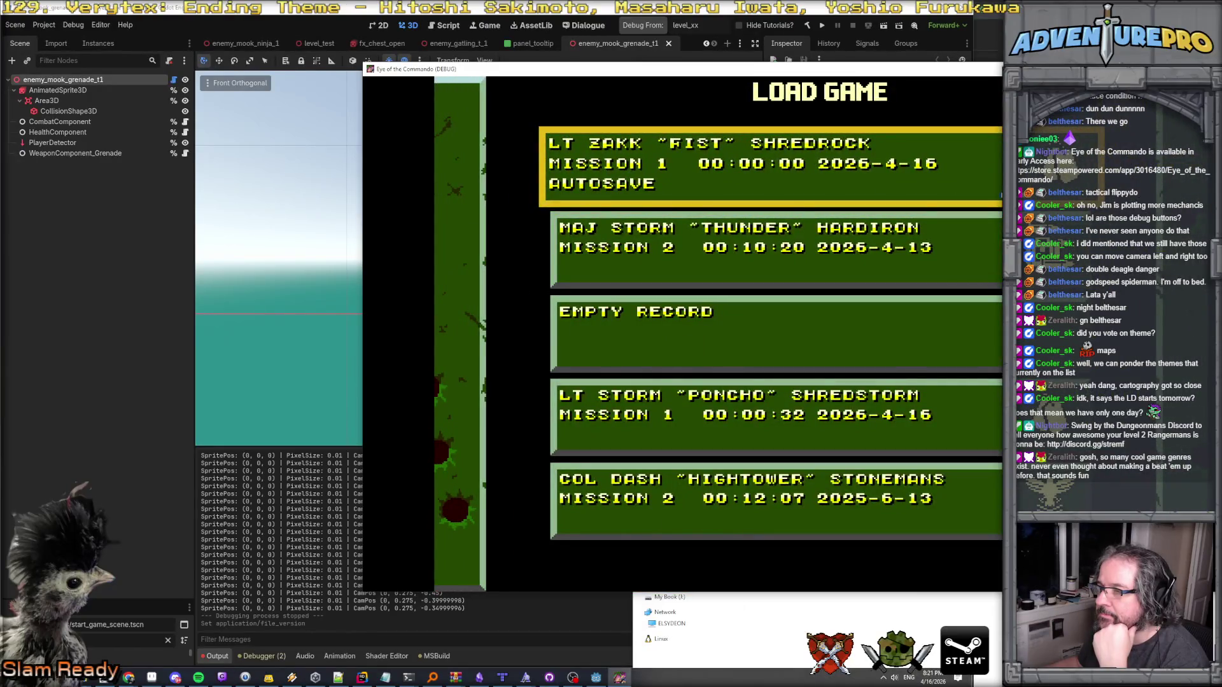
key("Return")
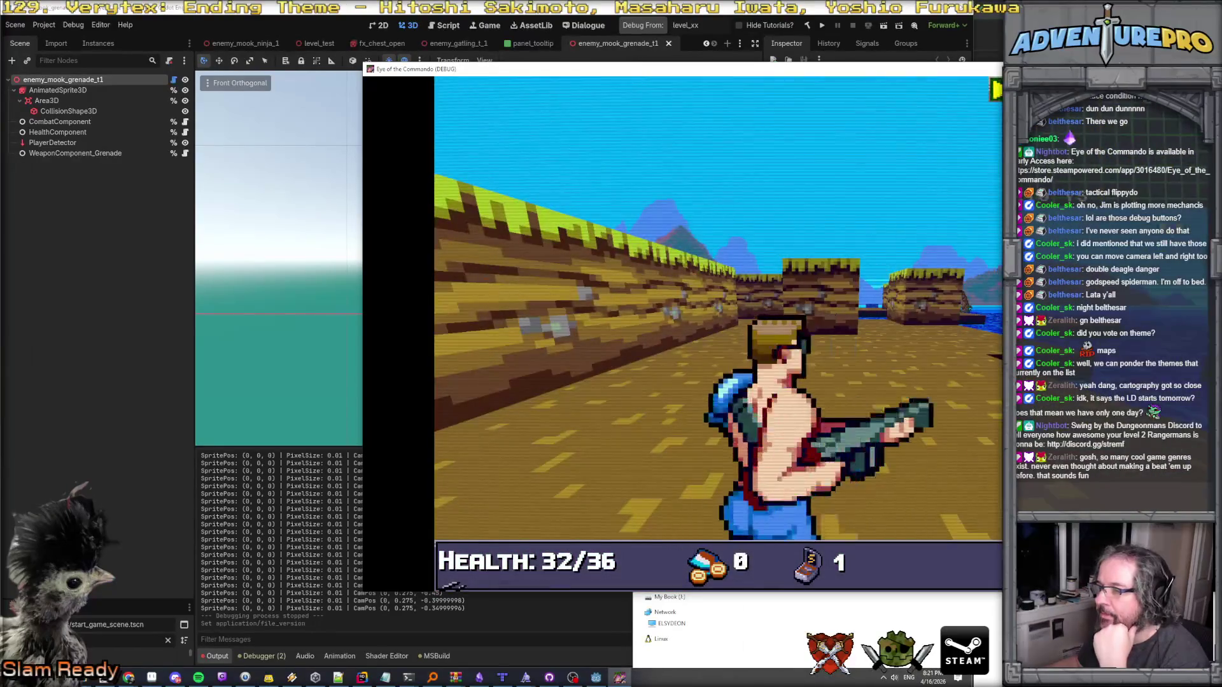
key("alt+F4")
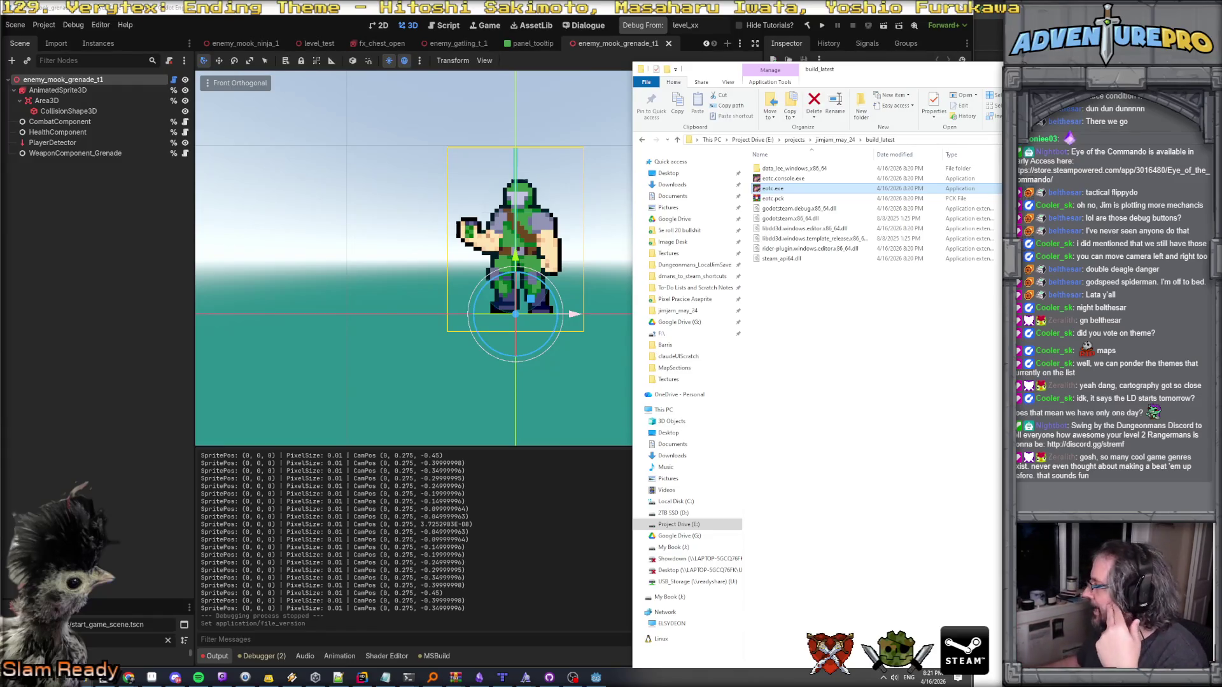
Narrow the build_latest Explorer window and drag it right, clear of Godot's Inspector.
left_click_drag(856, 64, 859, 63)
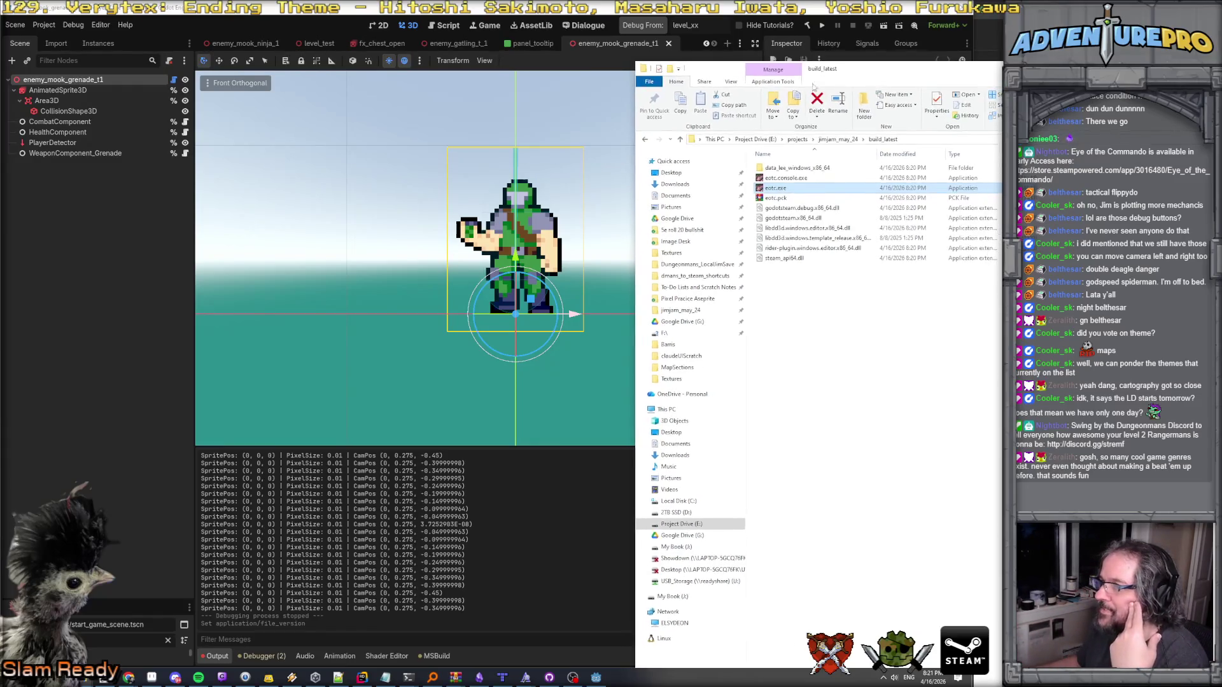
left_click_drag(634, 110, 910, 130)
mouse_move(968, 69)
left_mouse_down()
mouse_move(955, 45)
mouse_move(941, 80)
left_mouse_up()
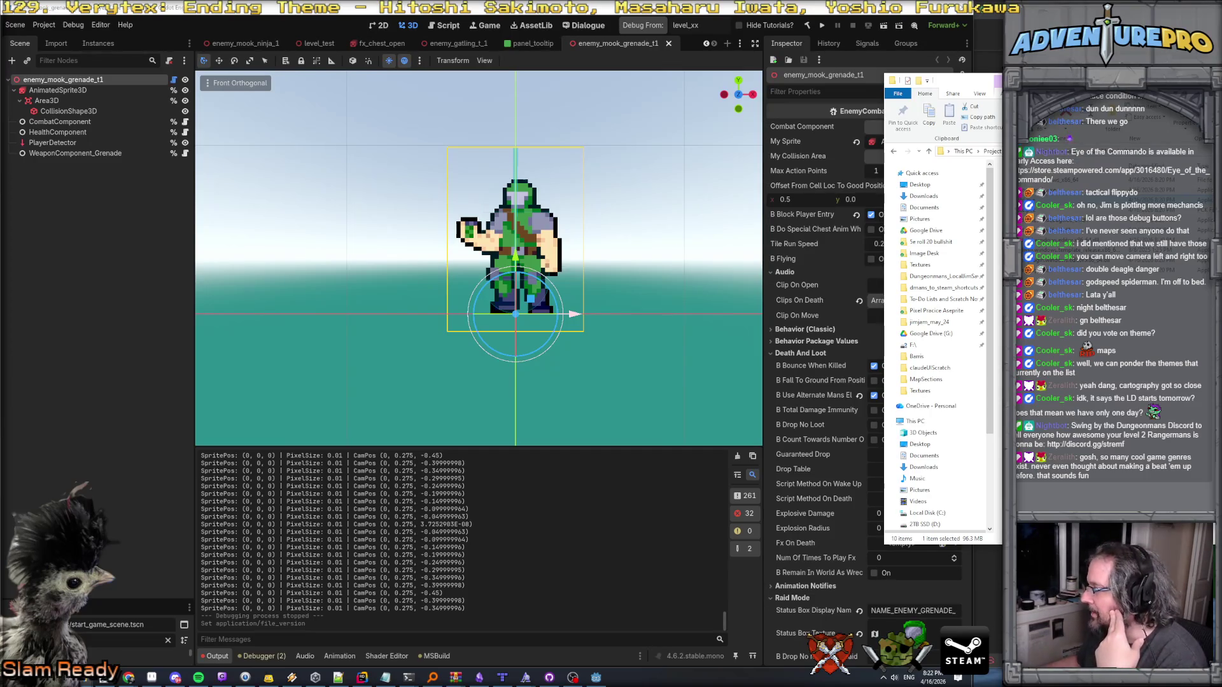
left_click_drag(941, 81, 1068, 75)
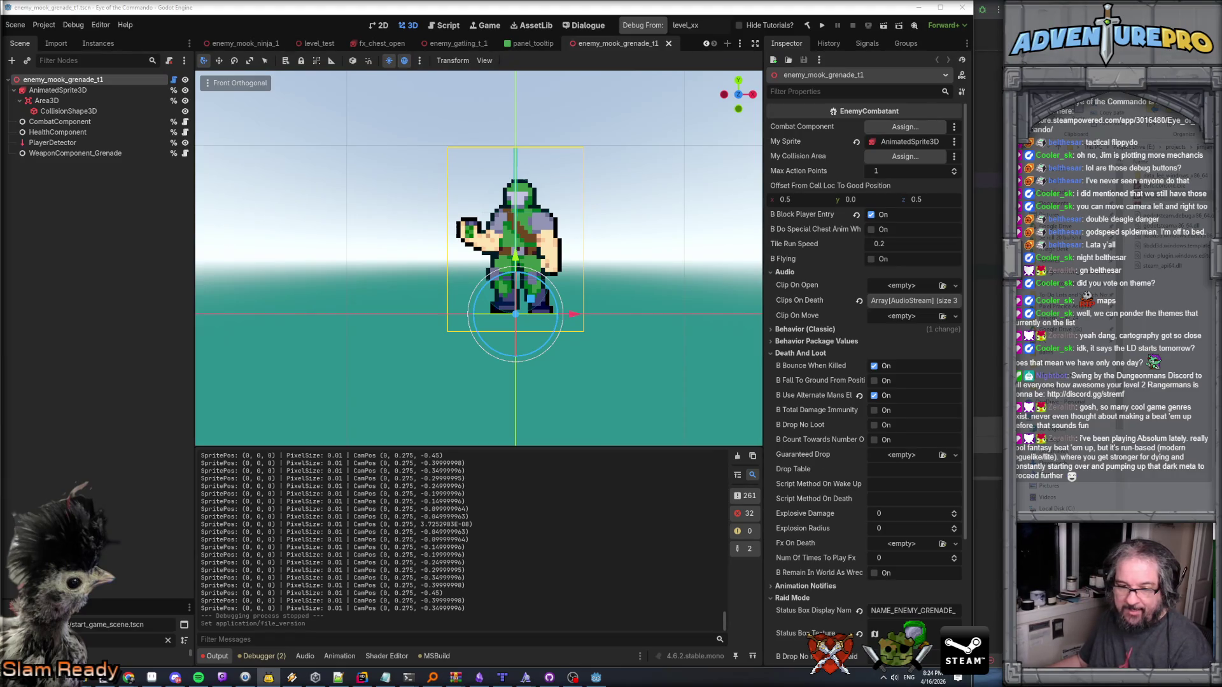
Launch Steam from the Start menu search and maximize its Absolum store window.
key("super")
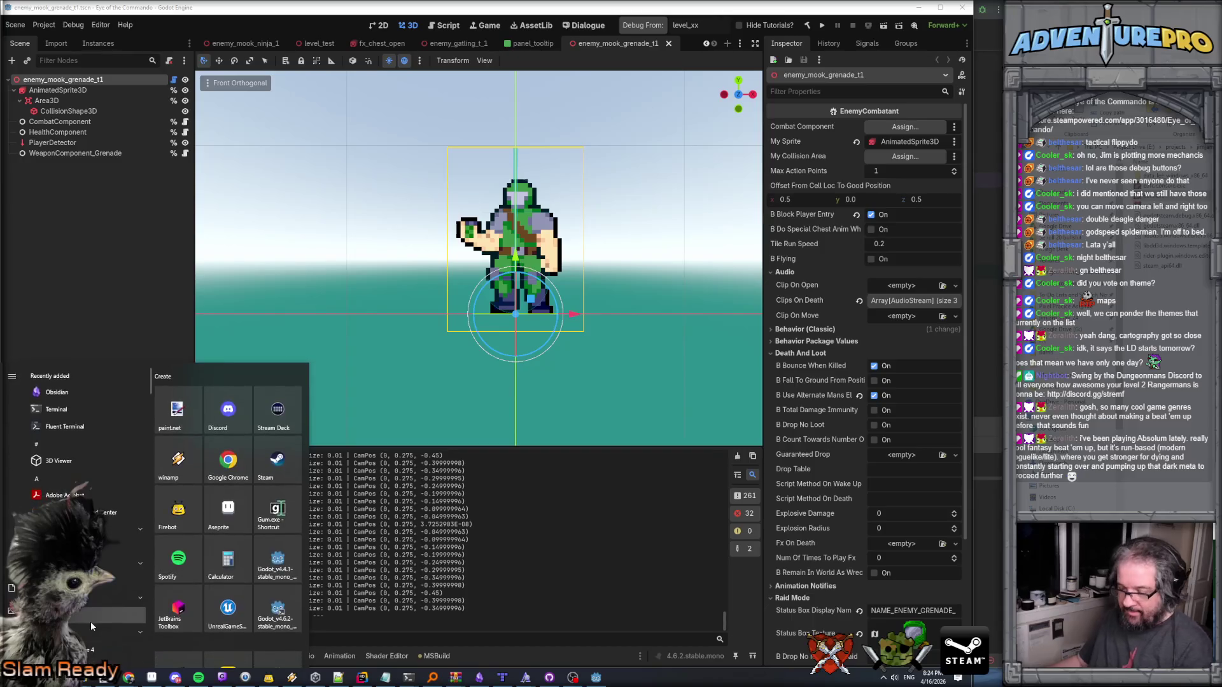
type("absolute")
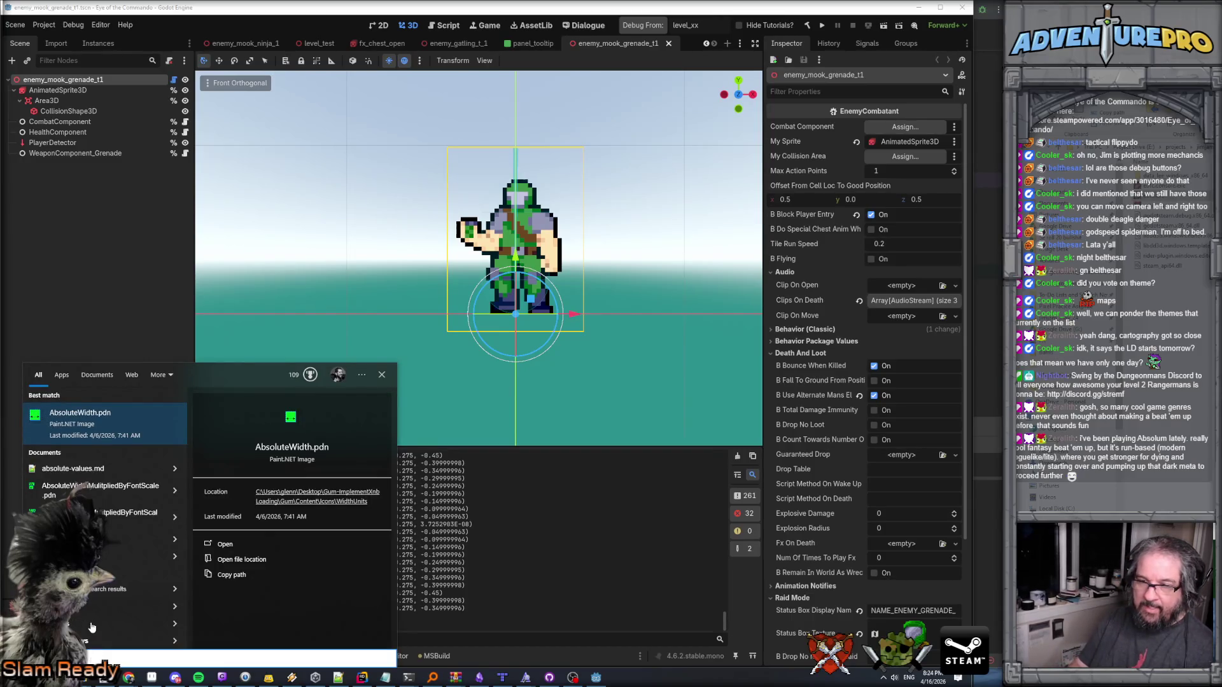
type("steam")
key("Return")
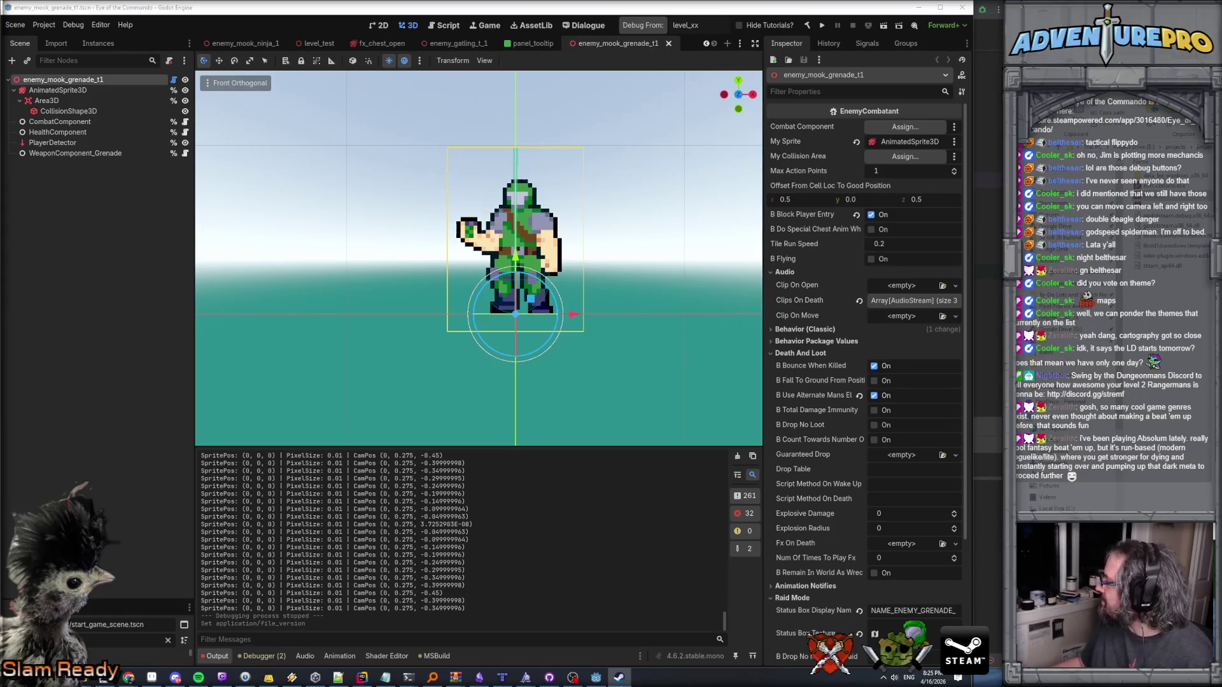
left_click_drag(572, 259, 596, 324)
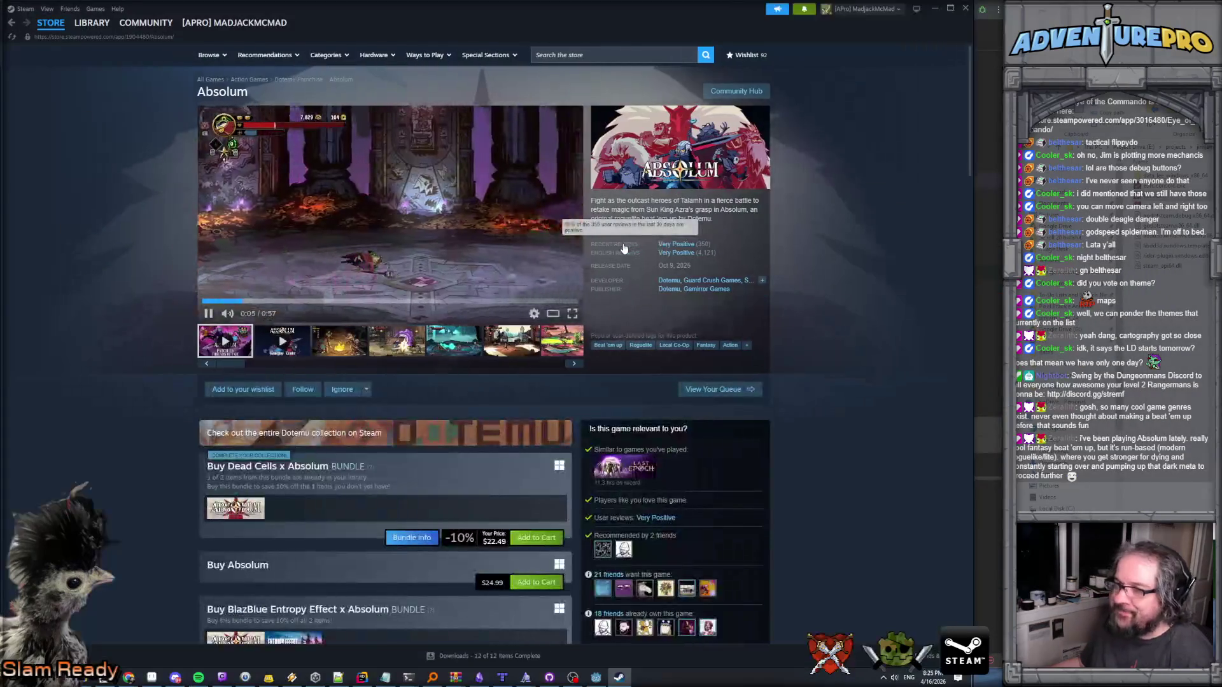
left_click(572, 313)
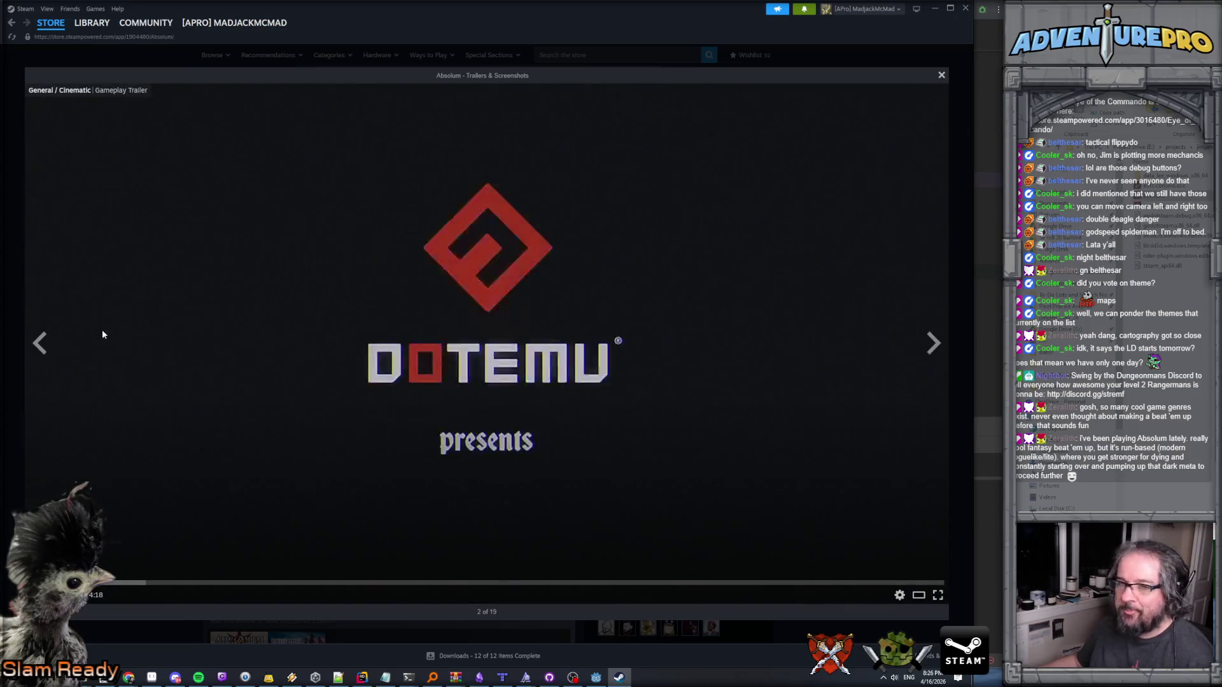
left_click(38, 344)
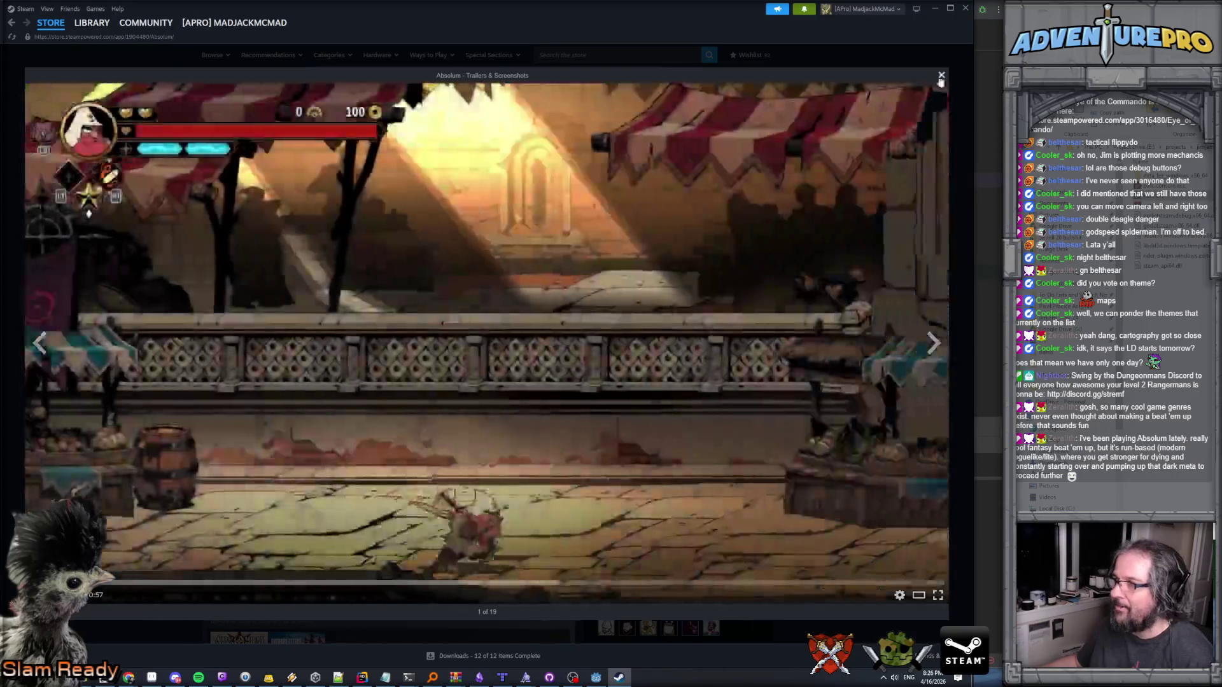
left_click(941, 75)
left_click(934, 9)
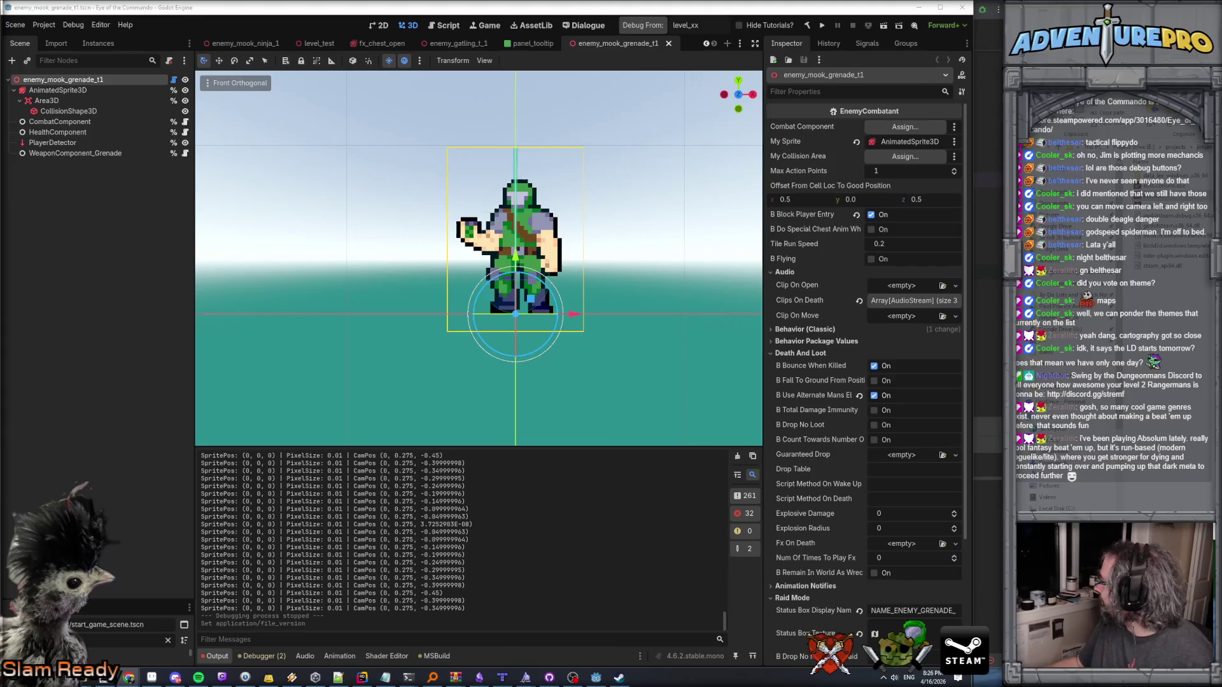
Bring Chrome's Ludum Dare 59 theme voting page to the front and maximize it.
key("alt+Tab")
double_click(723, 251)
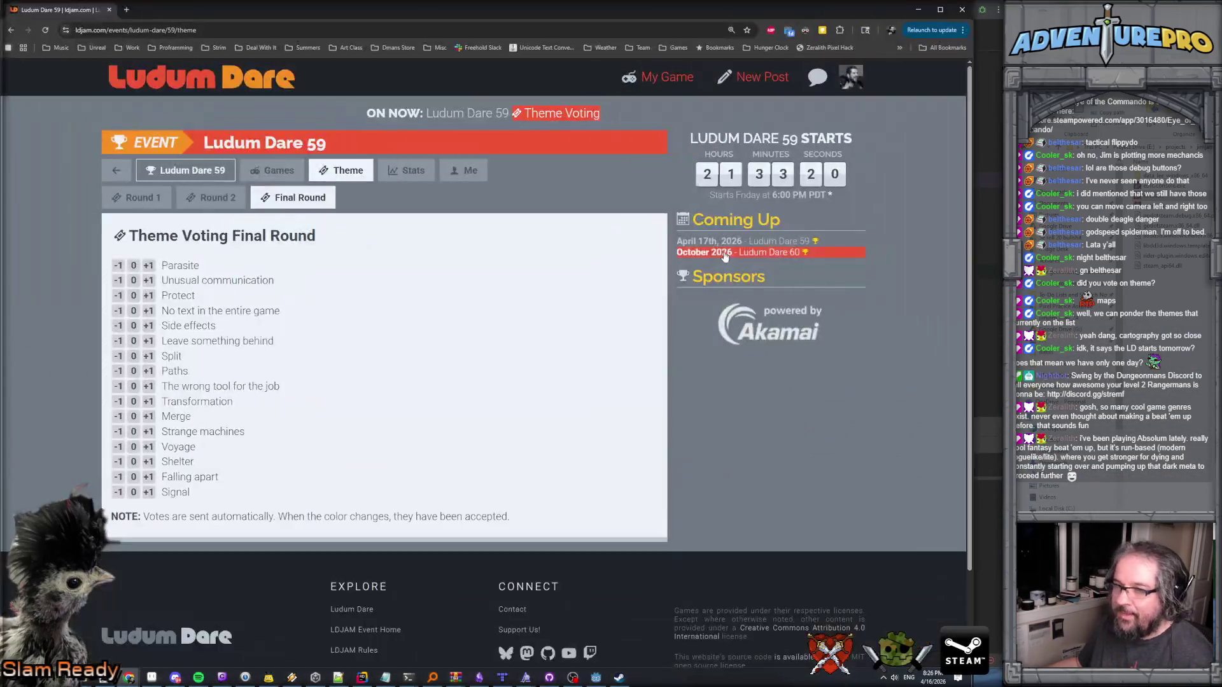
Vote +1 for 'The wrong tool for the job' in the final round.
left_click(148, 386)
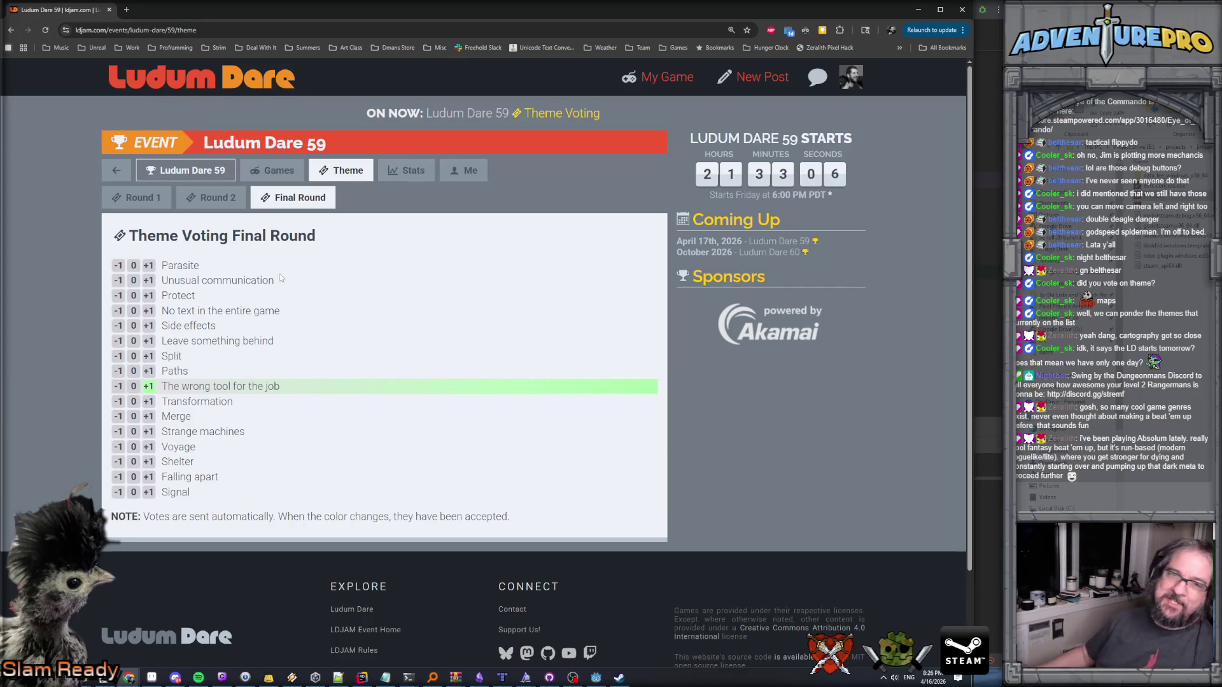
key("alt+Tab")
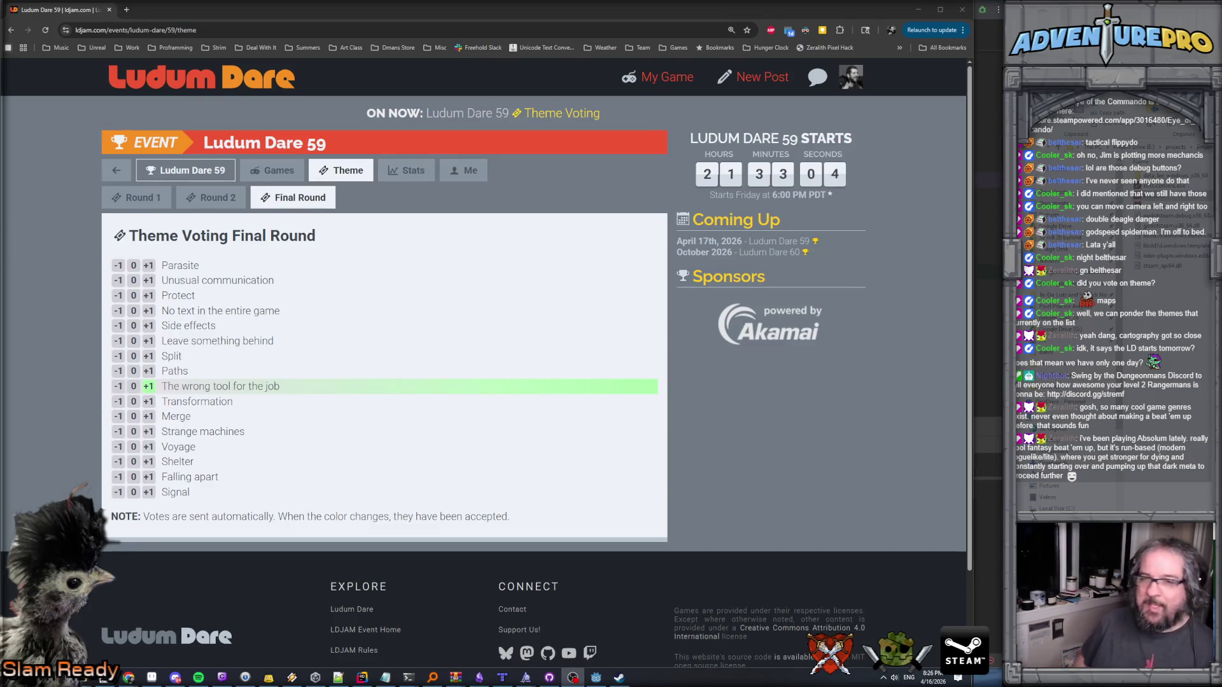